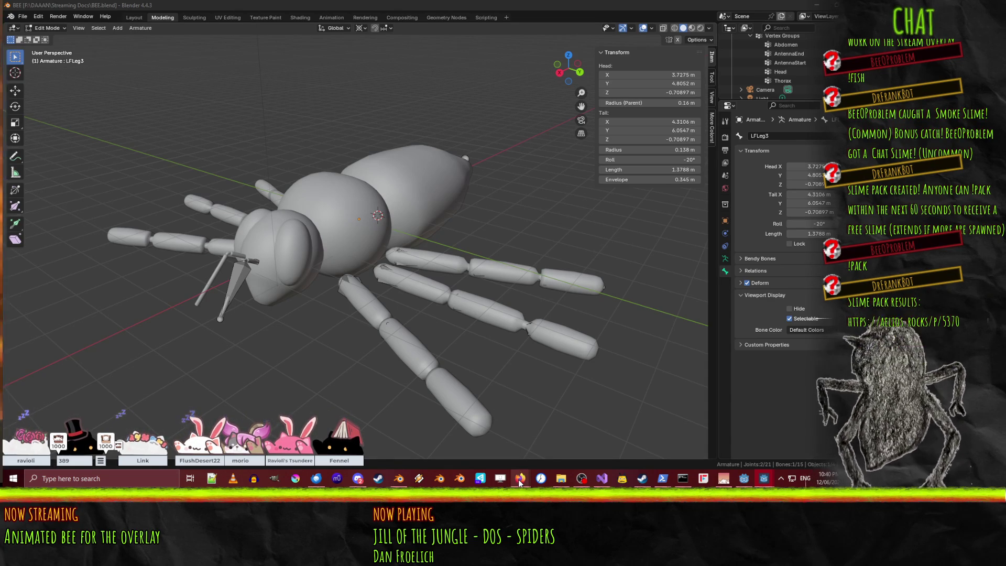
Orbit around the bee and select Bone.003 to inspect the armature.
mouse_move(529, 377)
middle_down()
mouse_move(580, 339)
mouse_move(688, 335)
mouse_move(678, 336)
middle_up()
click(559, 332)
middle_drag(559, 333, 445, 181)
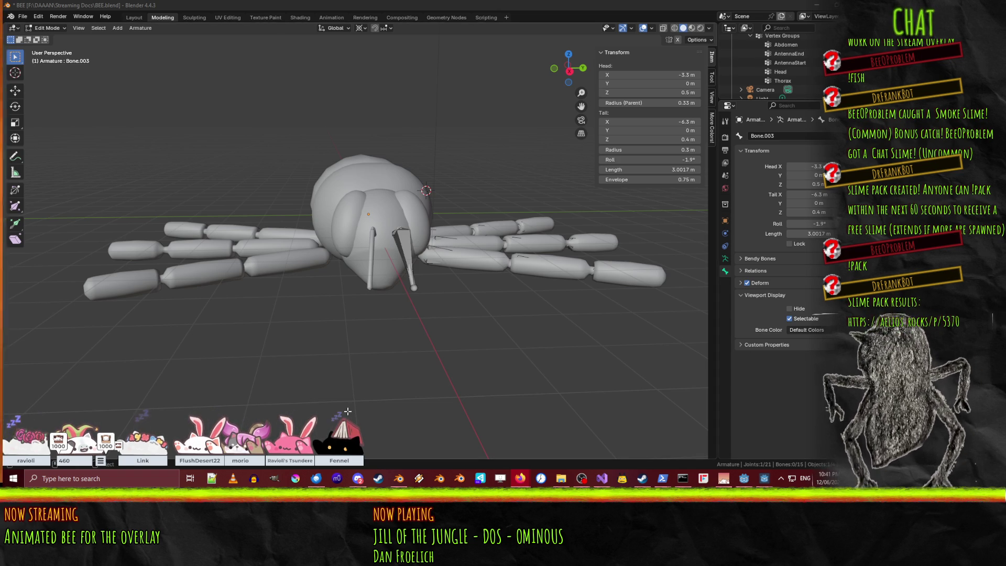
mouse_move(472, 242)
middle_down()
mouse_move(420, 286)
mouse_move(444, 261)
mouse_move(506, 267)
mouse_move(394, 289)
mouse_move(476, 291)
mouse_move(497, 305)
middle_up()
scroll(474, 262, up, 3)
scroll(474, 261, down, 1)
scroll(435, 280, down, 1)
scroll(497, 305, up, 2)
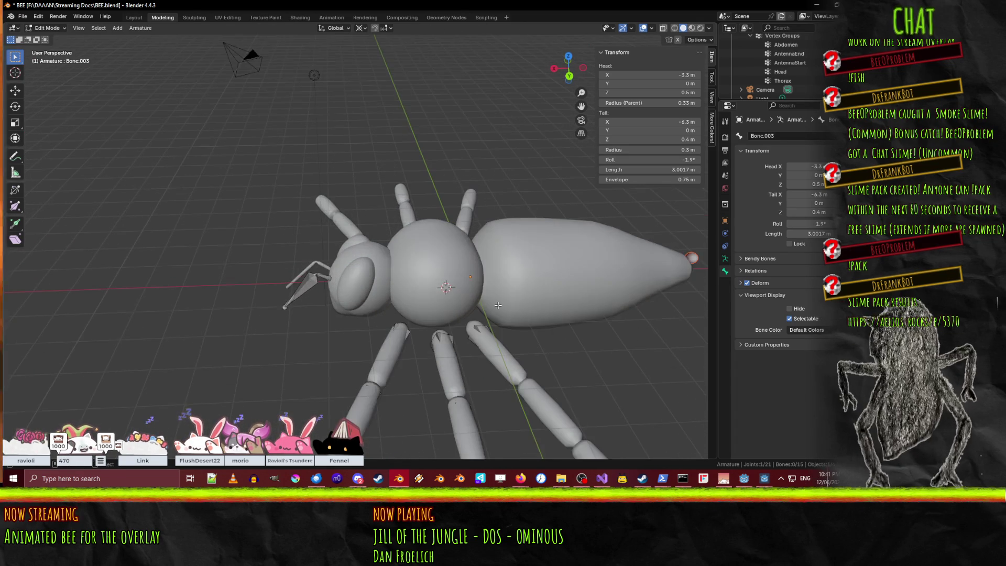
Preview the first honeybee and Western Honey Bee photos in DuckDuckGo.
mouse_move(520, 478)
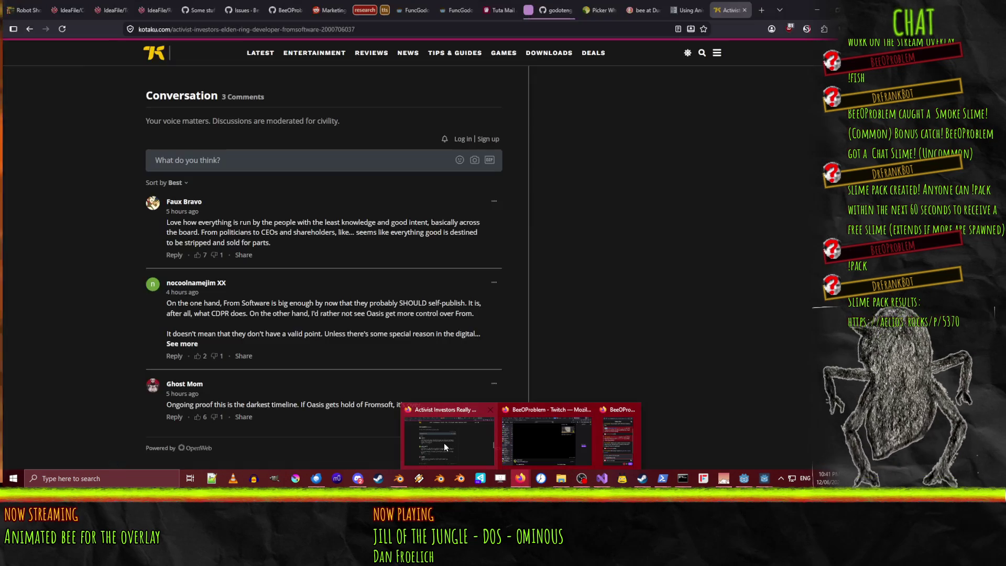
click(444, 442)
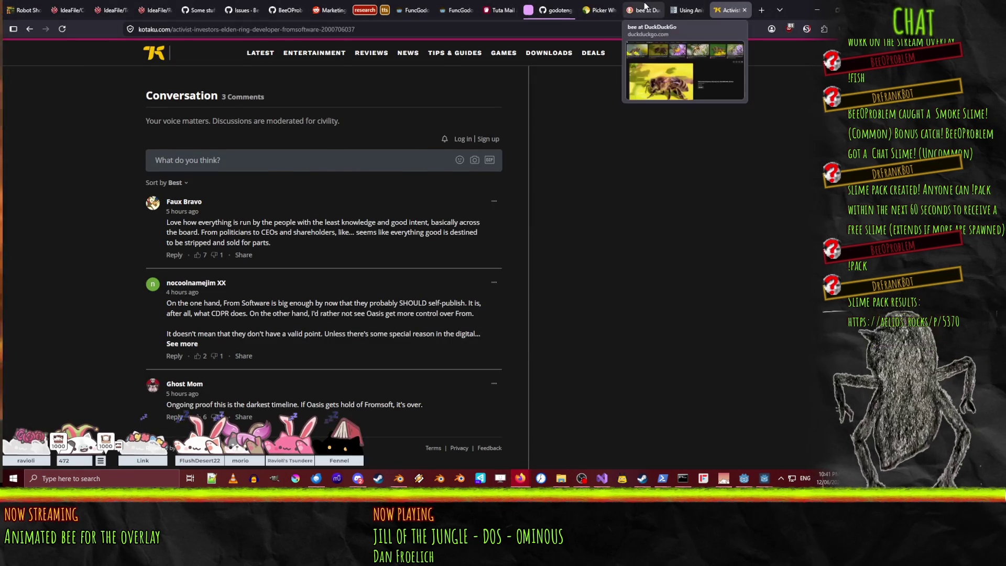
click(647, 7)
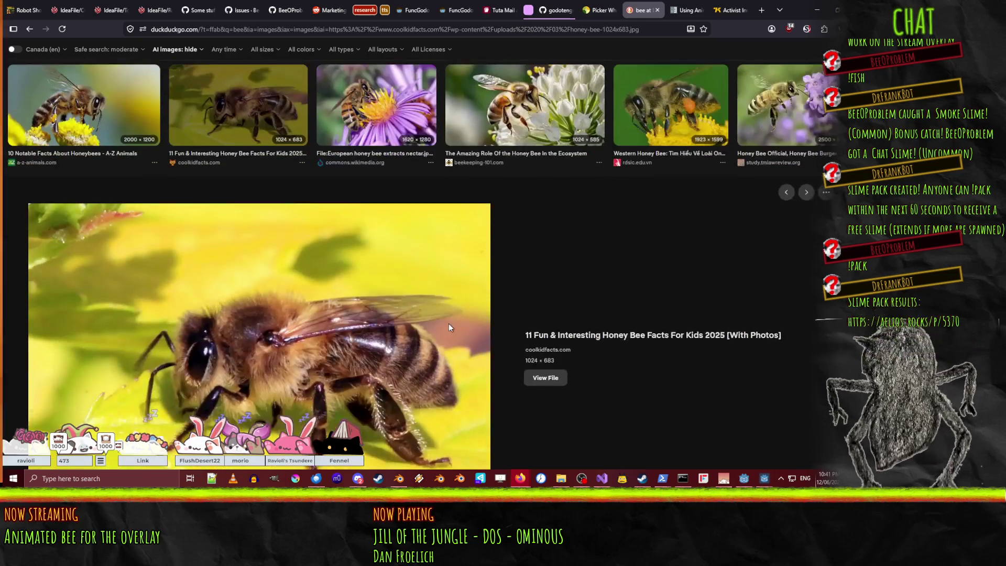
scroll(448, 328, up, 2)
click(55, 201)
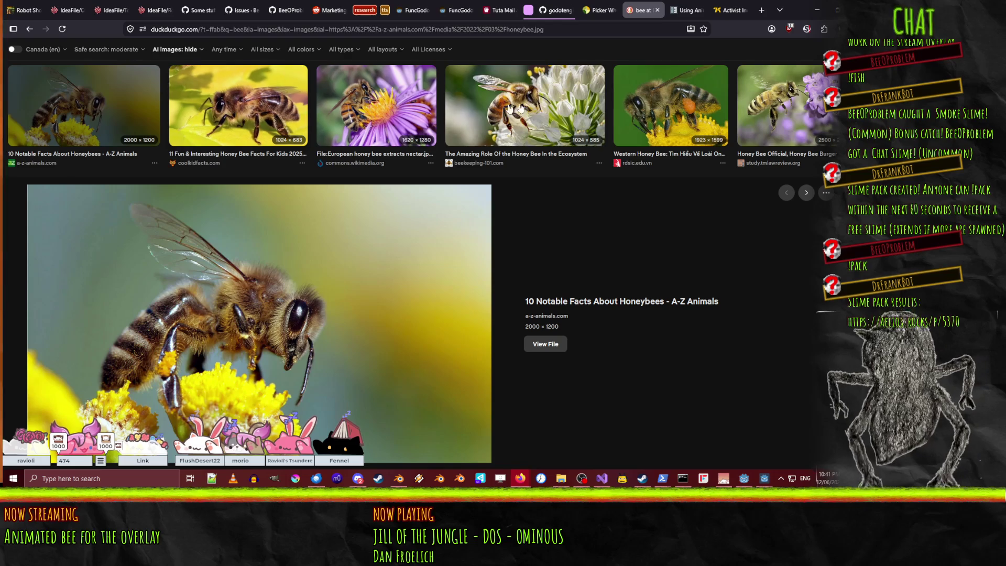
click(643, 137)
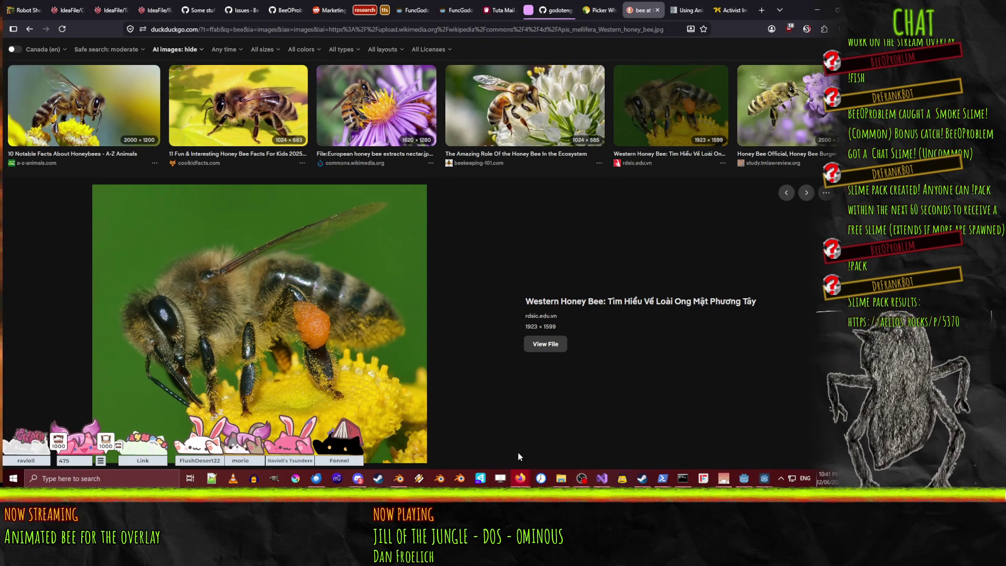
Back in Blender, select Bone.002, leave armature editing and select the Bee mesh.
click(396, 478)
mouse_move(521, 261)
middle_down()
mouse_move(516, 236)
mouse_move(574, 291)
middle_up()
click(516, 233)
key(Tab)
click(574, 283)
Enter Edit Mode on the bee mesh and centre the abdomen in back orthographic view.
key(Tab)
key(KP_1)
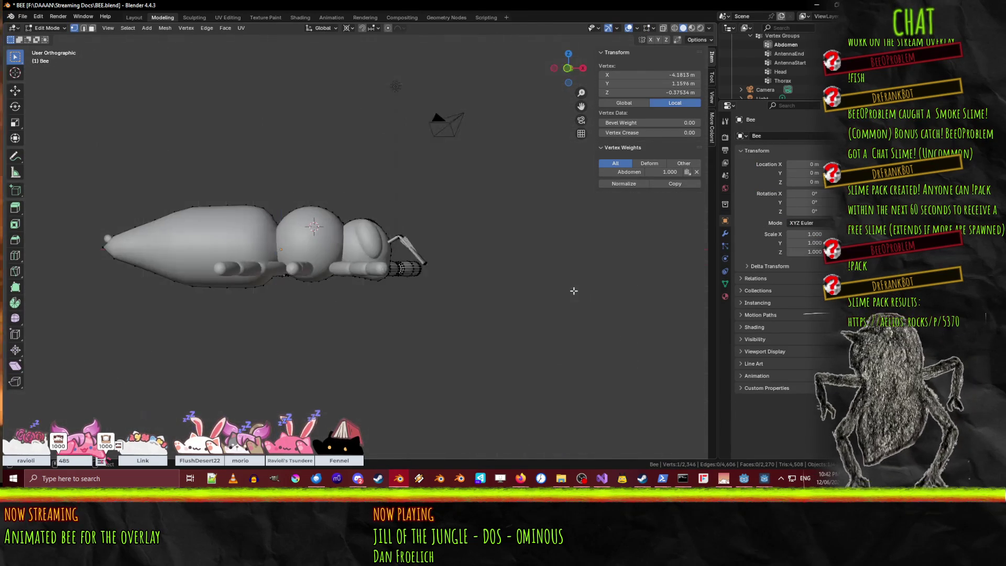
key(KP_3)
key(ctrl+KP_1)
scroll(574, 290, up, 5)
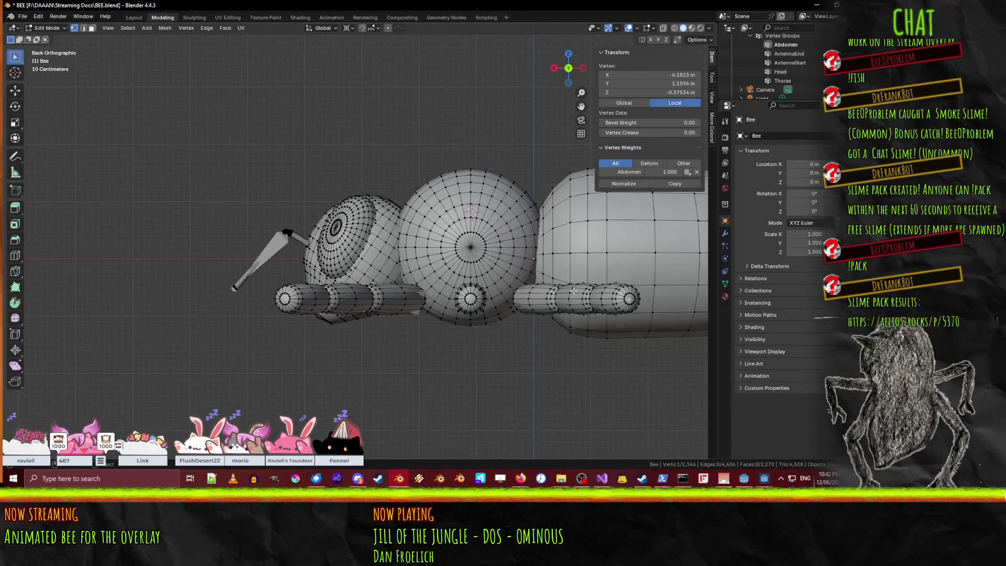
shift+middle_drag(524, 244, 342, 287)
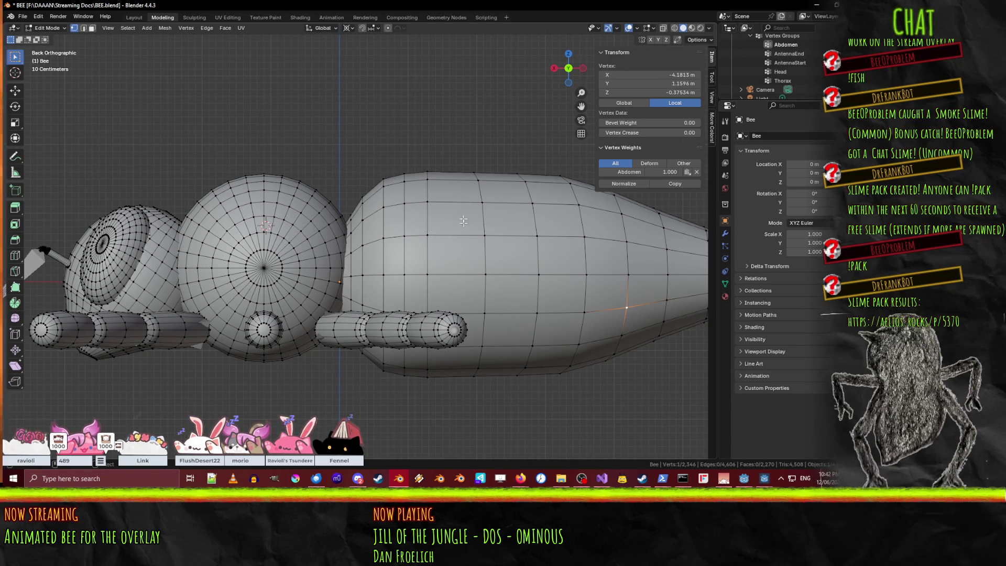
scroll(543, 296, down, 2)
shift+middle_drag(543, 296, 482, 297)
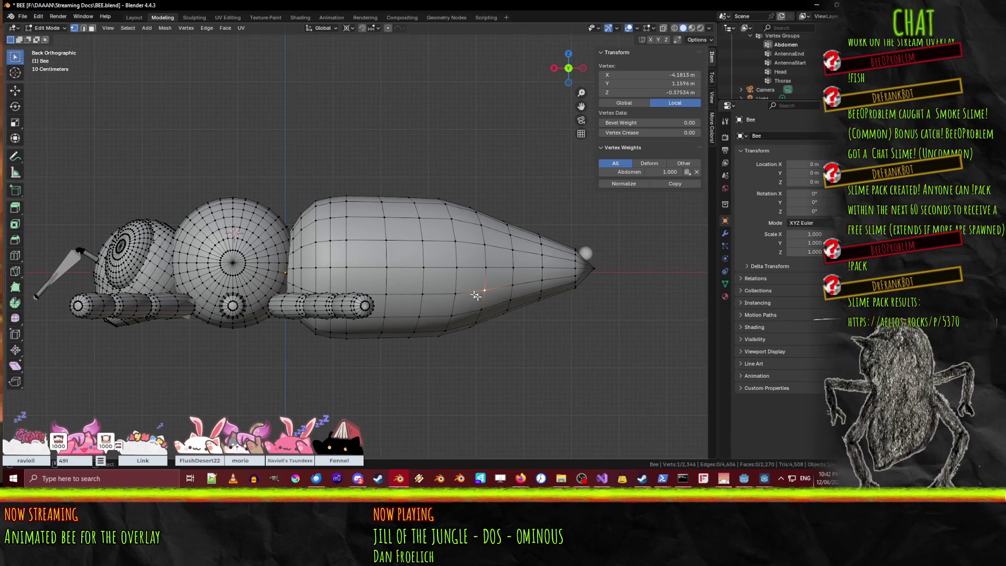
Try selecting horizontal and vertical abdomen edge loops, then clear the selection.
alt+click(377, 267)
alt+shift+click(385, 230)
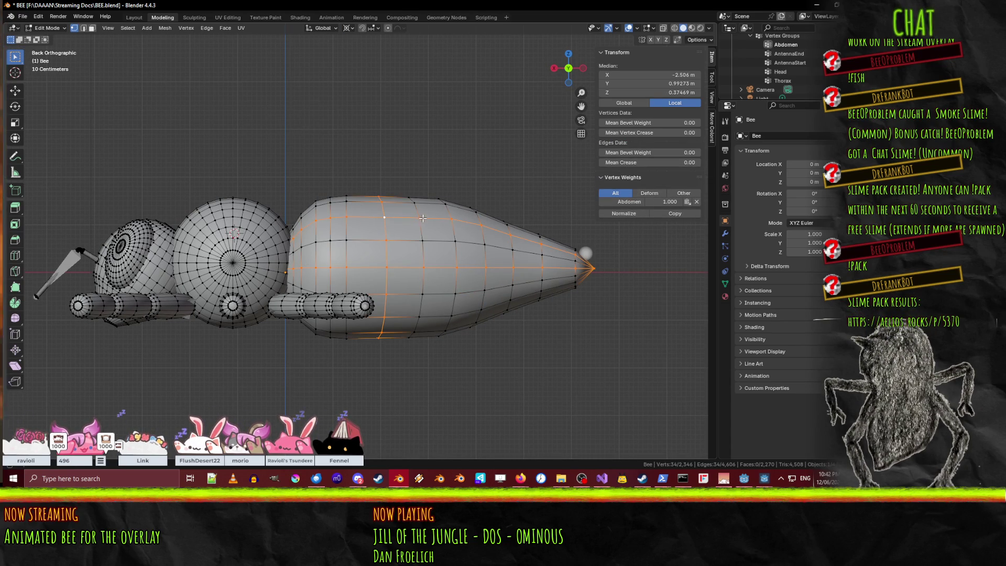
alt+shift+click(423, 237)
alt+shift+click(450, 206)
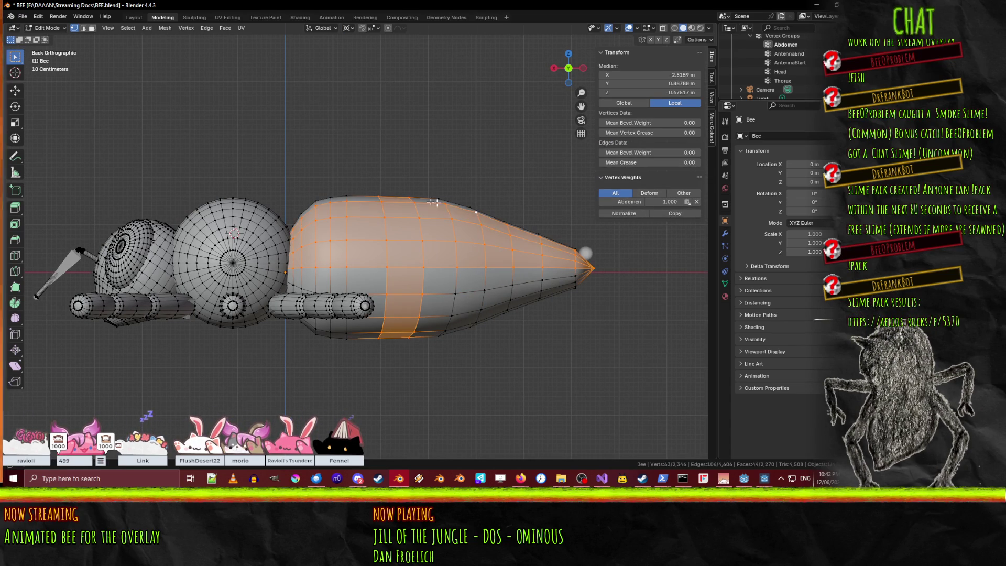
key(alt+a)
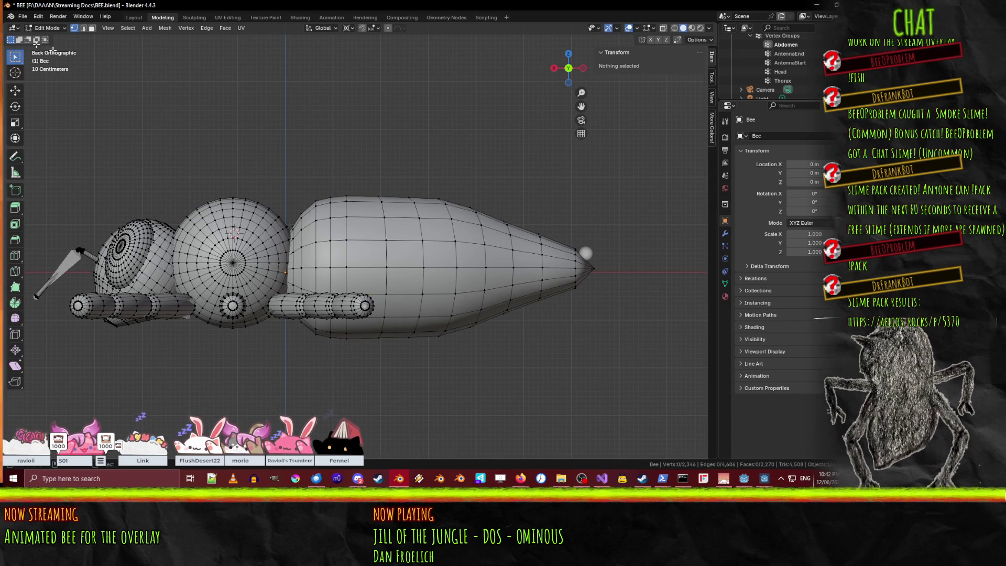
In face select mode, select the abdomen face rings from the front to just before the tip.
click(92, 28)
scroll(362, 236, up, 1)
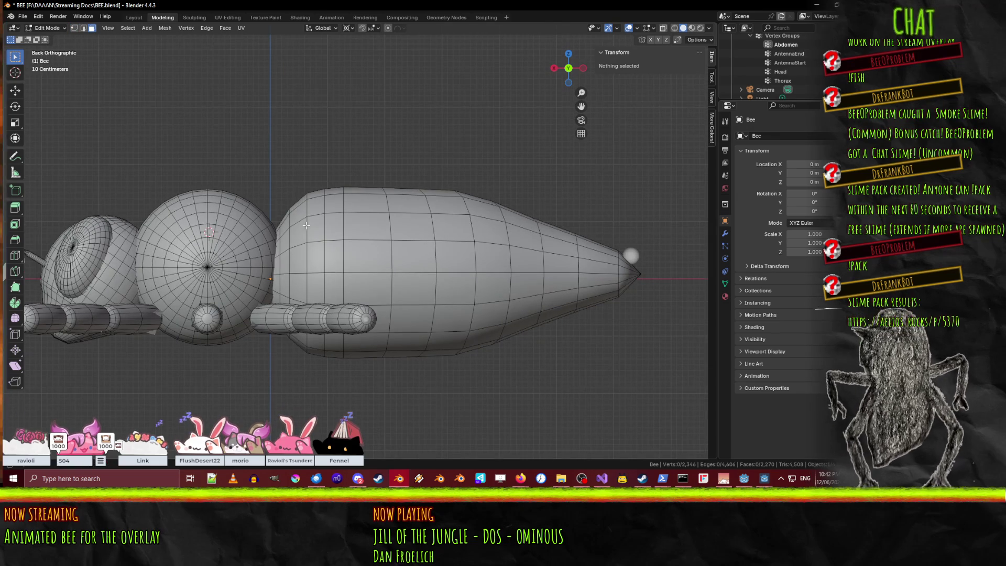
alt+click(304, 222)
alt+shift+click(316, 222)
alt+shift+click(333, 222)
alt+shift+click(362, 218)
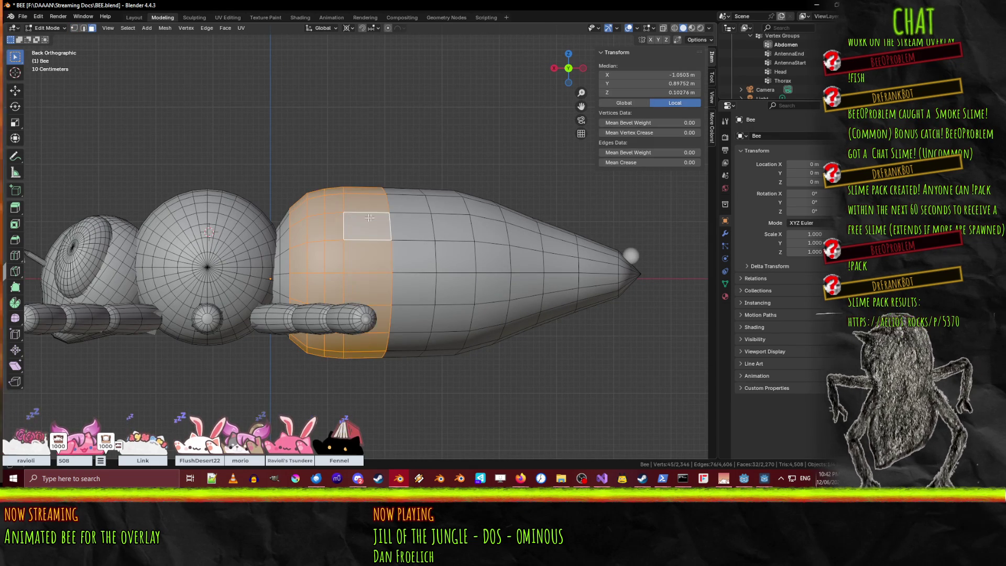
alt+shift+click(414, 220)
alt+shift+click(454, 218)
alt+shift+click(491, 221)
alt+shift+click(517, 230)
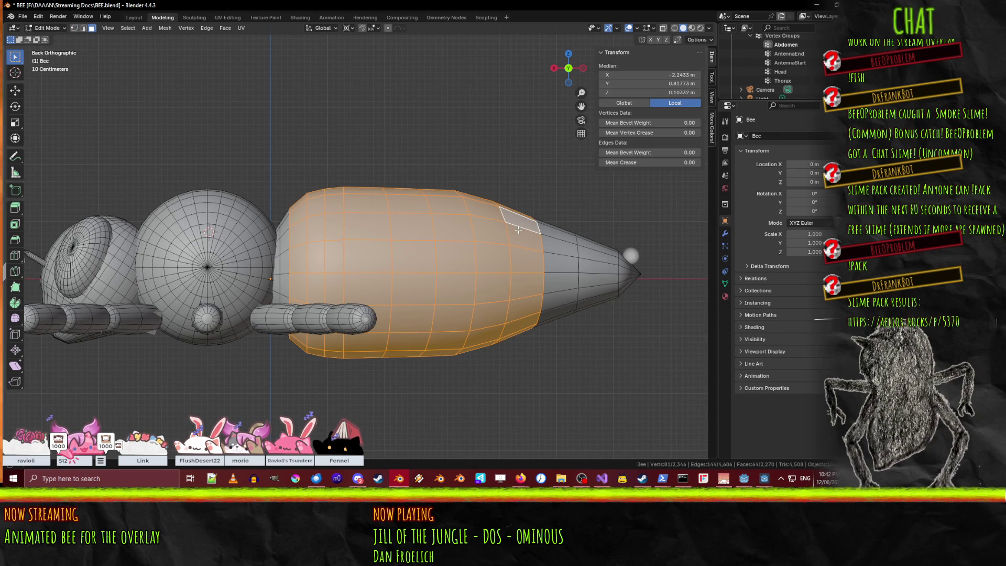
alt+shift+click(569, 240)
alt+shift+click(608, 250)
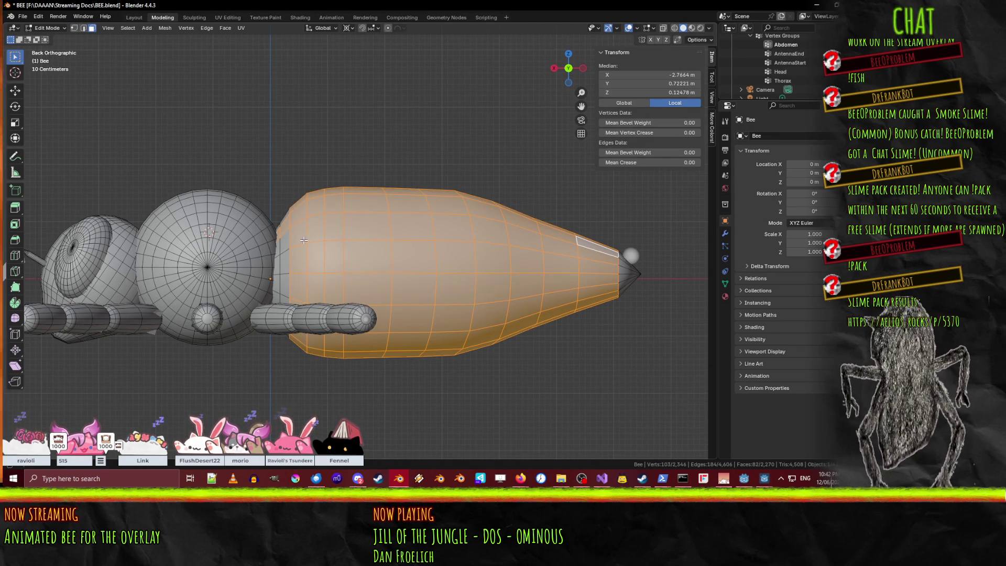
Fix the upper and middle horizontal face rings and add the remaining abdomen faces.
alt+shift+click(287, 241)
alt+shift+click(288, 225)
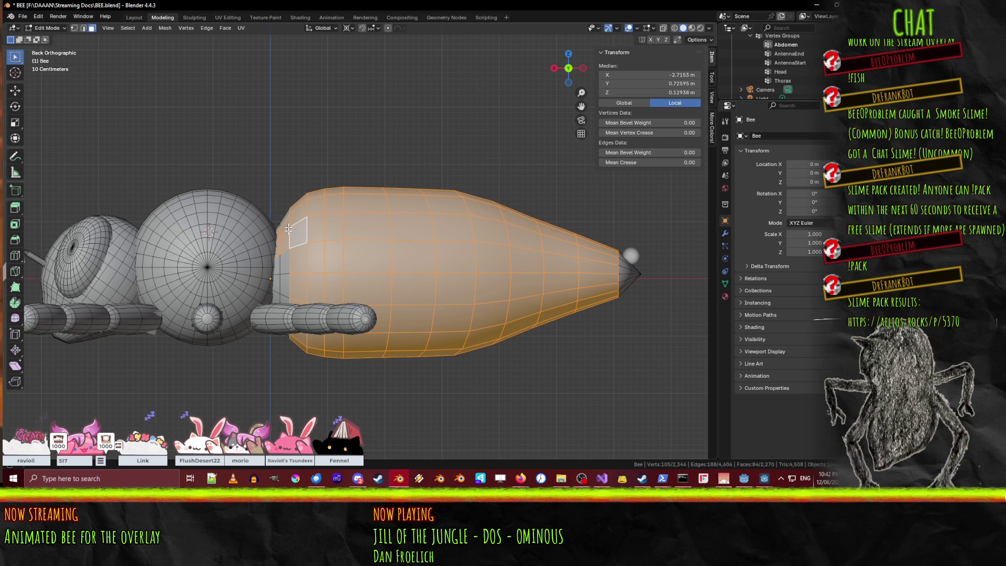
alt+shift+click(281, 255)
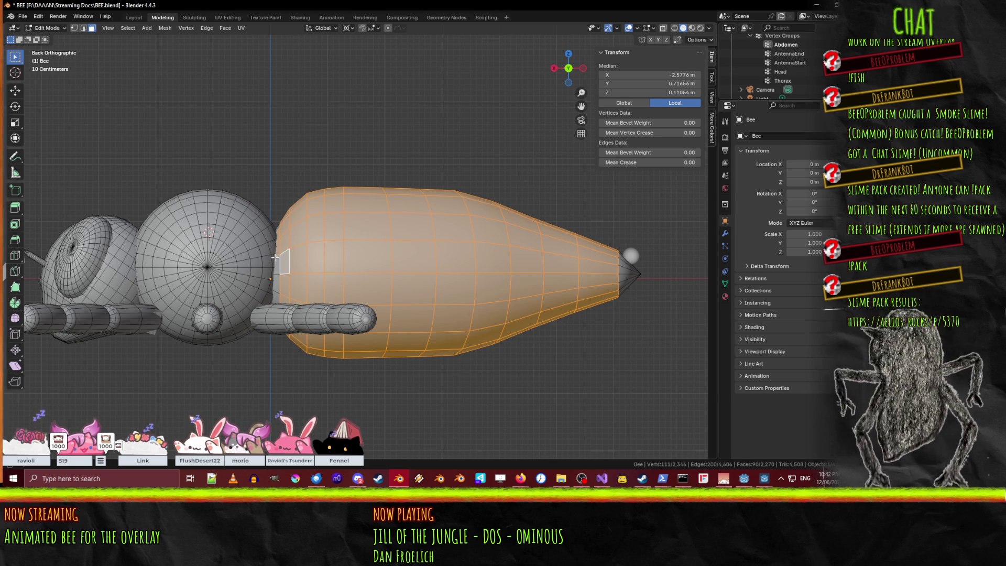
alt+shift+click(278, 258)
alt+shift+click(278, 259)
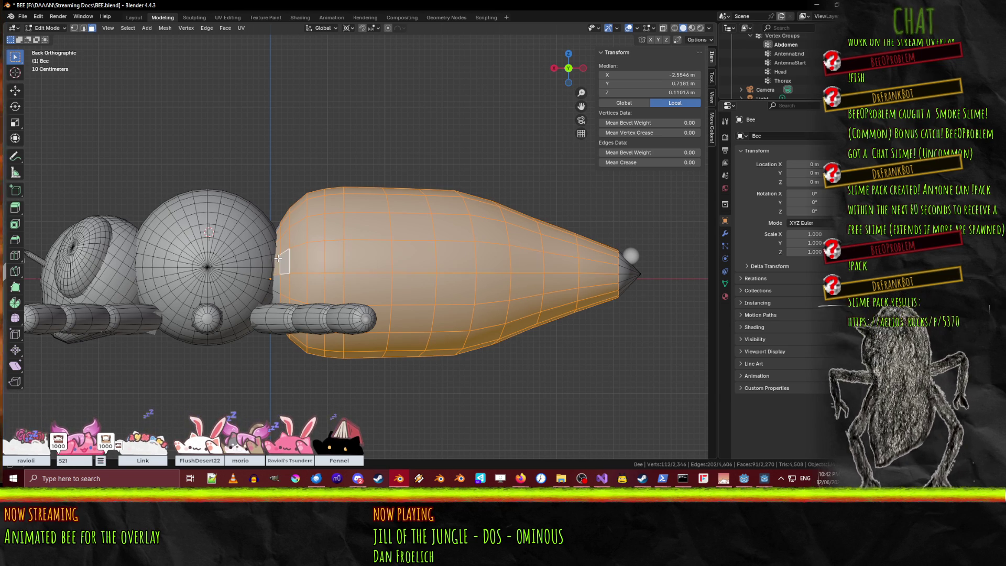
alt+shift+click(275, 293)
middle_drag(275, 294, 320, 253)
Switch to wireframe shading and add the six abdomen-tip faces to the selection.
key(z)
click(244, 257)
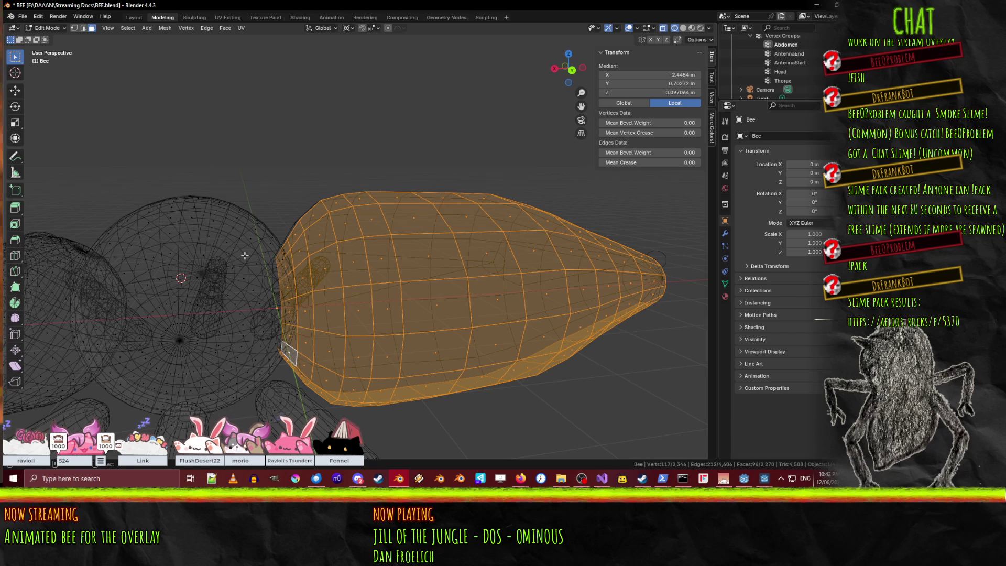
mouse_move(249, 246)
middle_down()
mouse_move(234, 210)
mouse_move(221, 236)
mouse_move(455, 351)
middle_up()
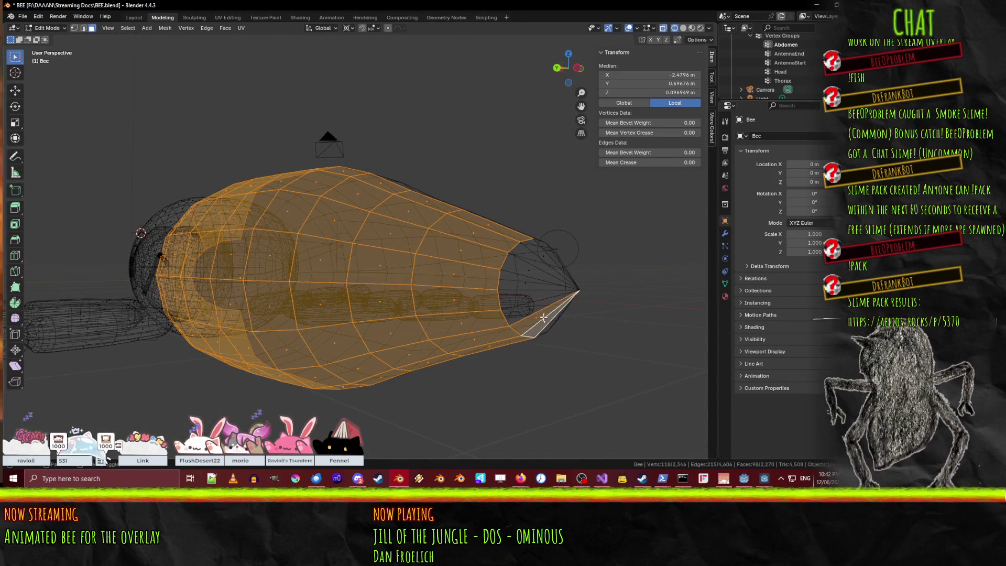
shift+click(540, 286)
shift+click(529, 313)
shift+click(526, 283)
shift+click(529, 261)
shift+click(545, 256)
shift+click(561, 270)
In back orthographic view, move the abdomen 0.2 m up and −0.1 m along X.
middle_drag(564, 269, 524, 290)
mouse_move(190, 378)
middle_down()
mouse_move(225, 293)
mouse_move(300, 318)
middle_up()
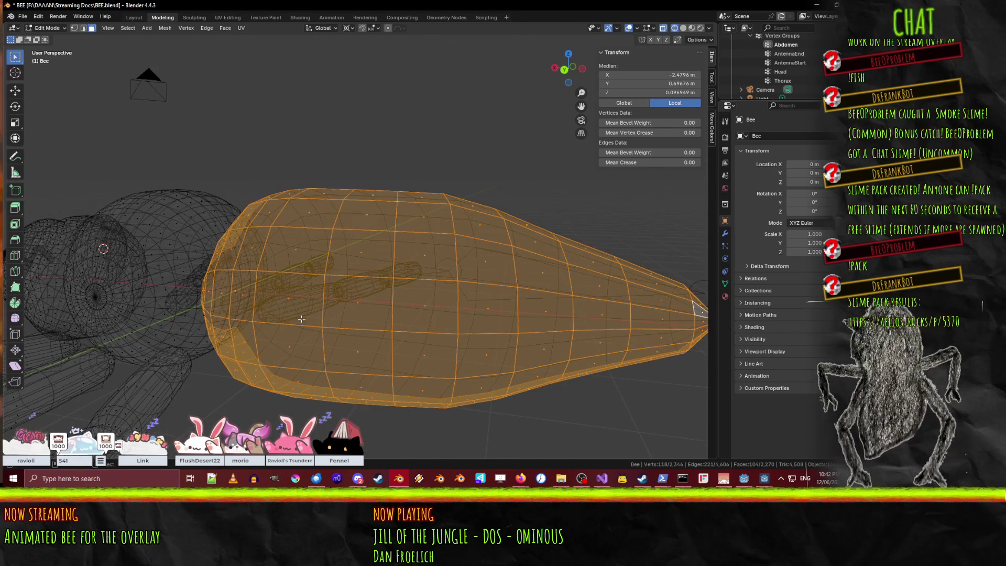
key(KP_1)
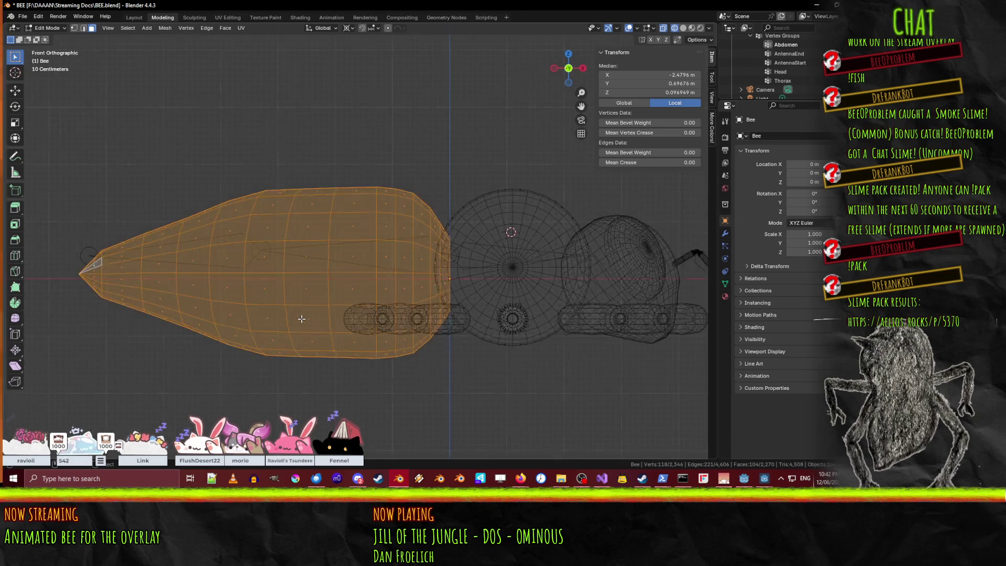
key(ctrl+KP_1)
scroll(302, 318, up, 1)
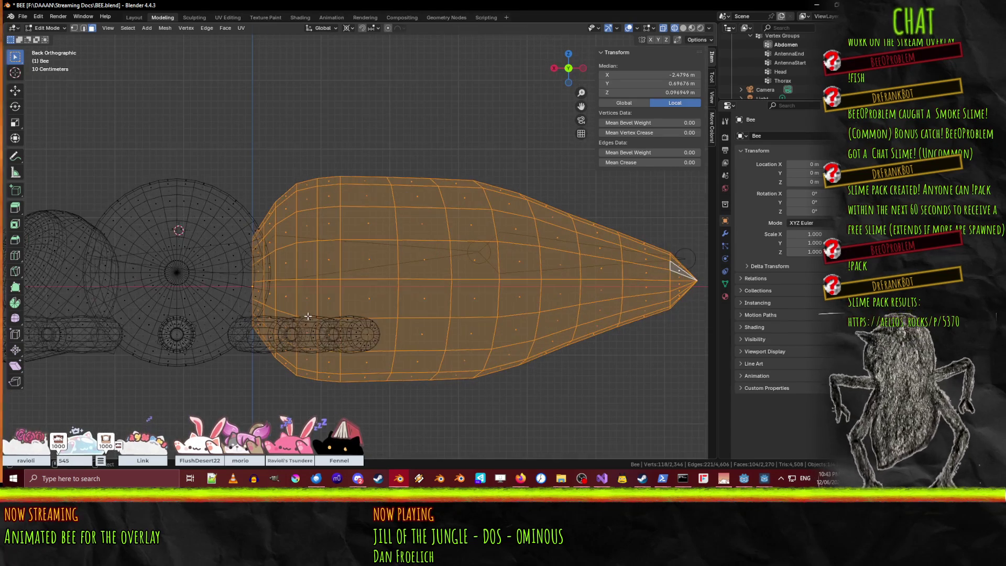
key(g)
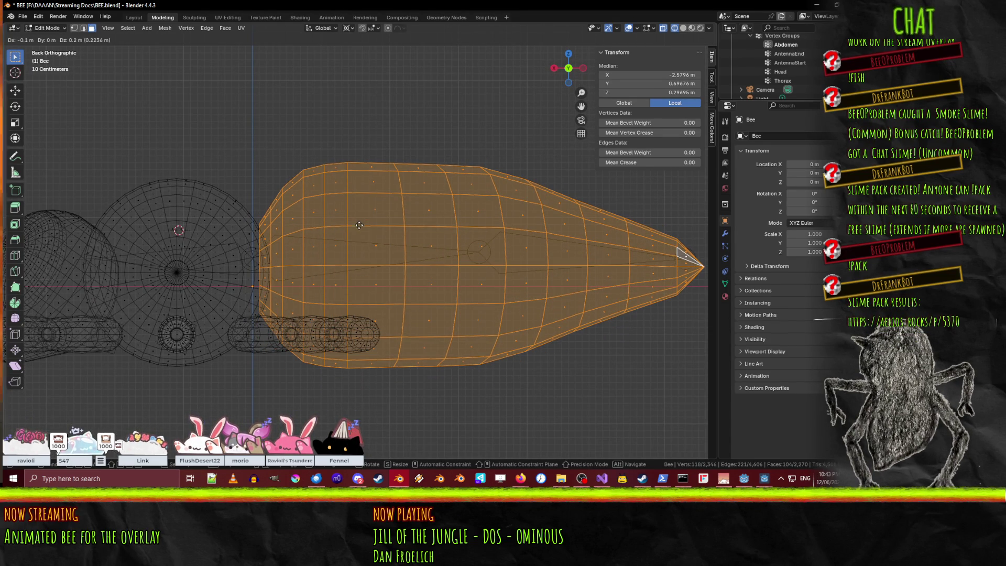
click(358, 222)
scroll(359, 225, down, 5)
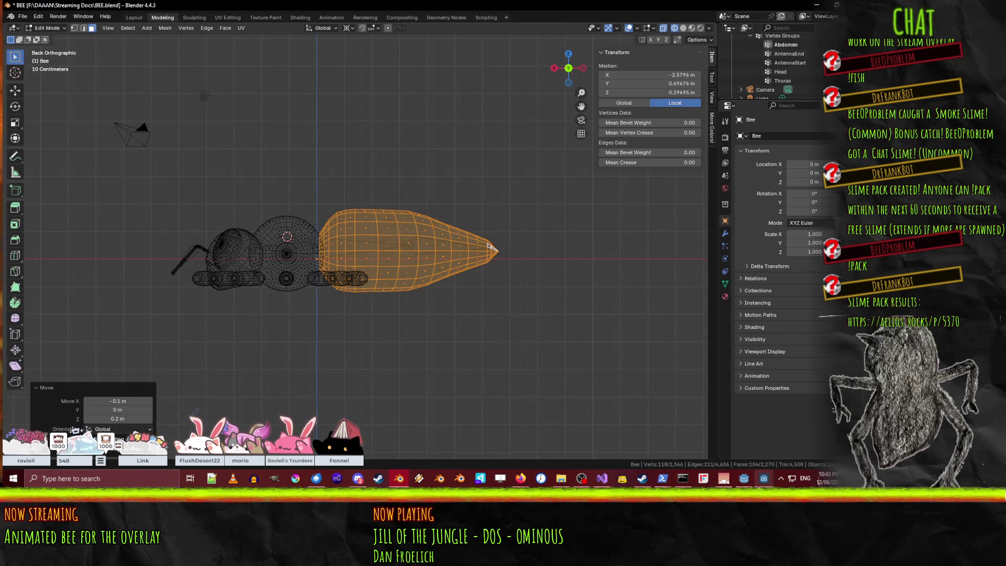
Preview several close-up honeybee photos, including the coolkidfacts image, then minimize the browser.
mouse_move(520, 478)
click(433, 440)
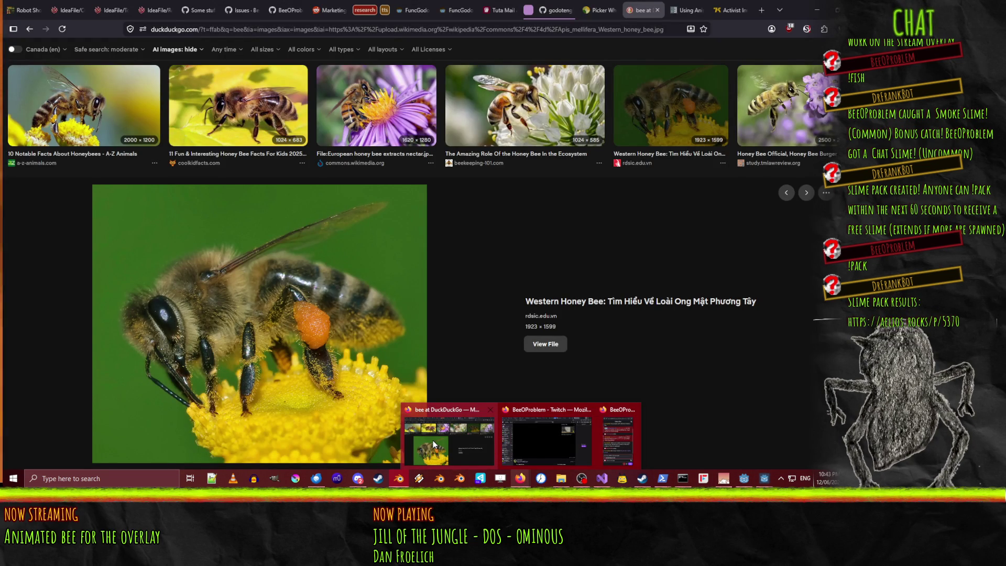
click(669, 138)
click(669, 137)
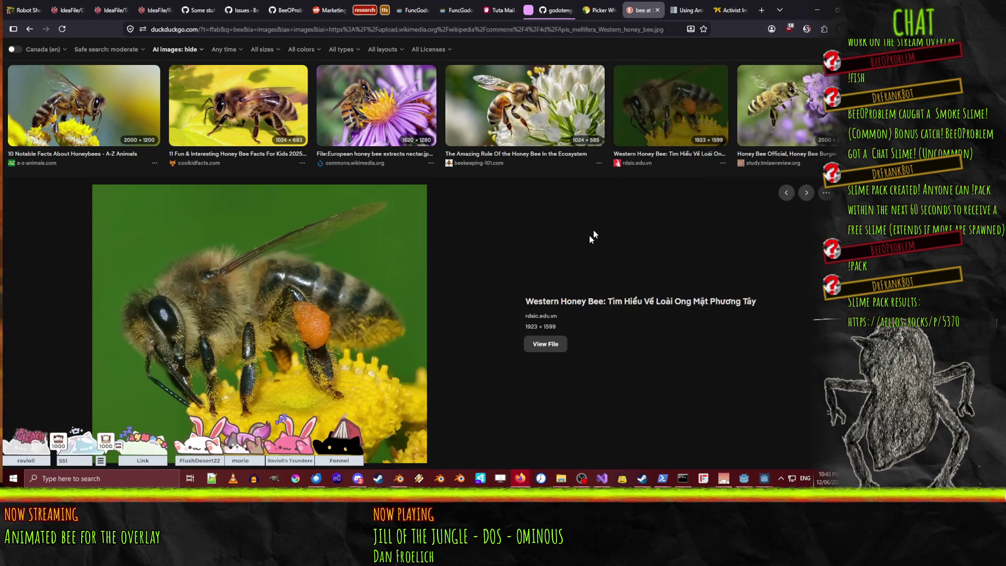
click(770, 107)
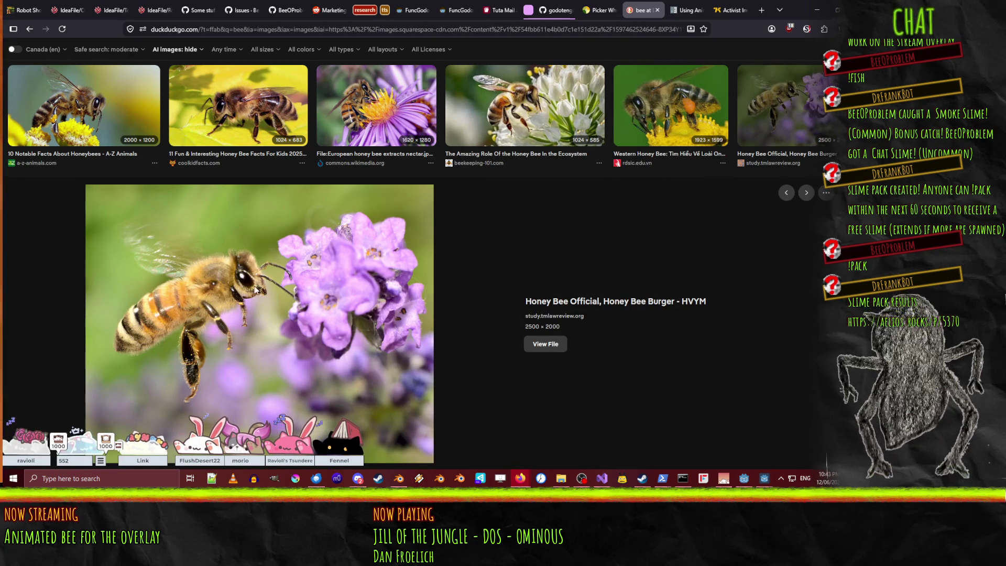
scroll(130, 157, down, 5)
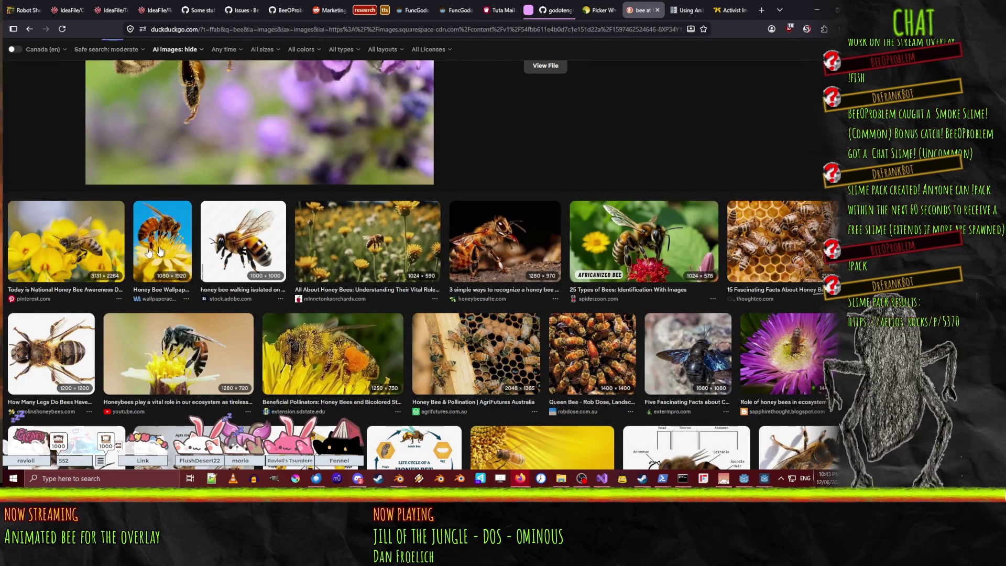
scroll(119, 237, up, 5)
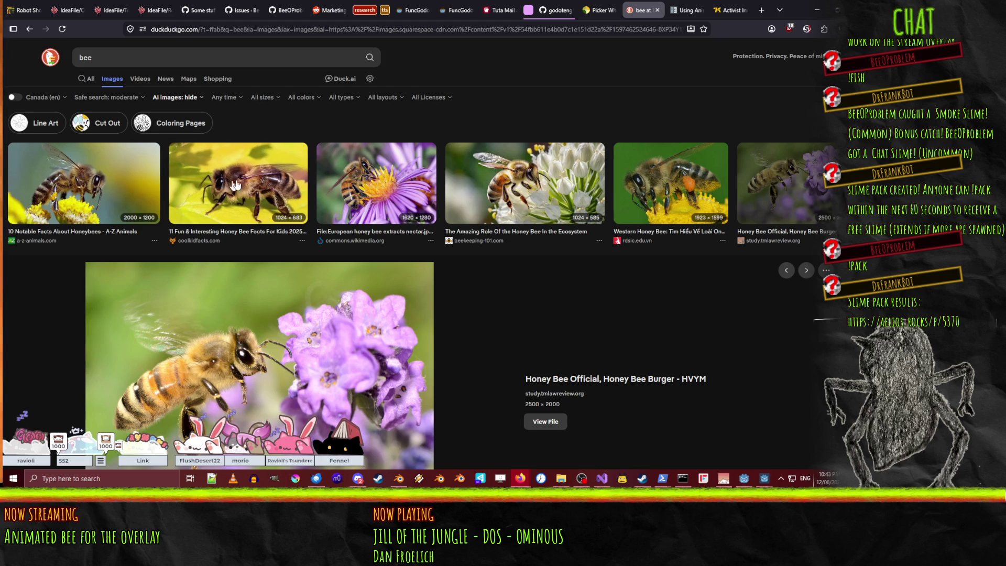
click(238, 186)
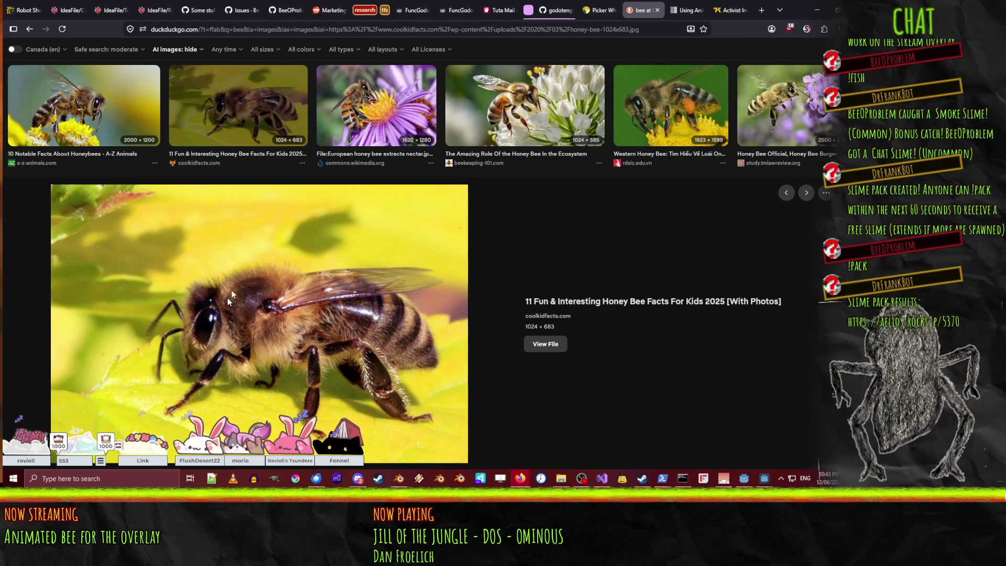
click(816, 10)
scroll(349, 226, up, 4)
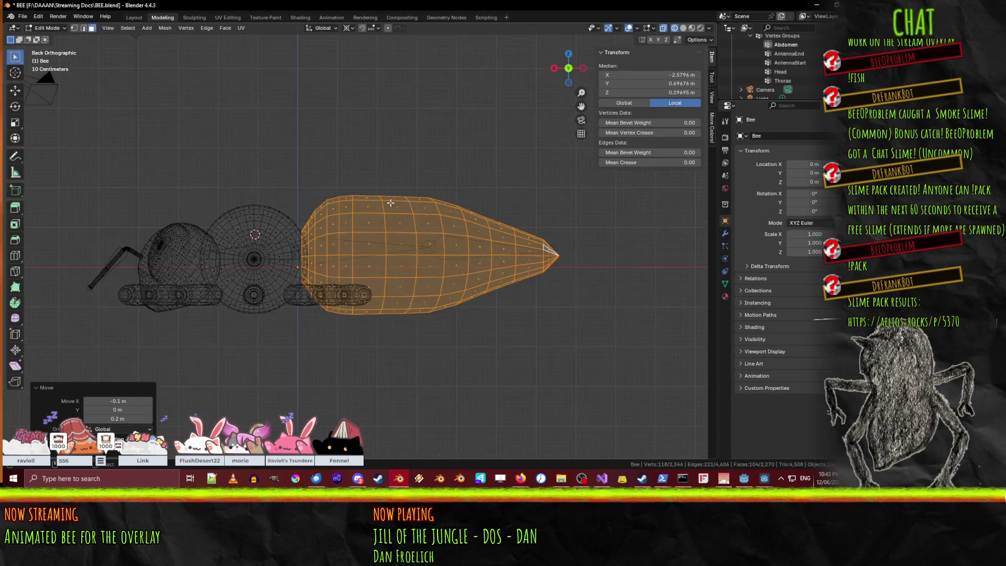
Deselect everything and toggle between solid and wireframe shading while orbiting the bee.
key(alt+a)
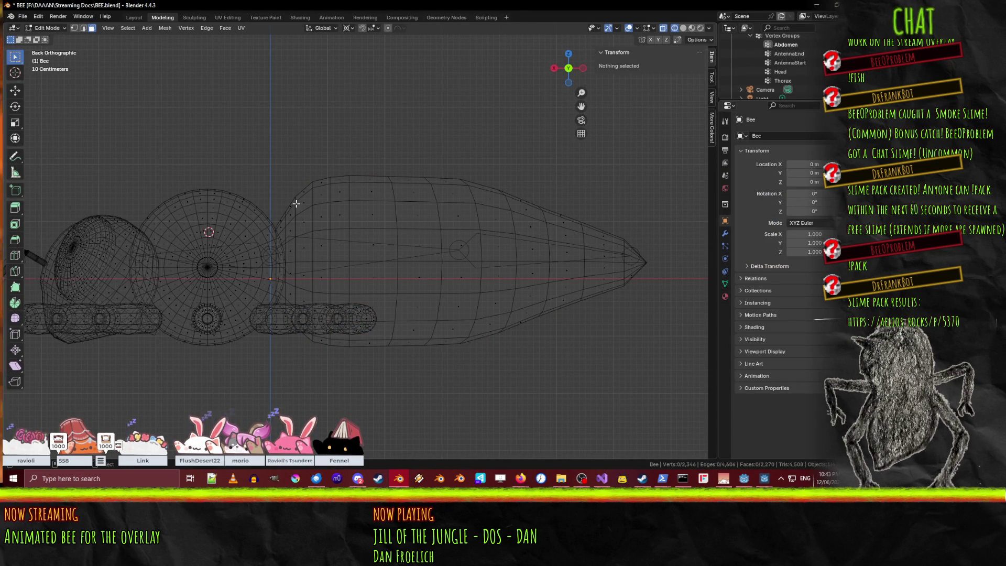
middle_drag(244, 169, 290, 190)
key(z)
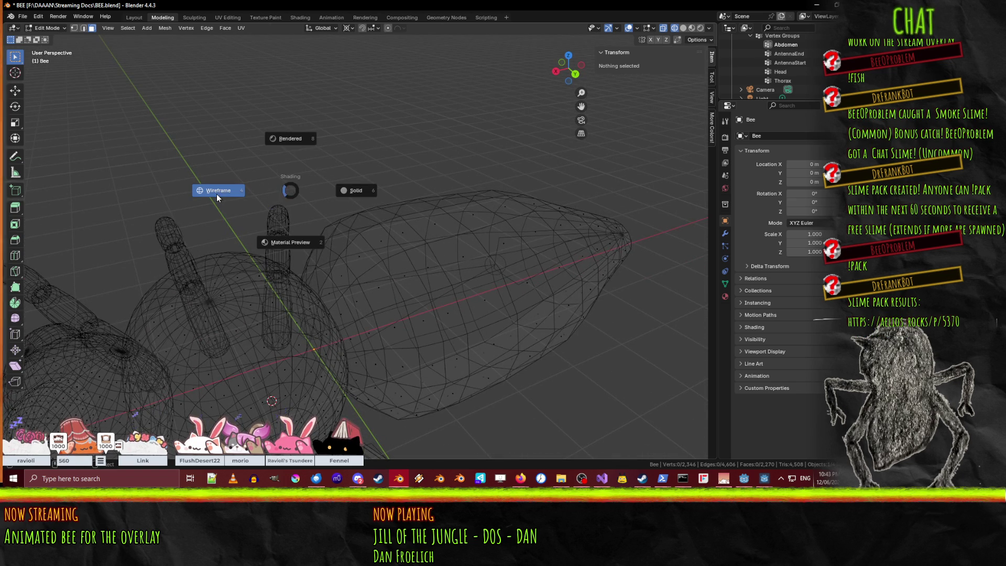
click(362, 181)
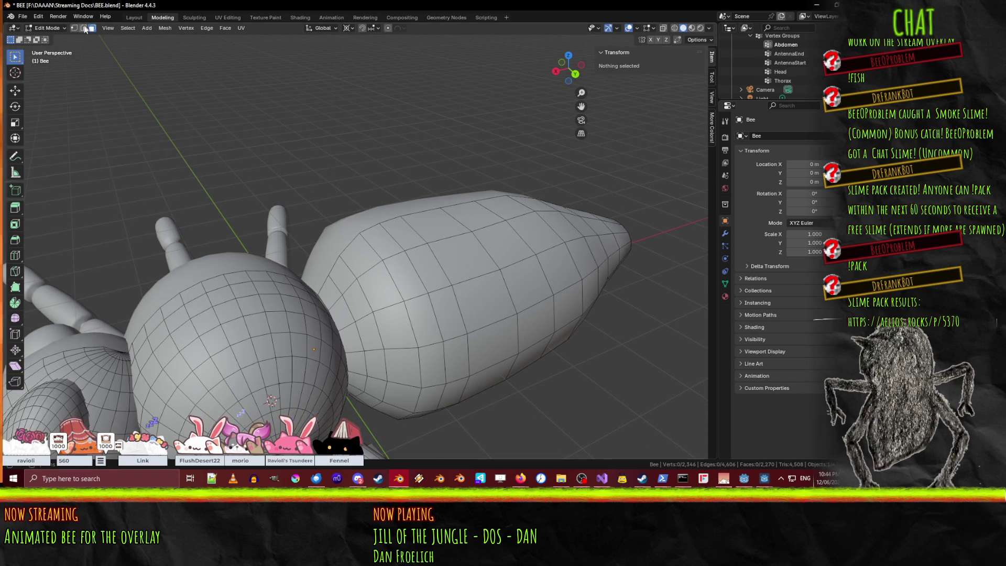
mouse_move(260, 255)
middle_down()
mouse_move(329, 253)
mouse_move(291, 257)
mouse_move(301, 252)
middle_up()
key(z)
click(189, 235)
scroll(310, 254, up, 5)
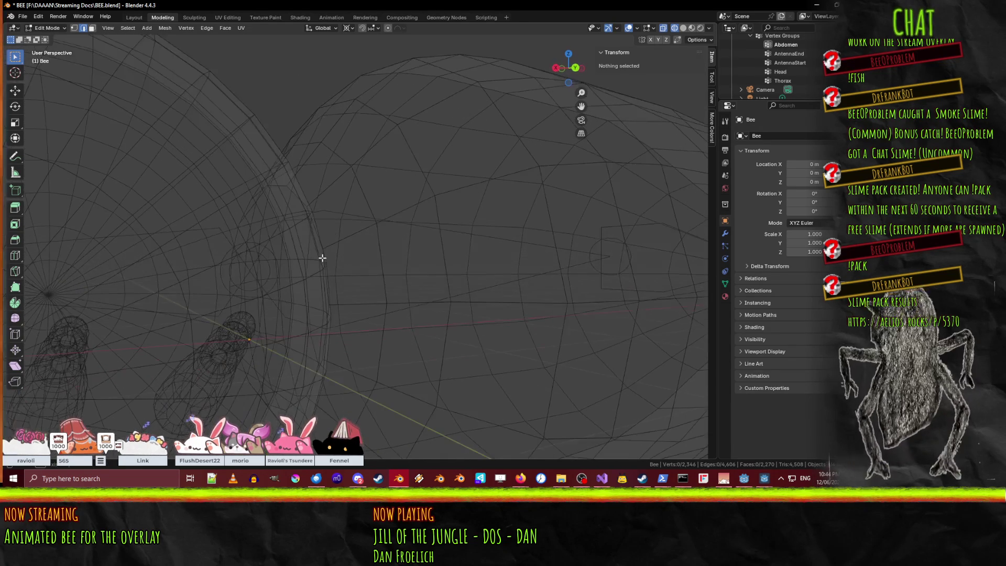
Select an edge chain on the abdomen front near the thorax and lower it.
drag(279, 179, 292, 193)
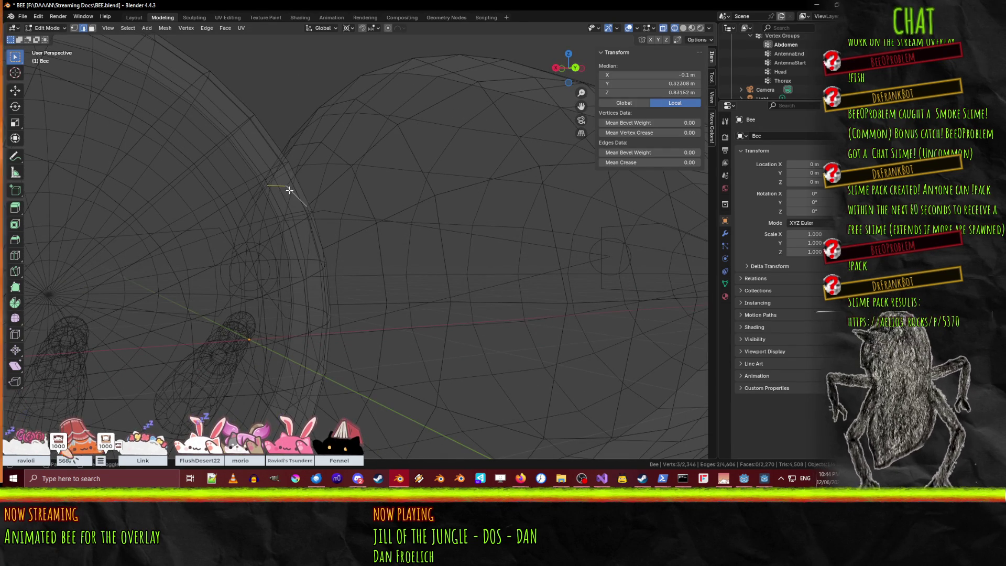
middle_drag(331, 238, 362, 247)
shift+click(420, 264)
shift+click(435, 307)
shift+click(435, 314)
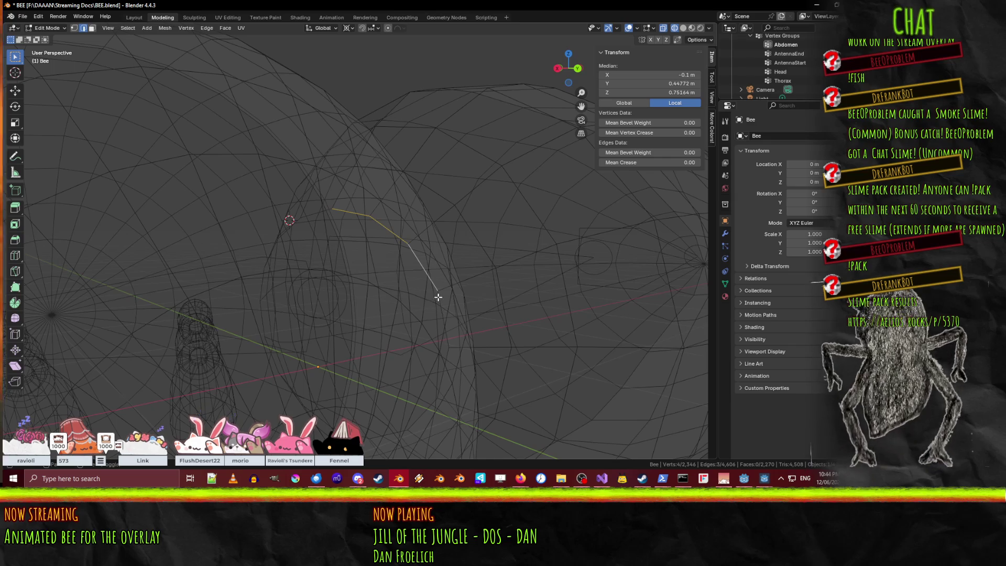
shift+click(438, 294)
middle_drag(478, 319, 455, 298)
key(KP_5)
scroll(455, 298, up, 1)
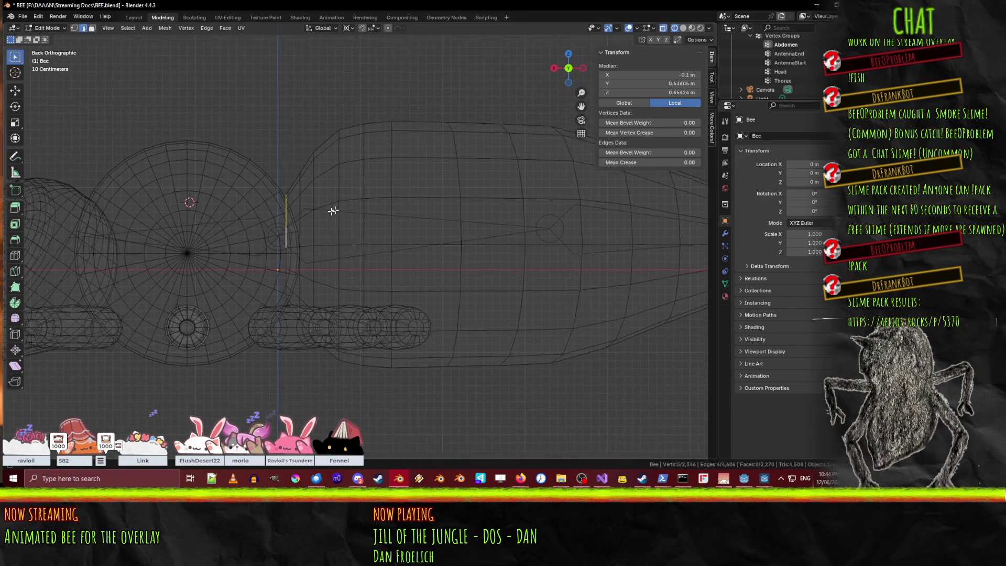
key(g)
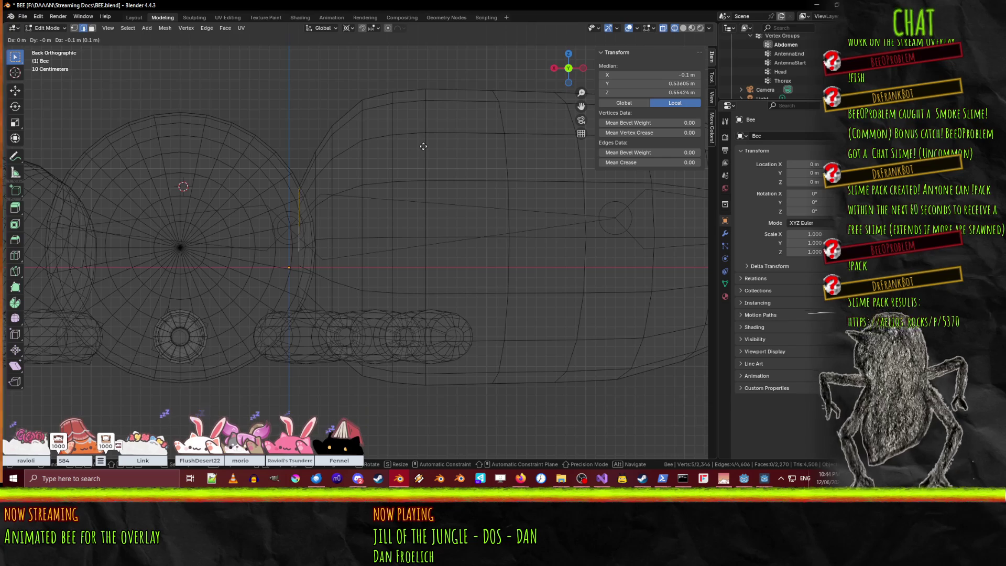
click(424, 154)
Reselect three vertices of the chain and lower them in front orthographic view.
middle_drag(358, 202, 430, 212)
click(442, 203)
ctrl+click(395, 164)
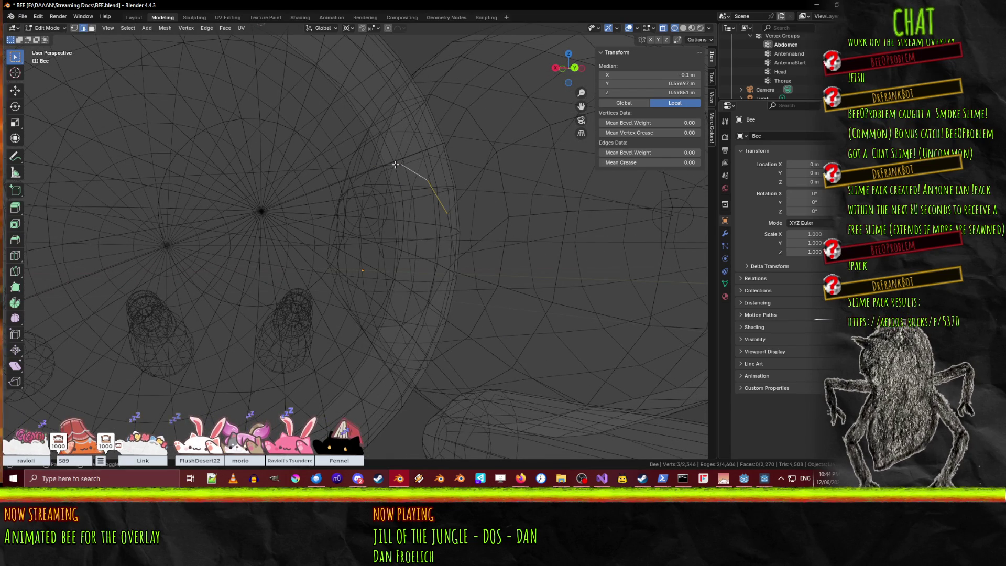
key(KP_1)
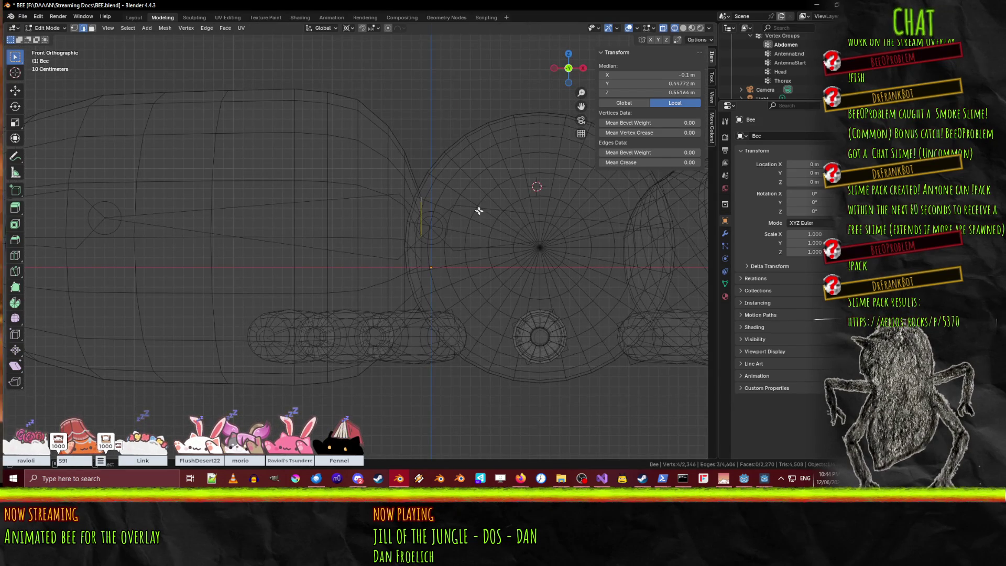
key(g)
click(483, 229)
Select two adjacent rim edges and move them down 0.1 m in Z (gz-0.1).
mouse_move(452, 239)
middle_down()
mouse_move(543, 245)
mouse_move(524, 236)
middle_up()
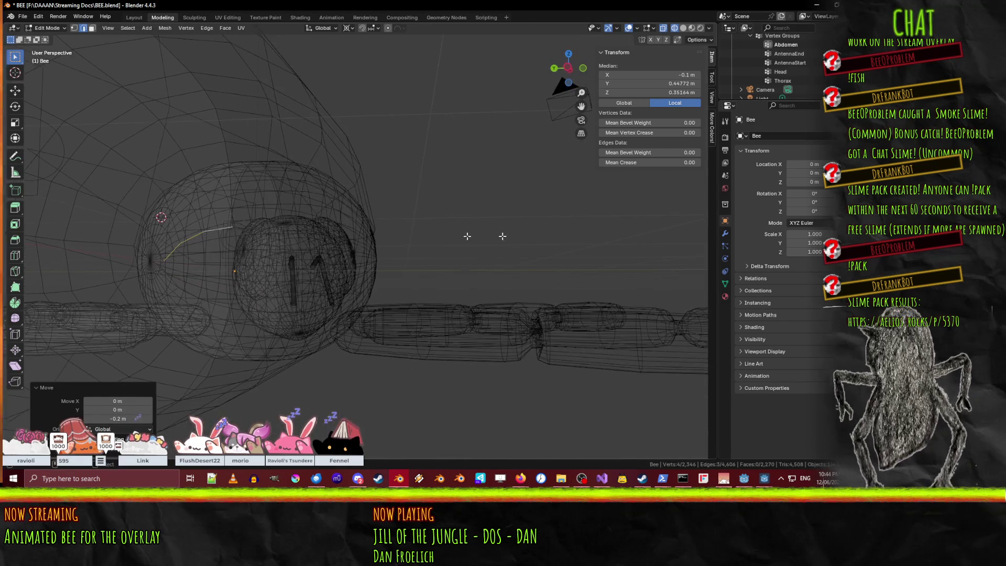
click(196, 239)
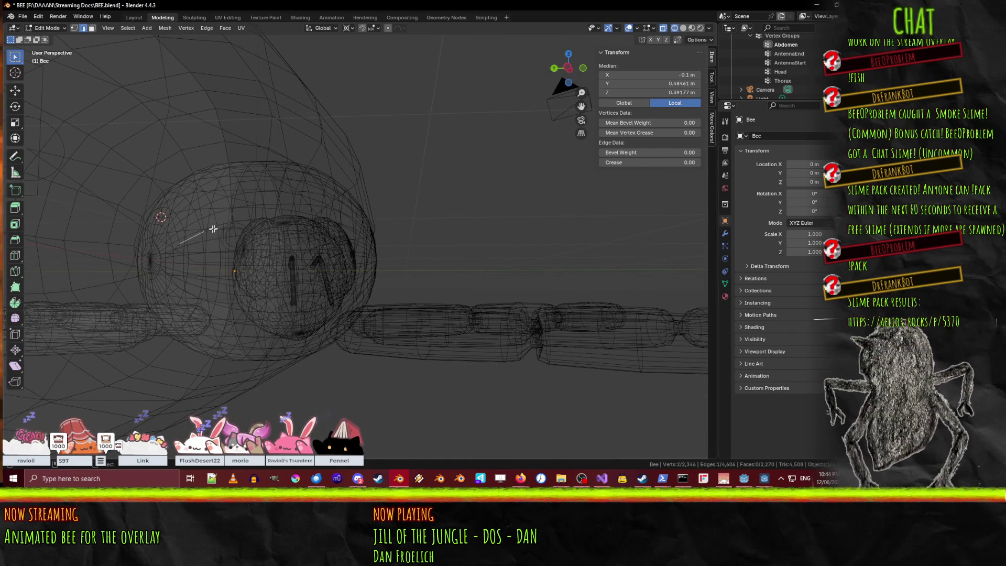
shift+click(216, 227)
shift+click(215, 234)
click(196, 233)
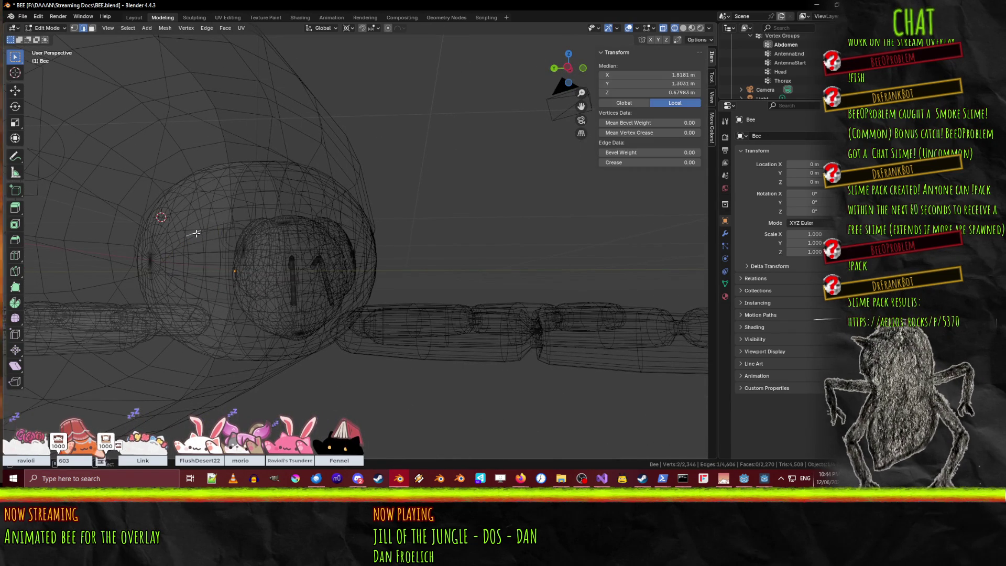
shift+click(215, 230)
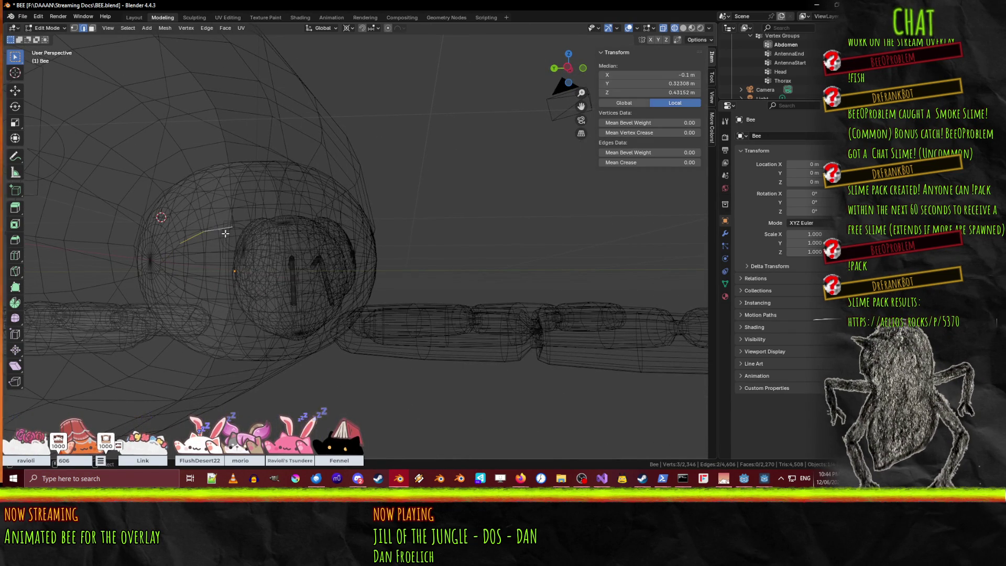
key(KP_1)
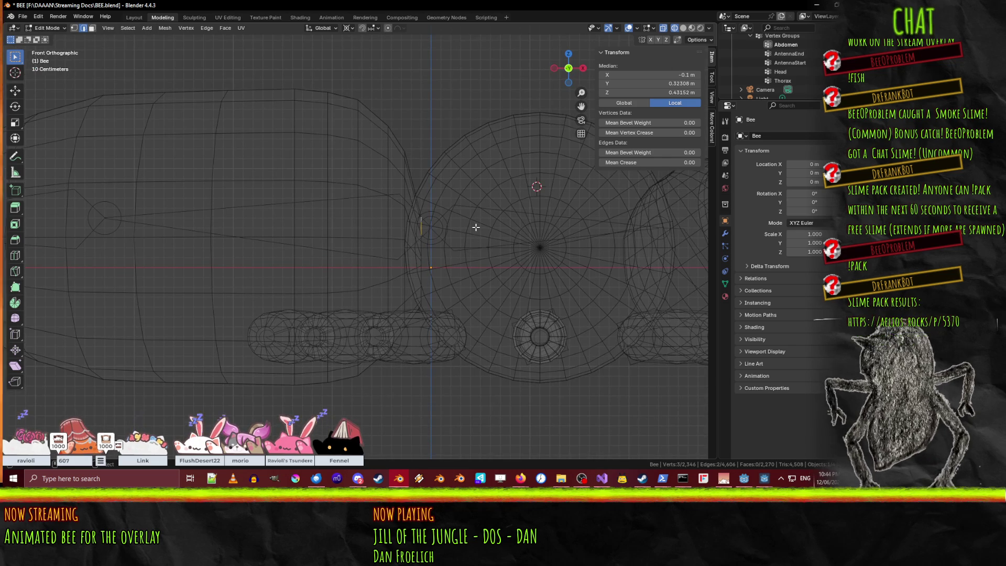
text(g)
text(z-0.1)
key(Return)
Return to solid shading and add another edge on the abdomen's front rim.
key(z)
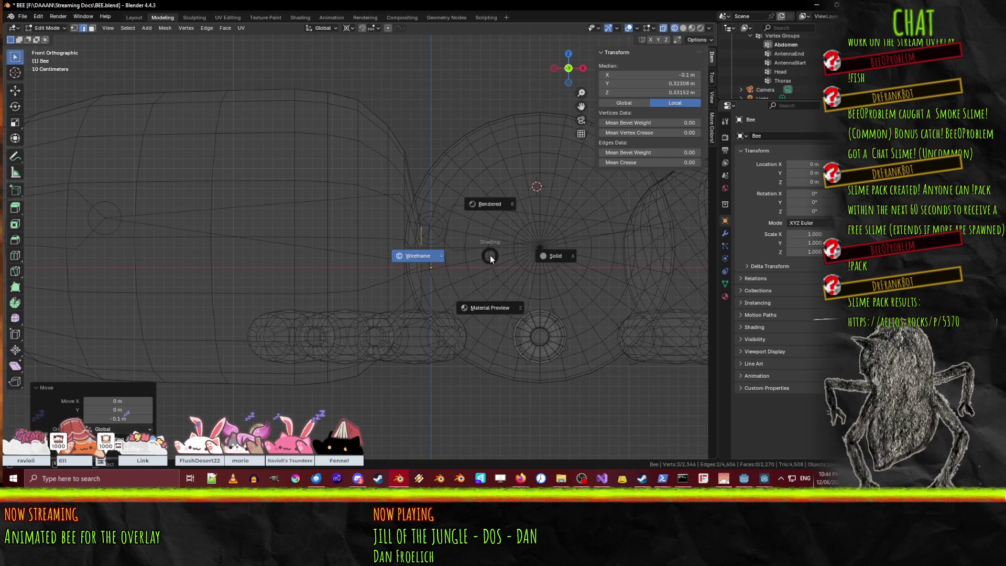
click(556, 268)
mouse_move(557, 269)
middle_down()
mouse_move(413, 256)
mouse_move(394, 310)
mouse_move(337, 269)
mouse_move(318, 277)
middle_up()
scroll(388, 328, up, 3)
shift+click(369, 219)
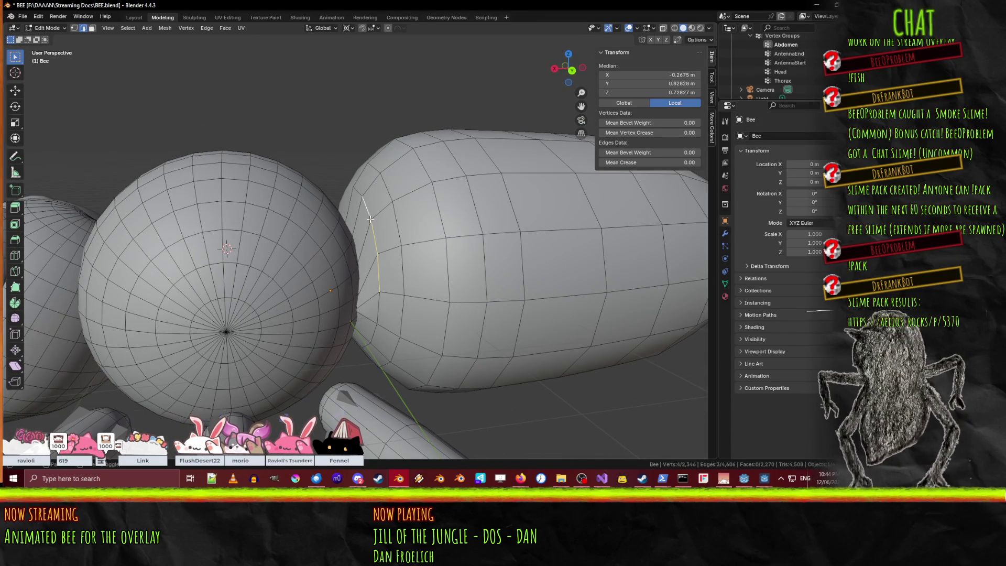
scroll(385, 257, up, 5)
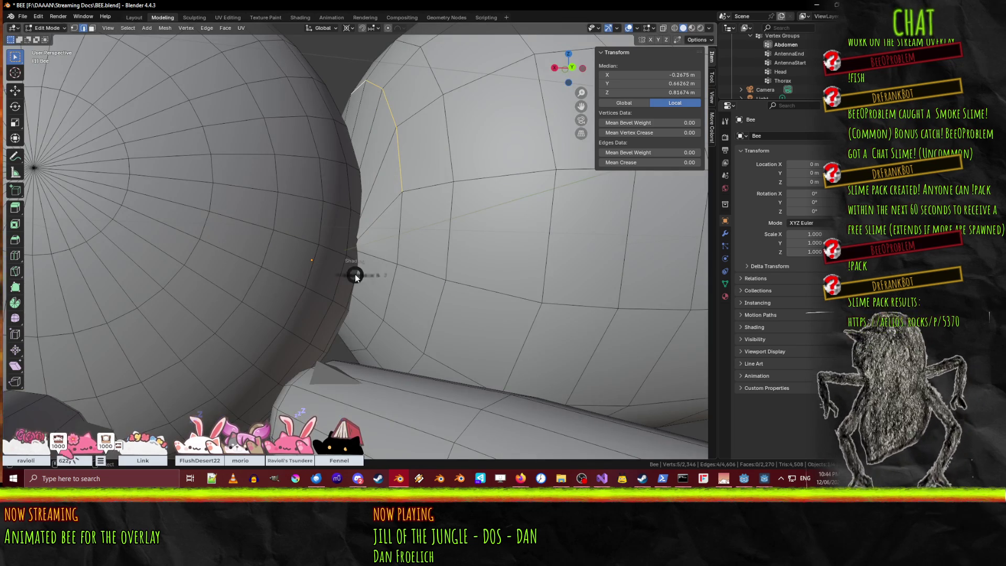
Switch to wireframe shading and select a short three-vertex edge chain near the thorax.
key(z)
click(296, 273)
middle_drag(366, 270, 467, 262)
click(460, 286)
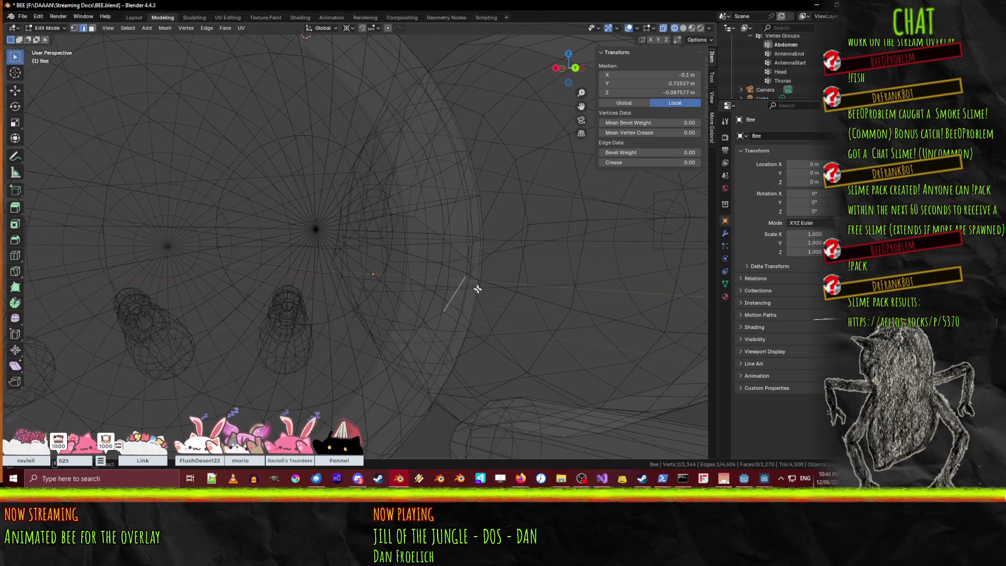
shift+click(432, 320)
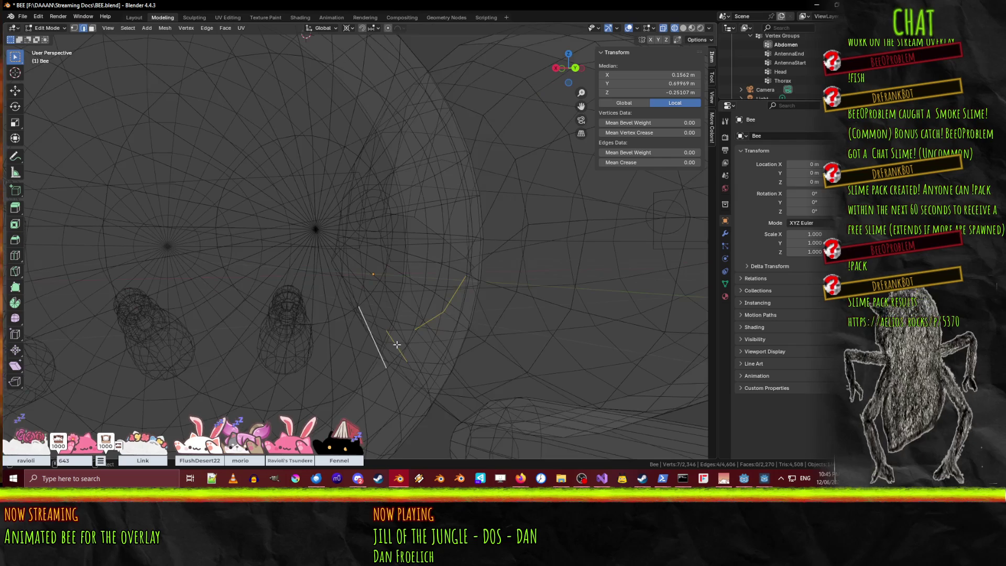
shift+click(375, 344)
middle_drag(375, 341, 408, 328)
shift+click(537, 360)
mouse_move(550, 359)
middle_down()
mouse_move(595, 338)
mouse_move(562, 337)
middle_up()
In Back Orthographic view, move the selected vertices slightly lower.
key(KP_5)
key(ctrl+KP_1)
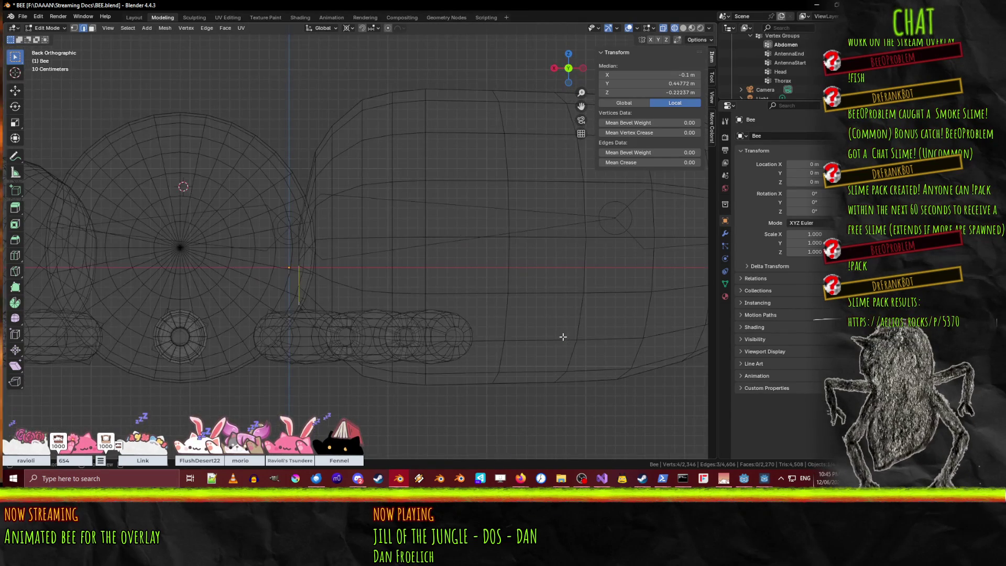
scroll(551, 335, up, 1)
key(g)
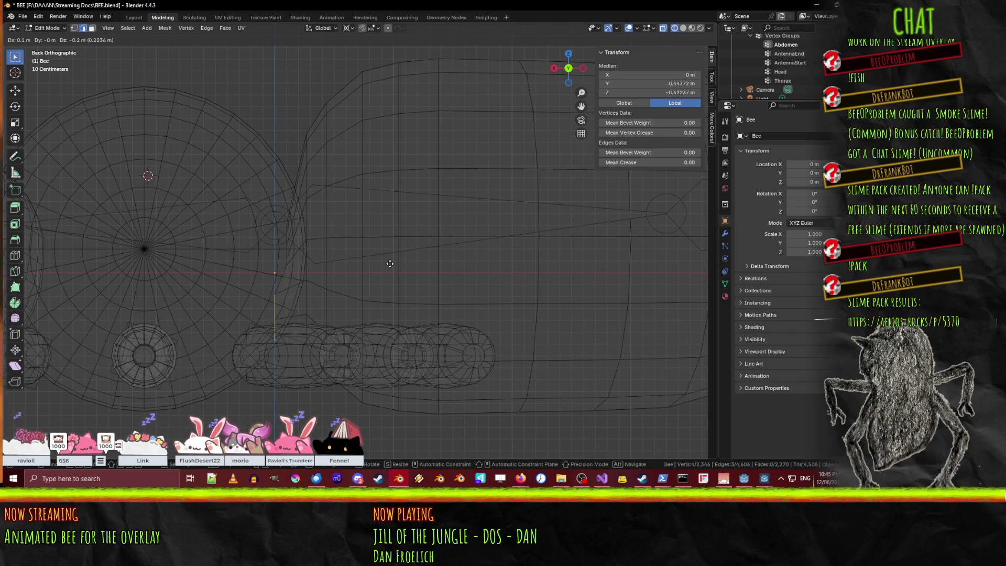
click(391, 263)
Select two connected edges at the front of the abdomen.
mouse_move(391, 263)
middle_down()
mouse_move(377, 330)
mouse_move(386, 314)
mouse_move(365, 307)
mouse_move(353, 283)
middle_up()
click(349, 270)
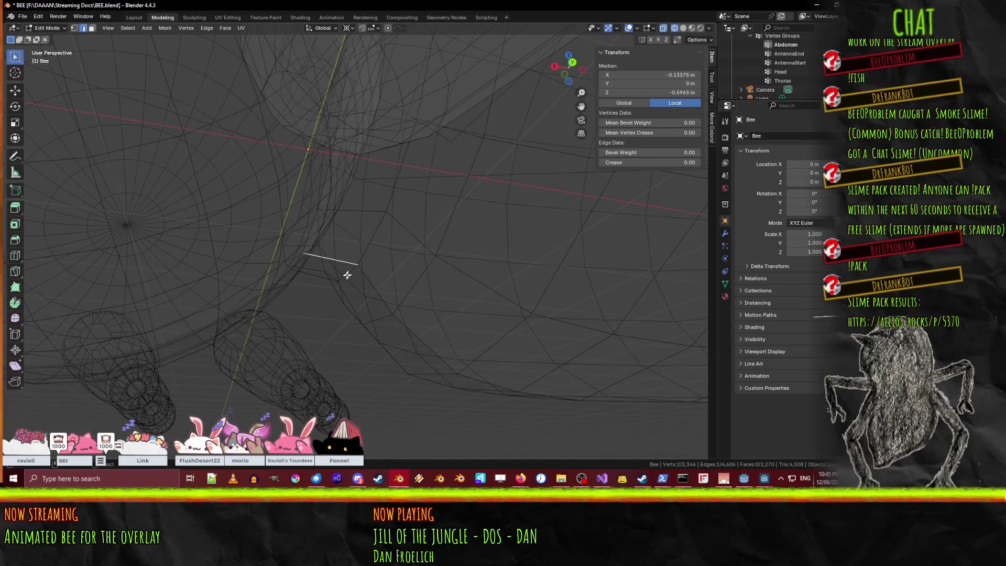
mouse_move(370, 265)
middle_down()
mouse_move(389, 265)
mouse_move(428, 205)
mouse_move(502, 193)
mouse_move(492, 207)
middle_up()
click(433, 240)
shift+click(433, 185)
mouse_move(432, 185)
middle_down()
mouse_move(461, 190)
mouse_move(461, 236)
middle_up()
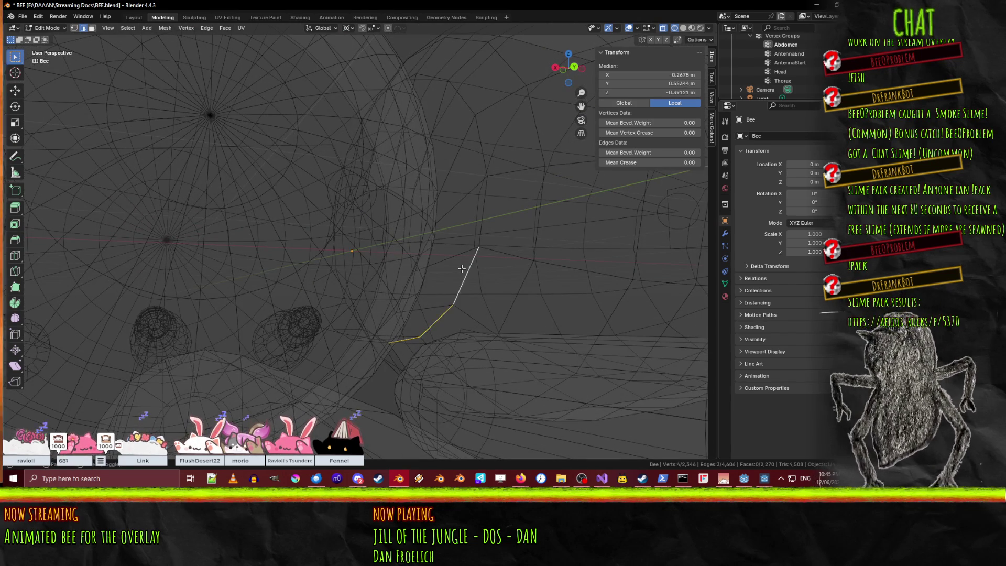
From the back orthographic view, move the two-edge chain 0.1 m along X.
key(ctrl+KP_1)
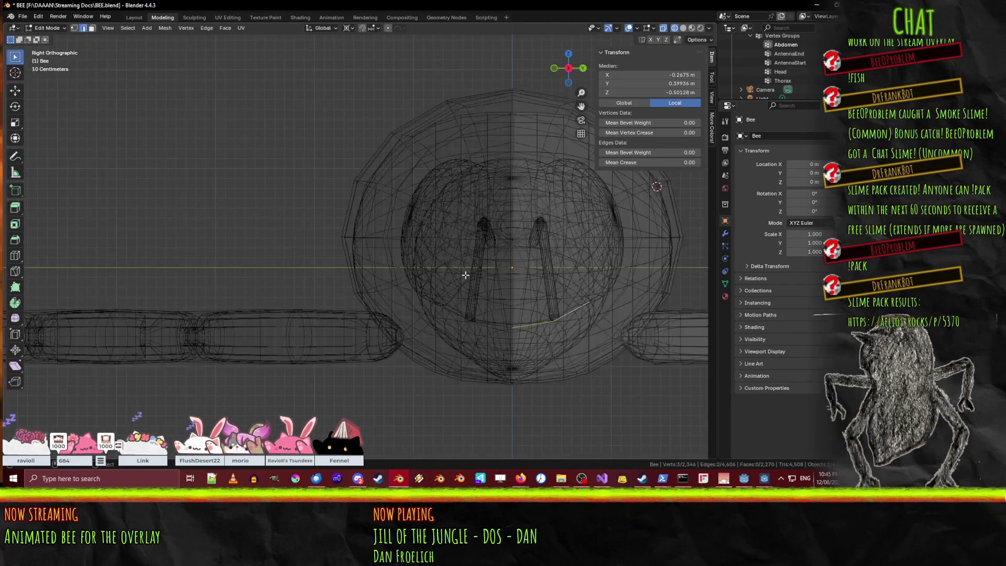
text(gx0.1)
key(Return)
key(s)
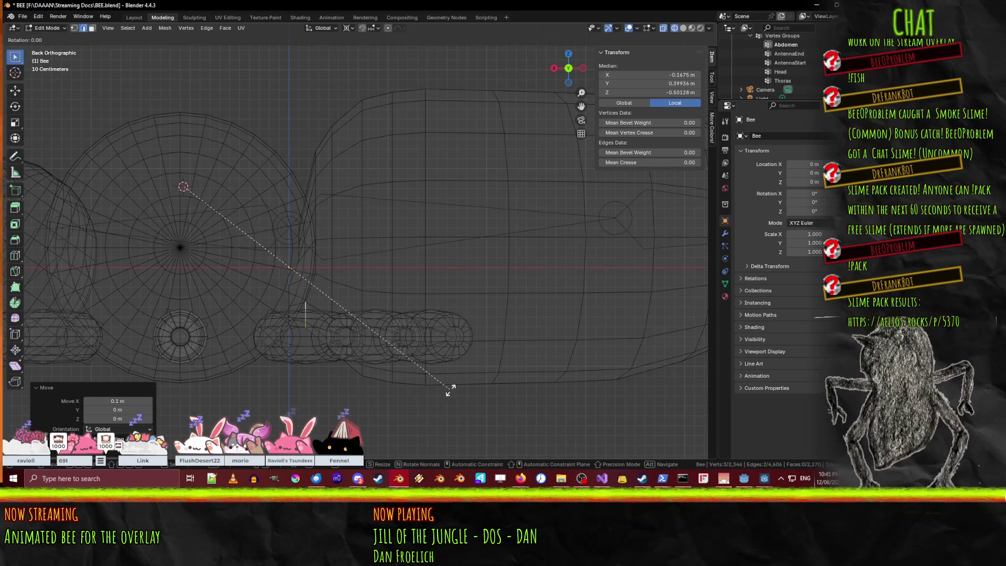
key(Escape)
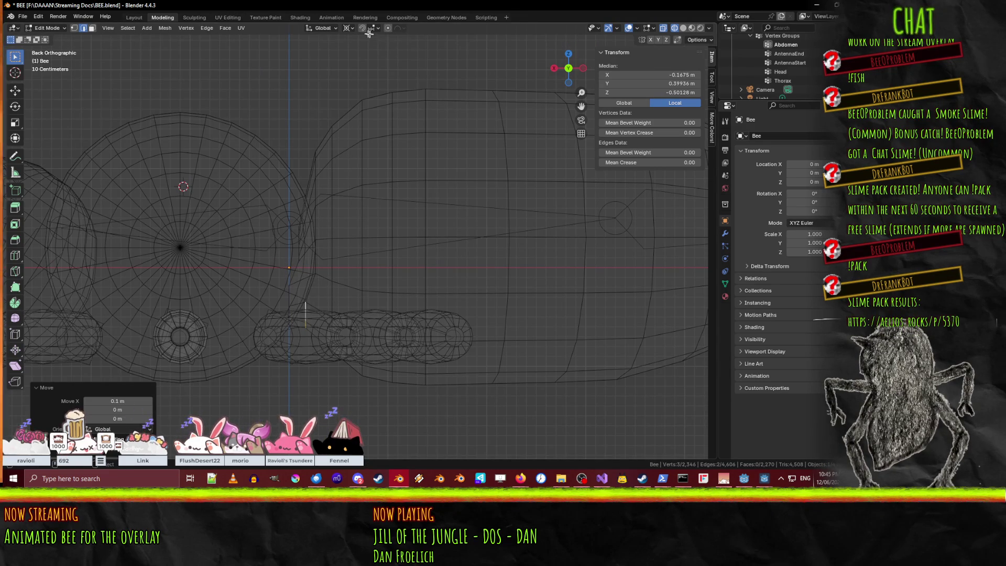
Set the pivot to Bounding Box Center and rotate the edge chain 15°.
click(347, 27)
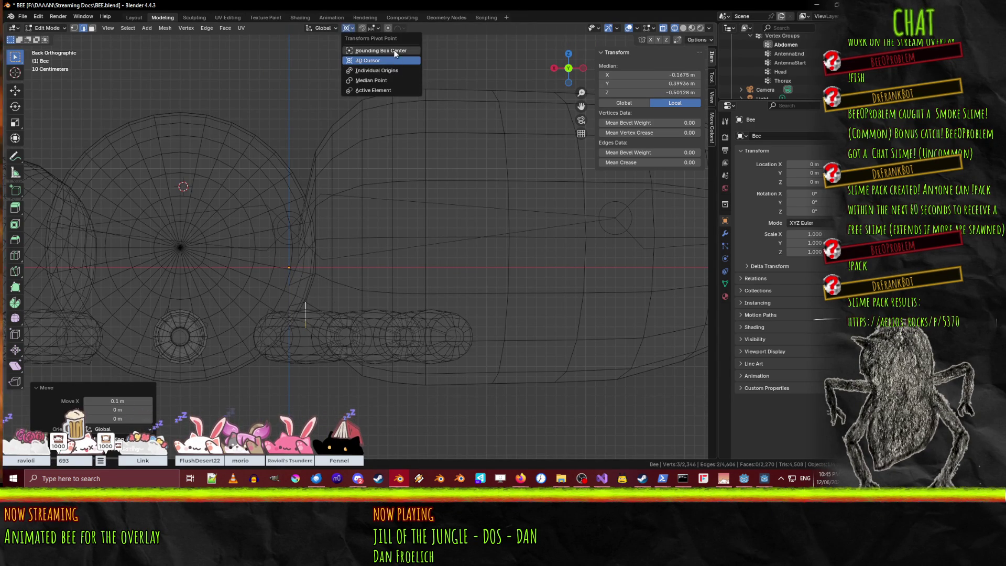
click(381, 50)
key(r)
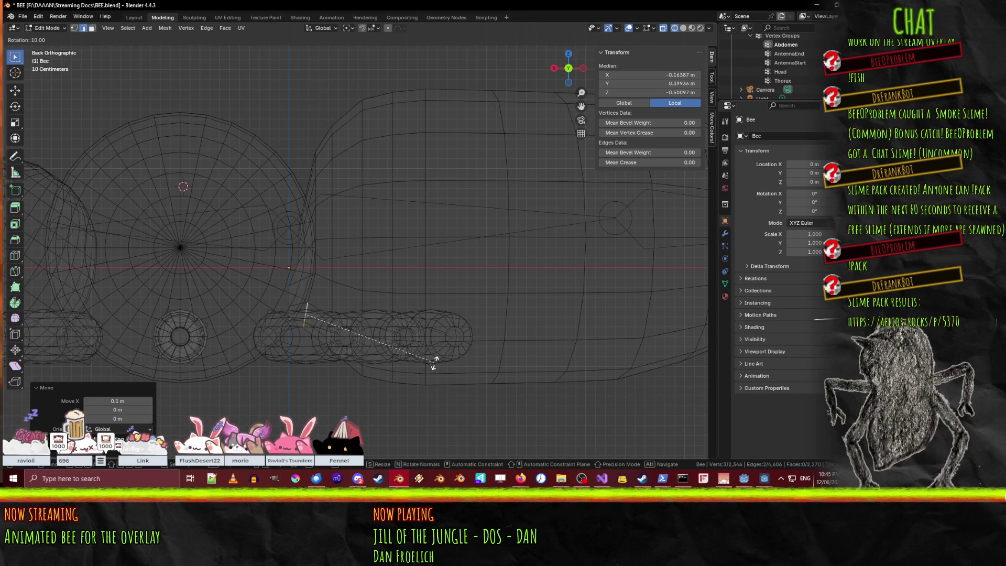
click(418, 371)
middle_drag(427, 361, 454, 330)
Return the viewport to solid shading, inspect the bee, and deselect everything.
key(z)
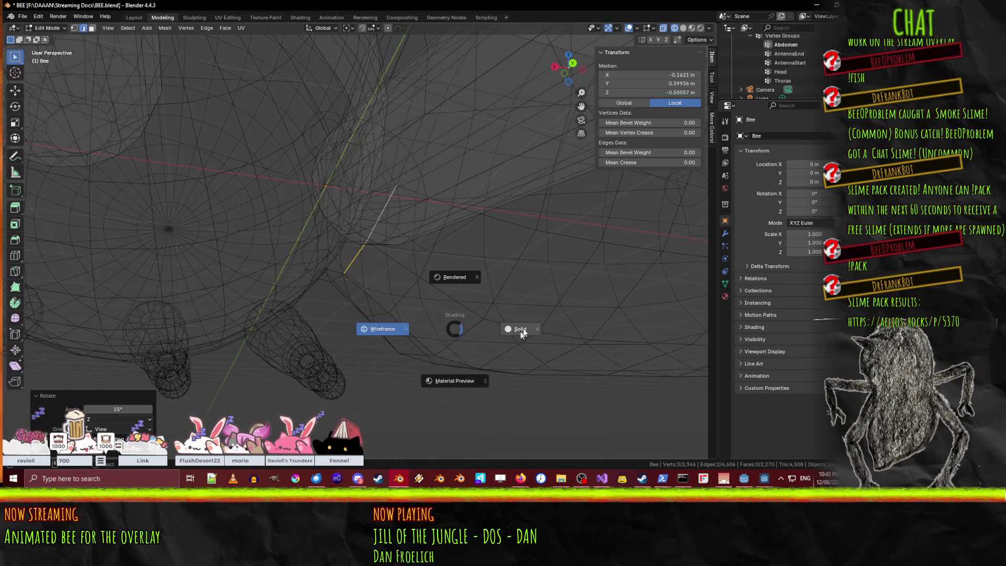
click(525, 329)
scroll(513, 341, down, 5)
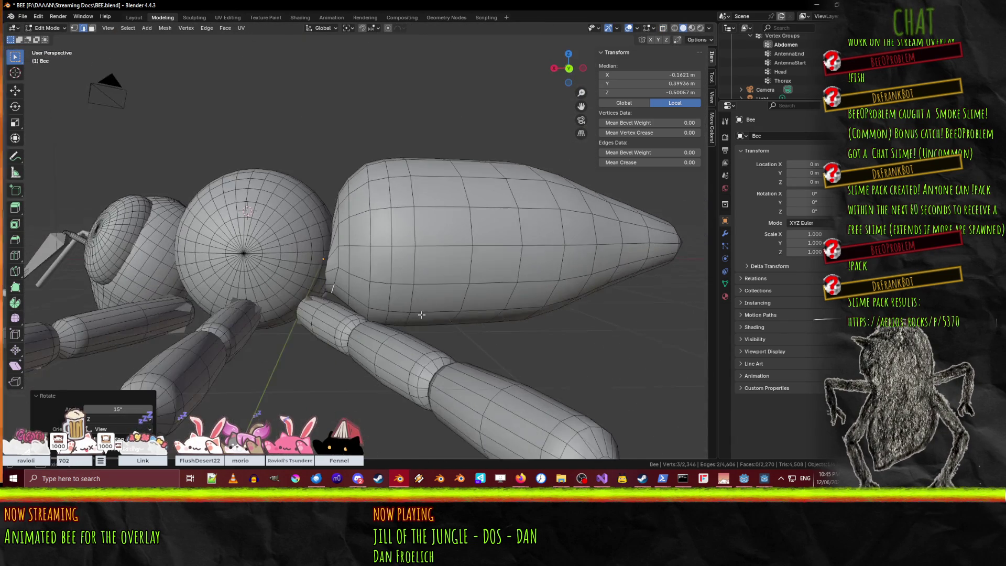
mouse_move(503, 344)
middle_down()
mouse_move(455, 322)
mouse_move(433, 359)
mouse_move(460, 415)
middle_up()
scroll(448, 319, up, 5)
scroll(456, 294, down, 5)
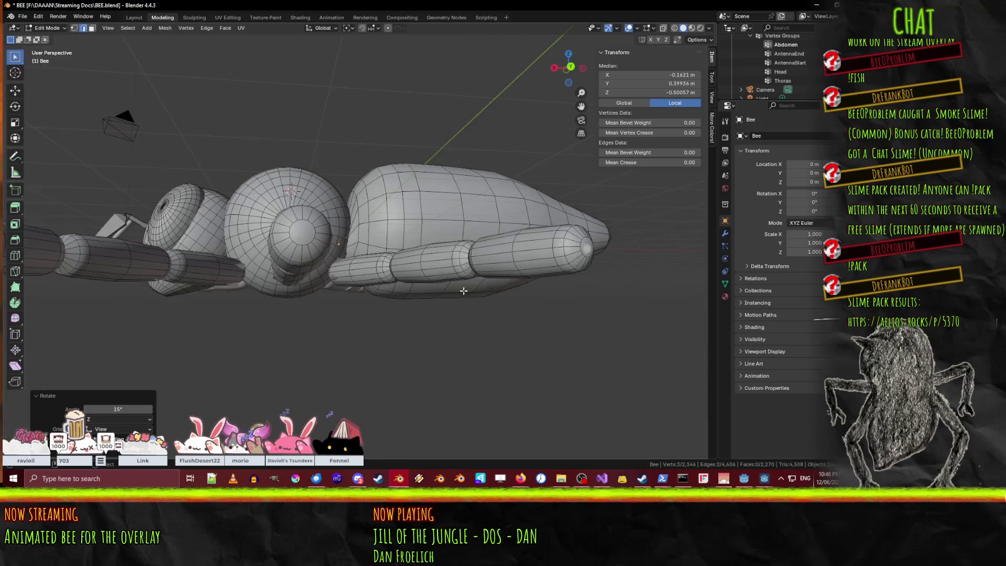
mouse_move(457, 294)
middle_down()
mouse_move(440, 301)
mouse_move(413, 289)
mouse_move(367, 220)
middle_up()
scroll(412, 288, up, 4)
key(alt+a)
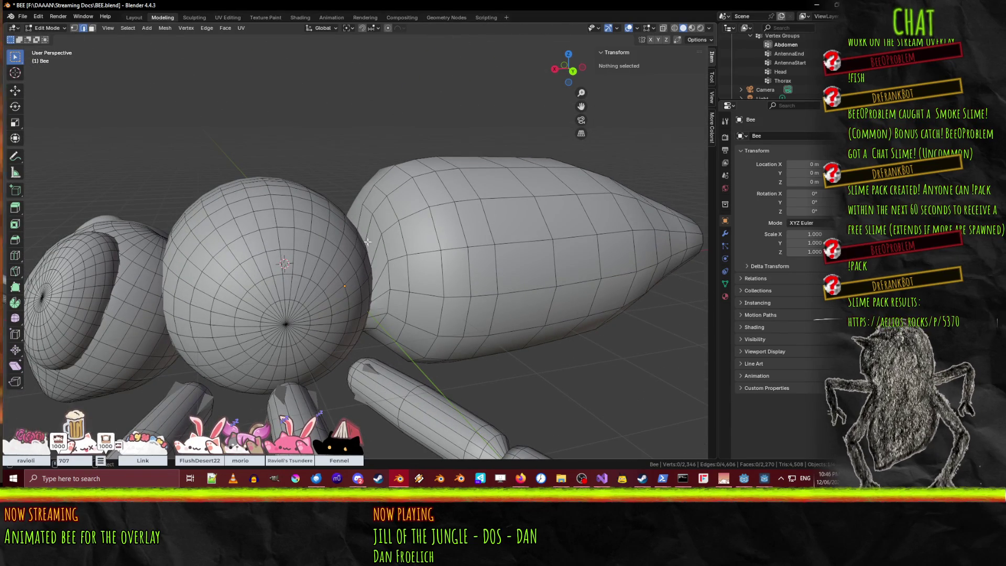
Select a short edge chain at the abdomen's front and lower it 0.1 m in Z.
drag(358, 206, 386, 249)
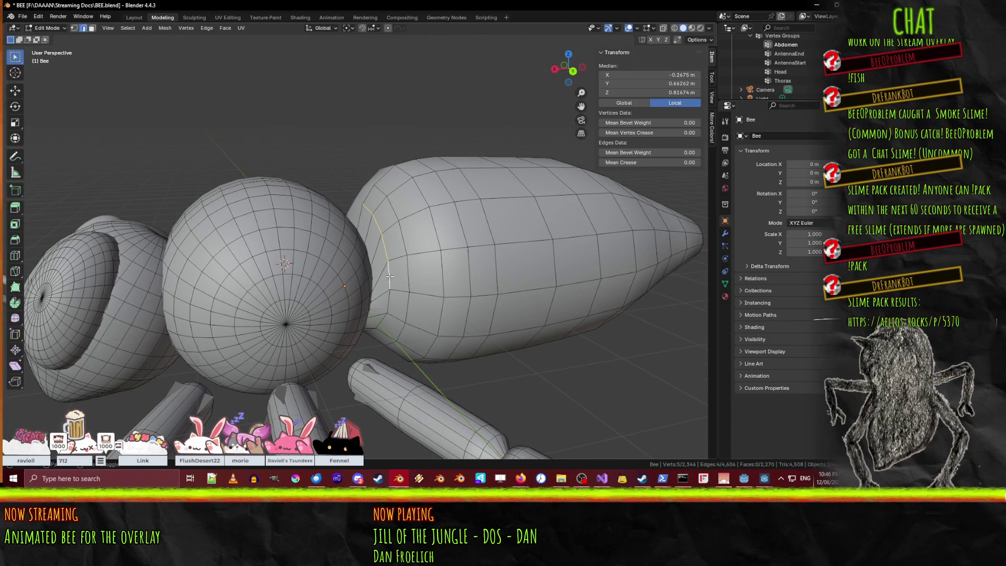
middle_drag(383, 319, 406, 216)
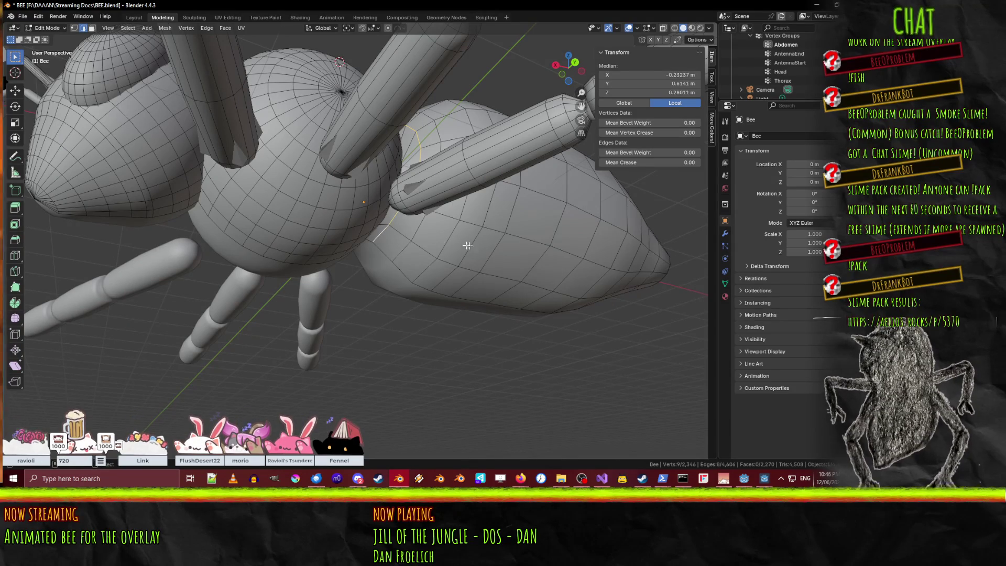
text(gz)
text(.1)
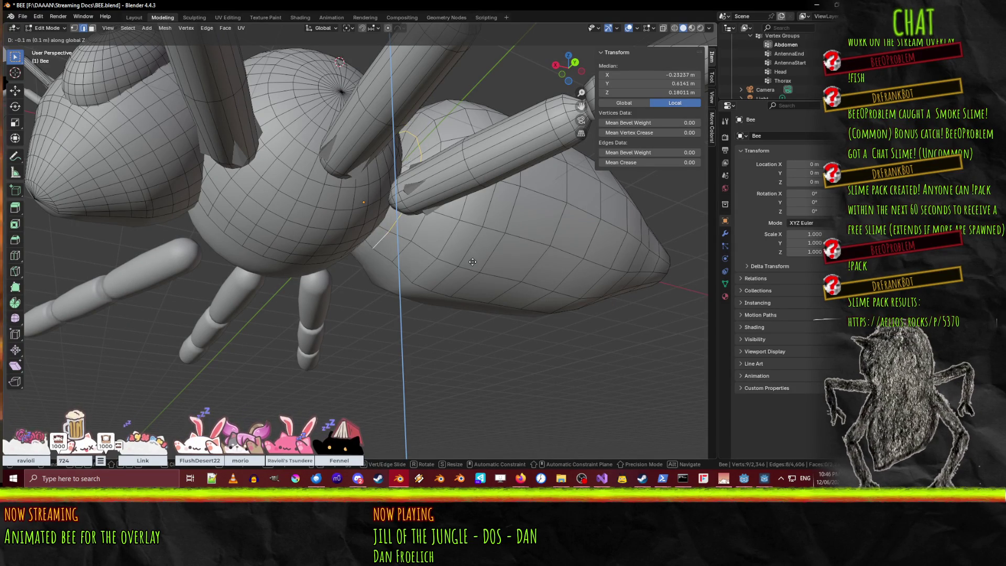
key(Return)
mouse_move(474, 264)
middle_down()
mouse_move(456, 309)
mouse_move(479, 266)
middle_up()
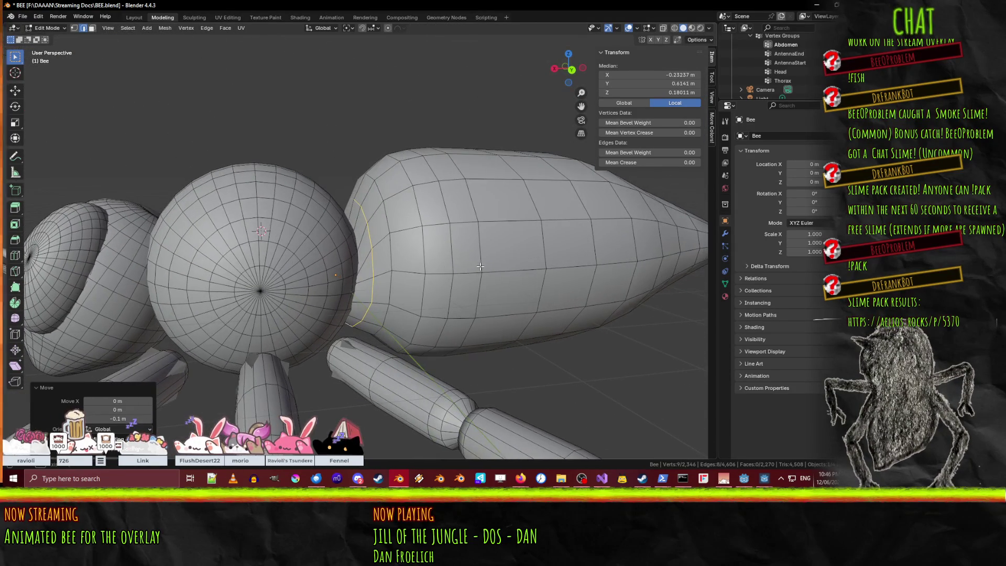
Extend the selection along the ring and lower it along Z.
shift+click(378, 329)
shift+click(386, 314)
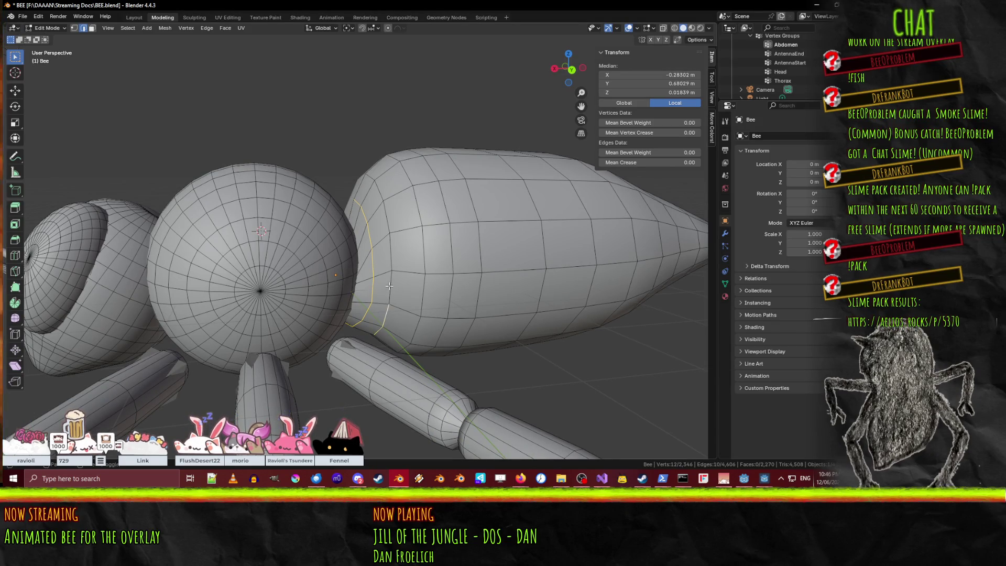
middle_drag(401, 309, 414, 304)
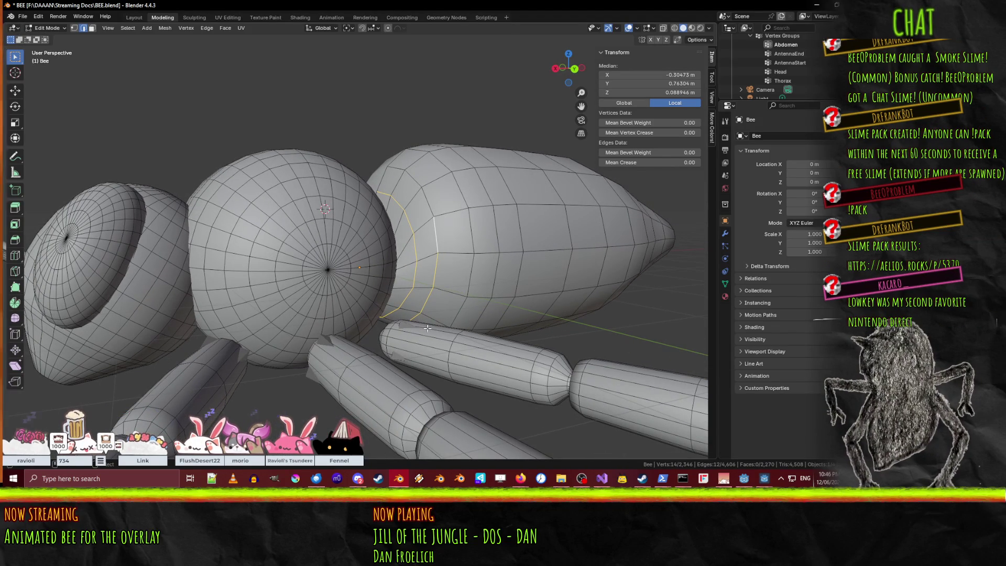
middle_drag(423, 315, 442, 265)
shift+click(419, 261)
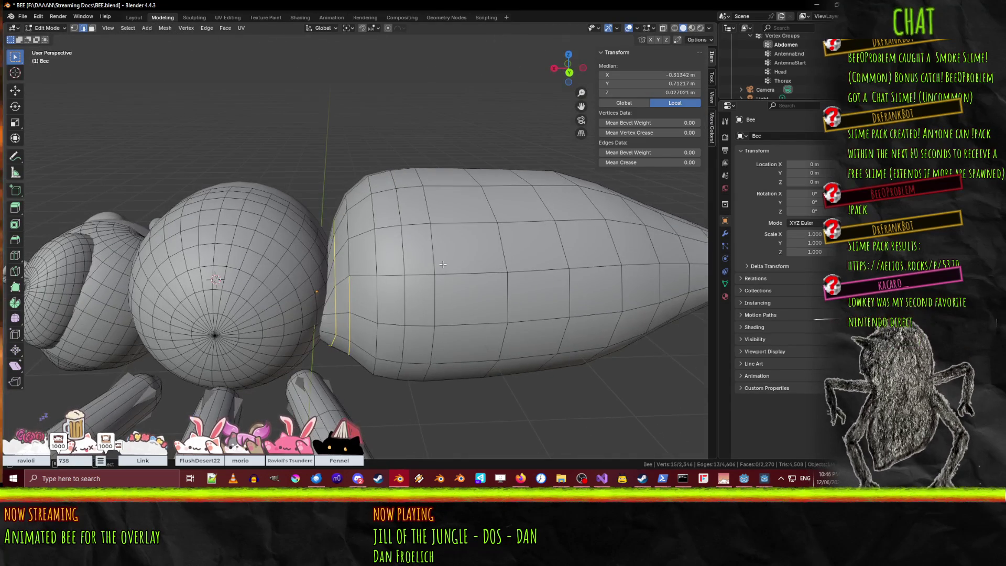
key(g)
key(z)
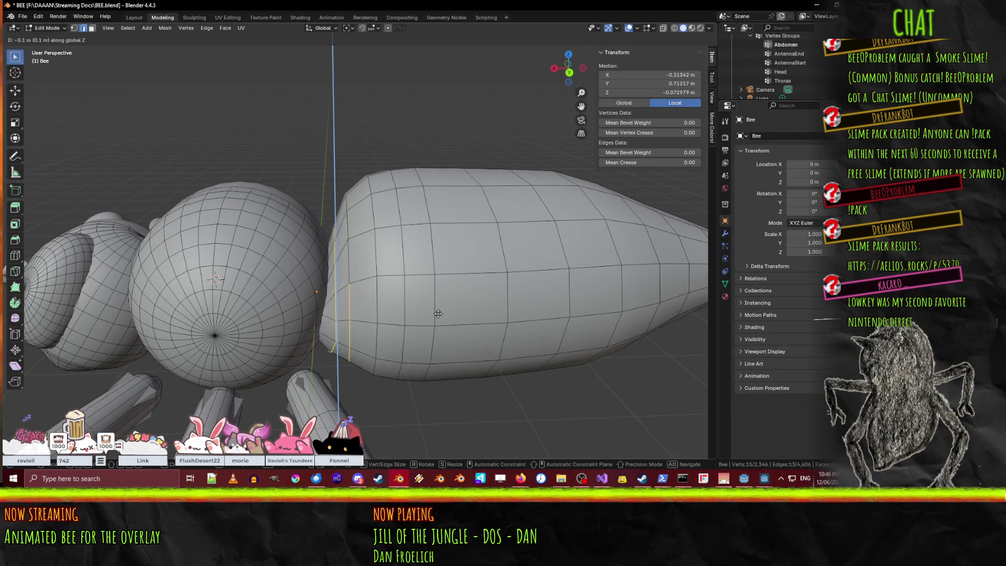
click(430, 321)
mouse_move(417, 332)
middle_down()
mouse_move(429, 283)
mouse_move(416, 317)
middle_up()
In back orthographic view, add the next vertex up; the Z move is cancelled.
key(KP_1)
key(ctrl+KP_1)
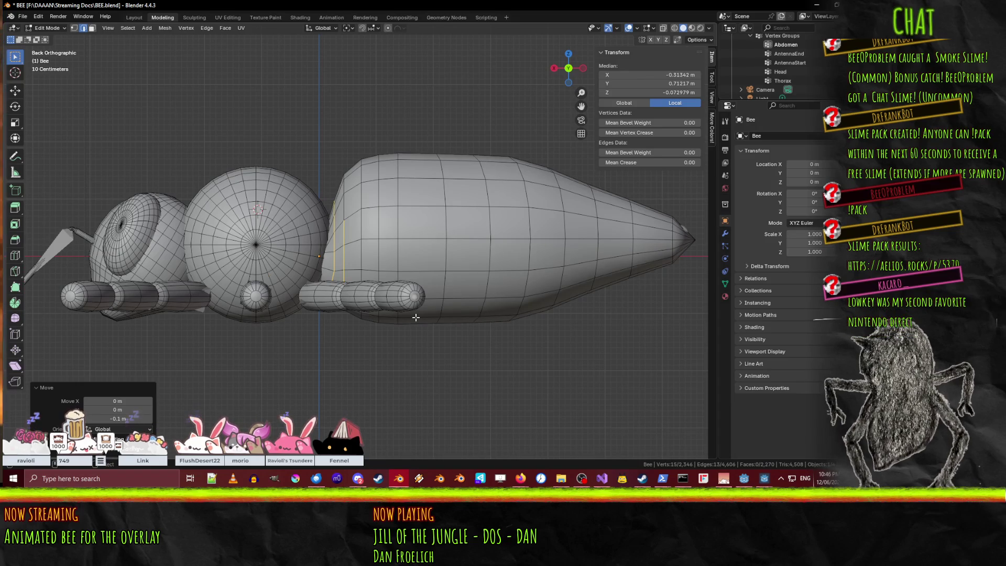
scroll(416, 317, up, 3)
shift+middle_drag(375, 236, 354, 282)
shift+click(331, 226)
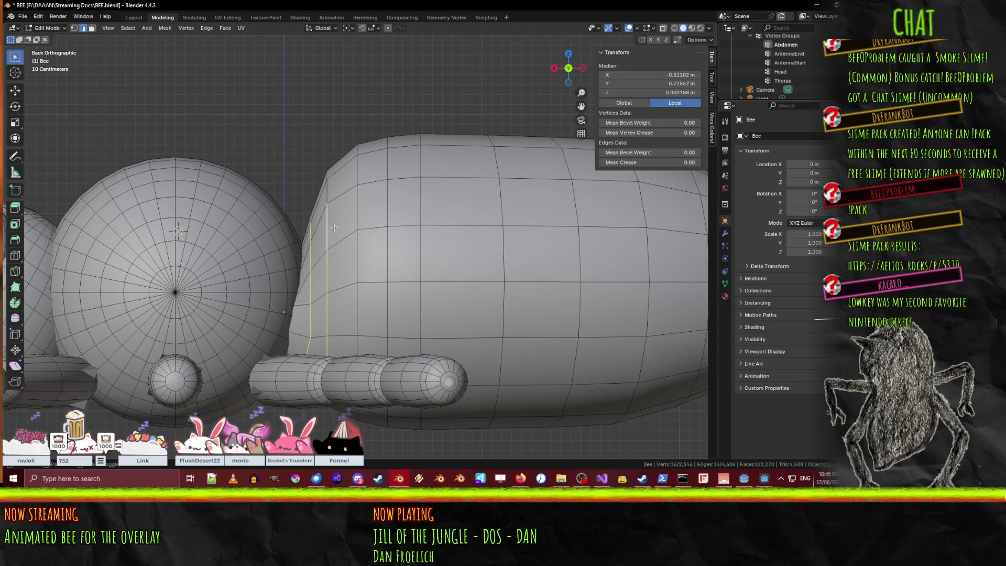
key(g)
key(z)
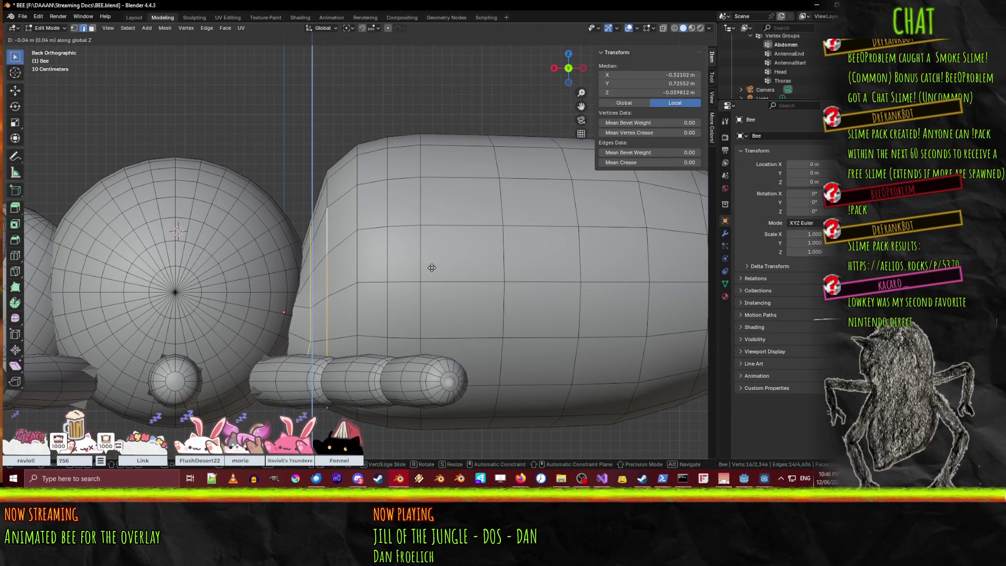
key(Escape)
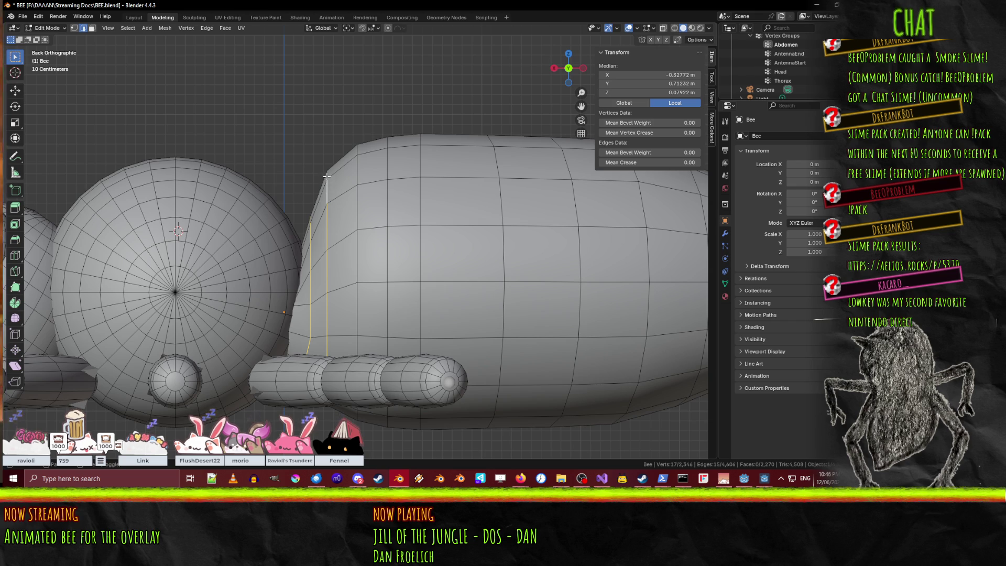
Add another edge and lower the selection 0.1 m along Z.
middle_drag(316, 183, 357, 218)
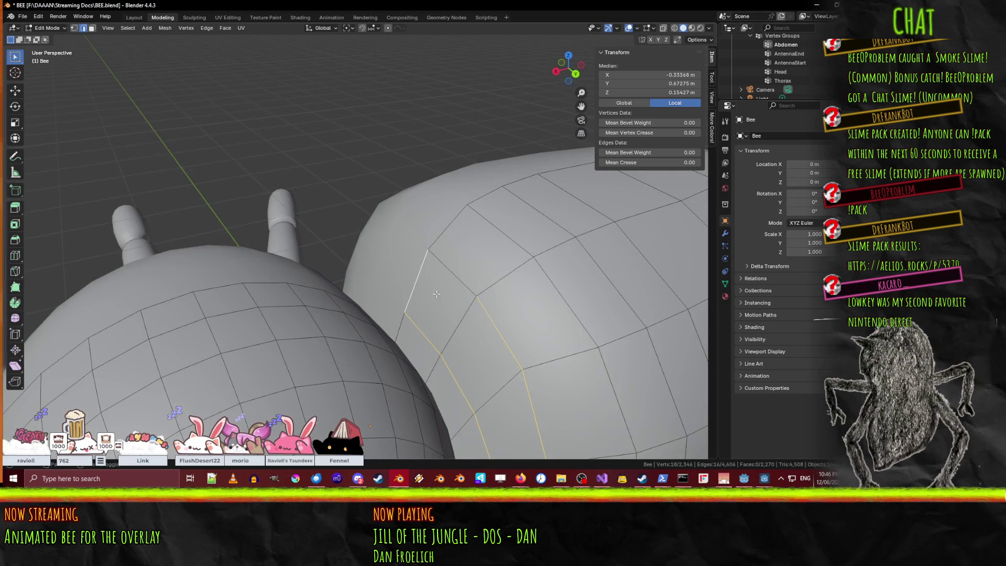
shift+click(461, 273)
text(gz)
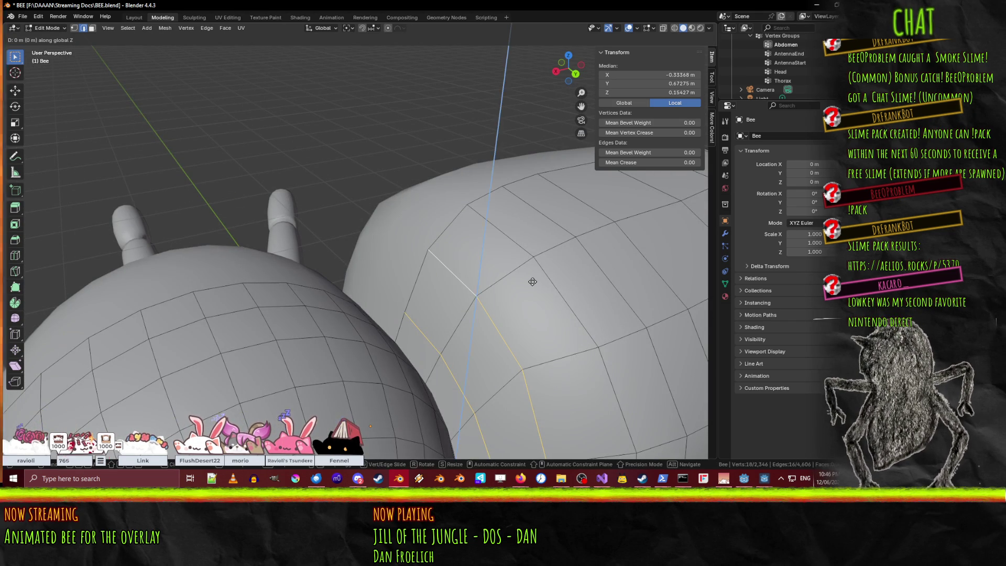
text(.1)
key(Return)
mouse_move(527, 366)
middle_down()
mouse_move(559, 305)
mouse_move(548, 345)
middle_up()
key(KP_1)
key(KP_3)
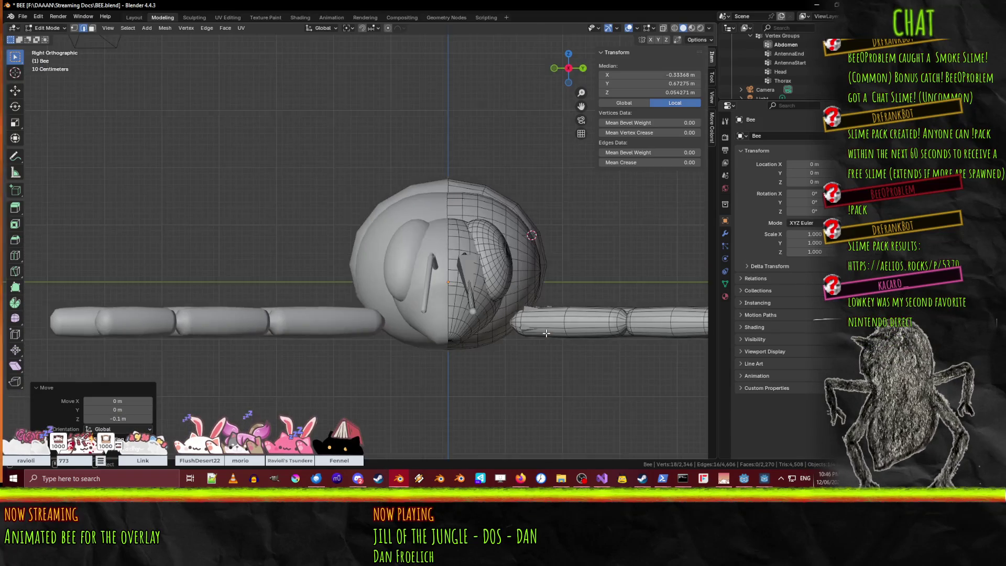
key(ctrl+KP_1)
Select a single abdomen-front edge and shift it −0.1 m along X in top view.
key(alt+a)
scroll(316, 186, up, 12)
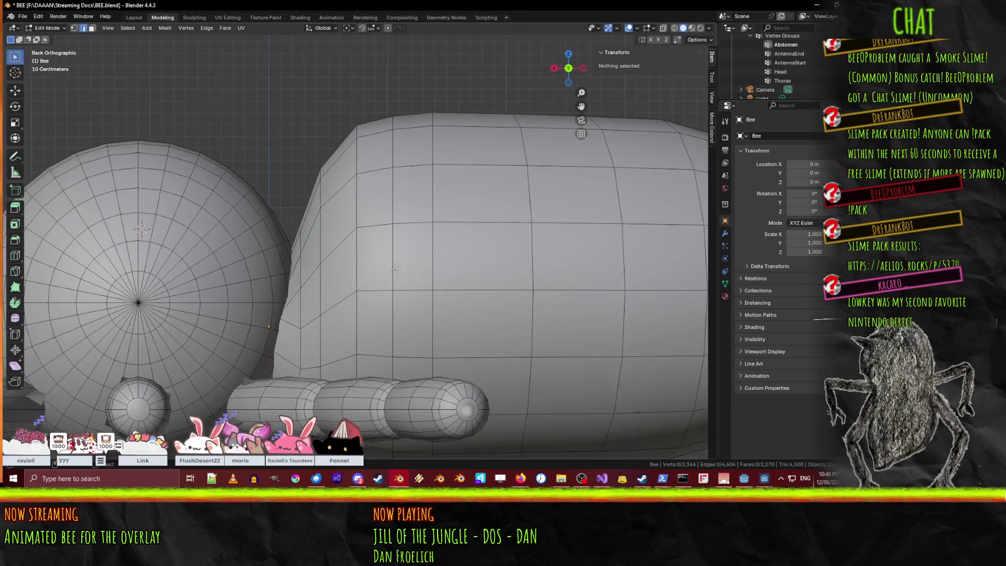
scroll(316, 186, down, 10)
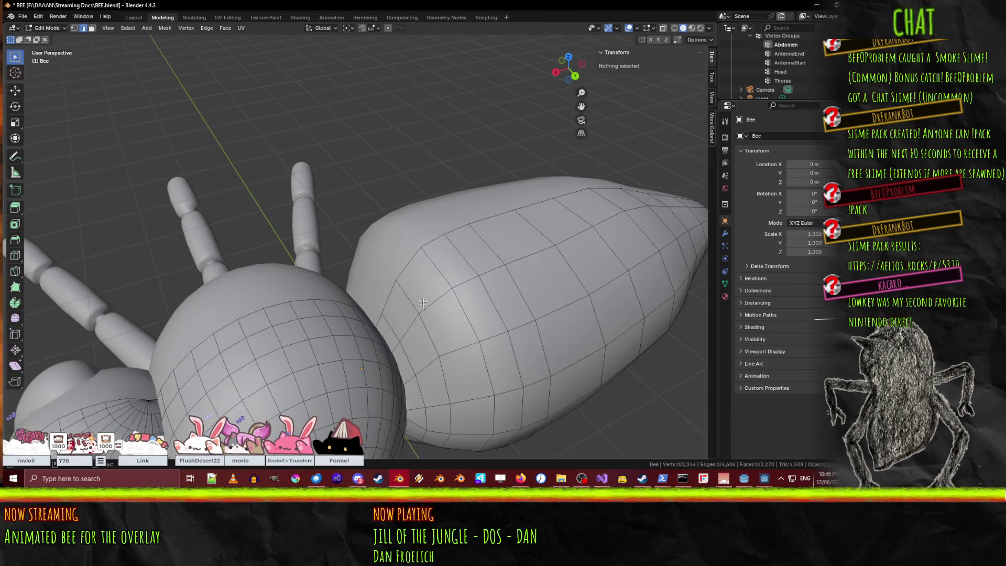
click(407, 307)
key(ctrl+KP_1)
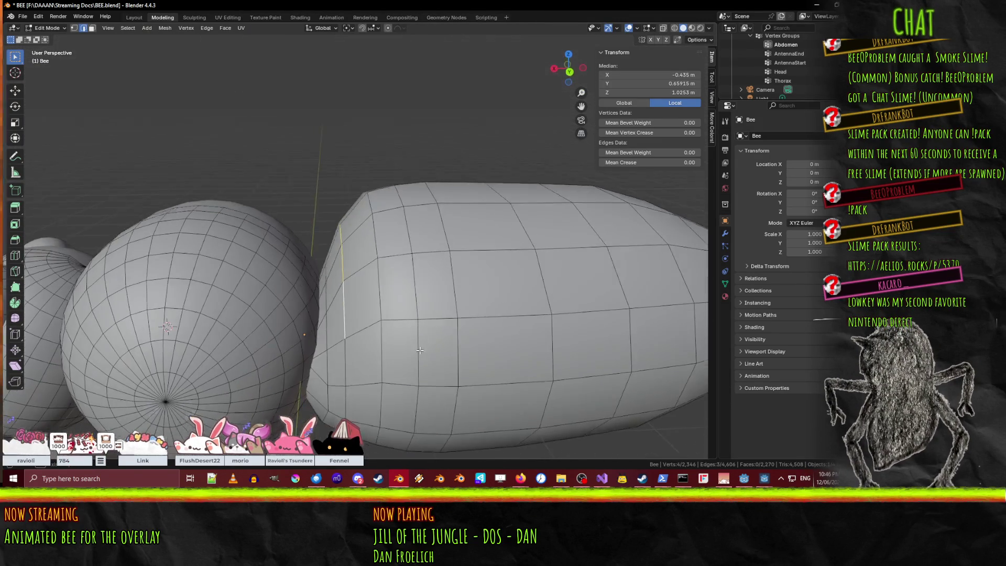
key(KP_7)
scroll(388, 337, down, 3)
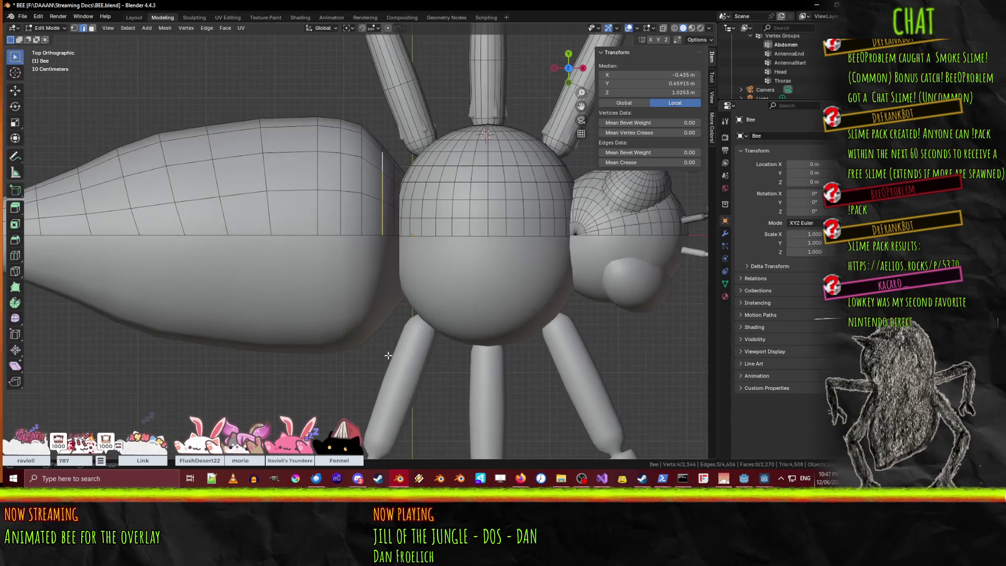
scroll(464, 275, up, 6)
key(g)
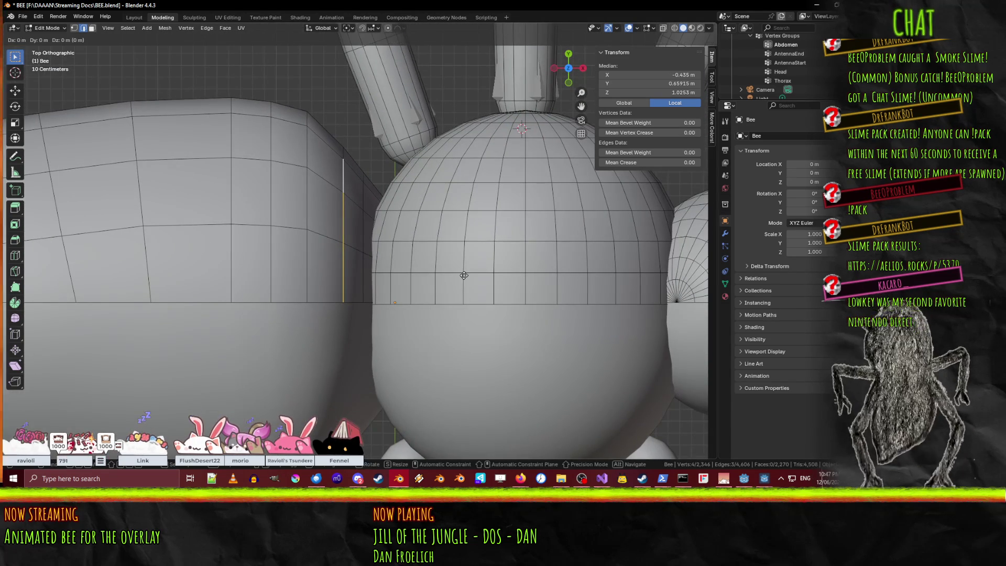
click(454, 275)
Orbit around the head and thorax to inspect the shifted edge.
mouse_move(454, 274)
middle_down()
mouse_move(314, 193)
mouse_move(513, 316)
mouse_move(441, 305)
mouse_move(514, 345)
middle_up()
scroll(314, 194, down, 5)
scroll(314, 194, up, 6)
mouse_move(425, 255)
middle_down()
mouse_move(384, 187)
mouse_move(443, 265)
middle_up()
middle_drag(384, 255, 393, 270)
In wireframe shading, lower a longer abdomen-rim edge 0.1 m along Z.
key(z)
click(298, 285)
middle_drag(301, 288, 351, 337)
click(357, 343)
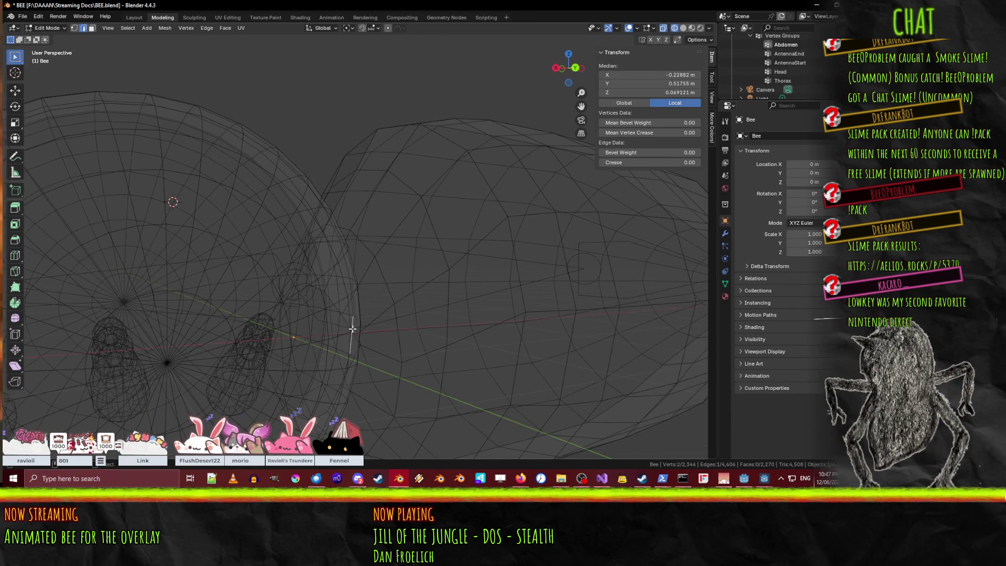
click(354, 331)
mouse_move(355, 340)
middle_down()
mouse_move(396, 313)
mouse_move(369, 309)
middle_up()
click(375, 357)
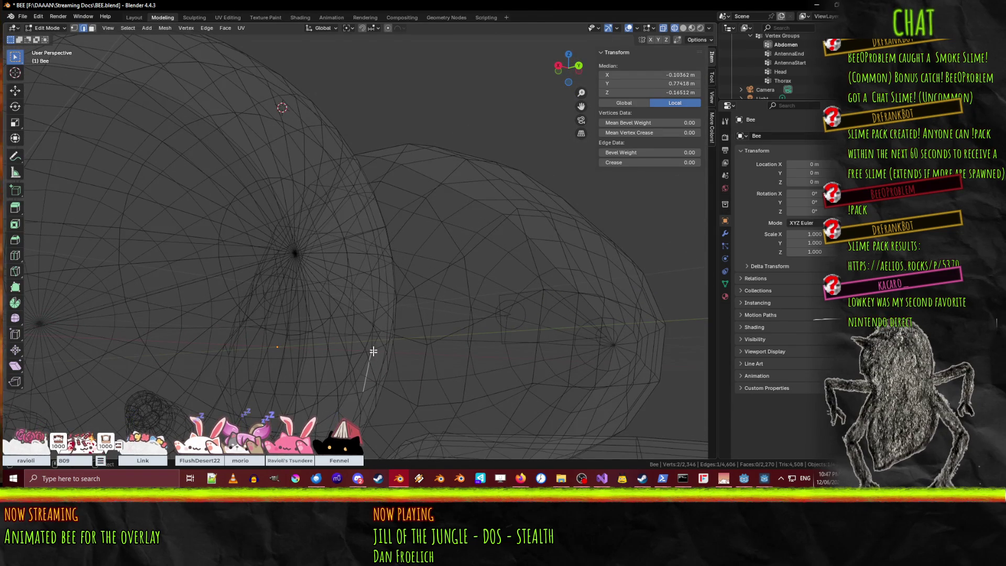
key(g)
key(z)
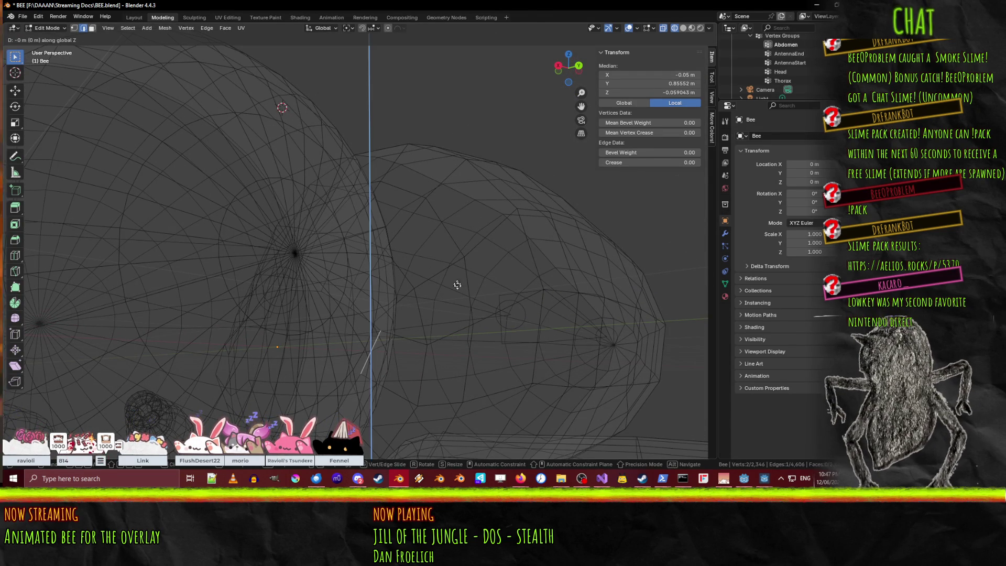
click(465, 421)
Select two edge loops at the abdomen front and lower them along Z.
mouse_move(427, 339)
middle_down()
mouse_move(411, 355)
mouse_move(430, 355)
mouse_move(442, 312)
mouse_move(440, 334)
mouse_move(391, 310)
middle_up()
shift+click(398, 313)
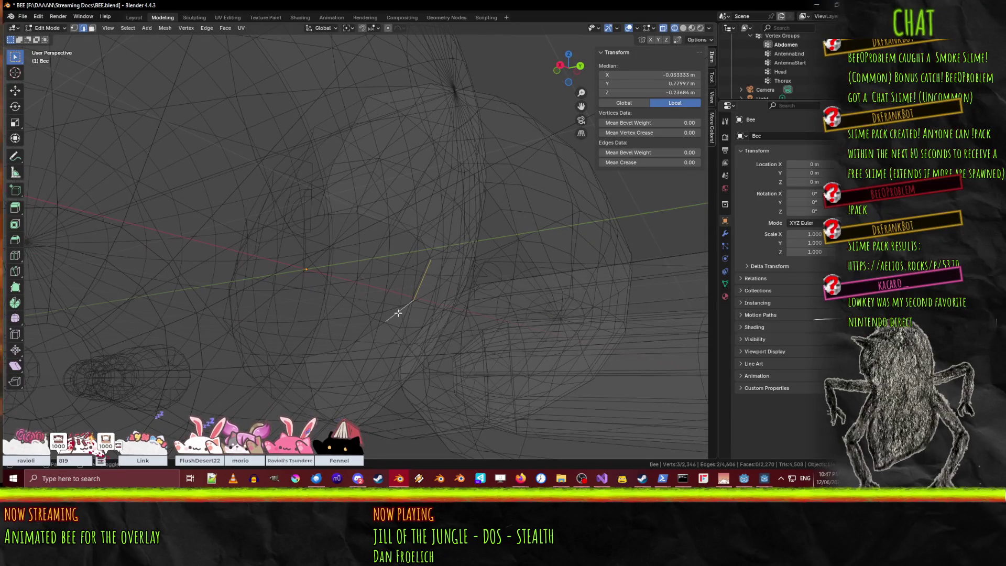
alt+shift+click(372, 333)
mouse_move(495, 281)
middle_down()
mouse_move(440, 314)
mouse_move(440, 298)
mouse_move(448, 312)
mouse_move(374, 240)
middle_up()
alt+shift+click(388, 227)
key(ctrl+KP_1)
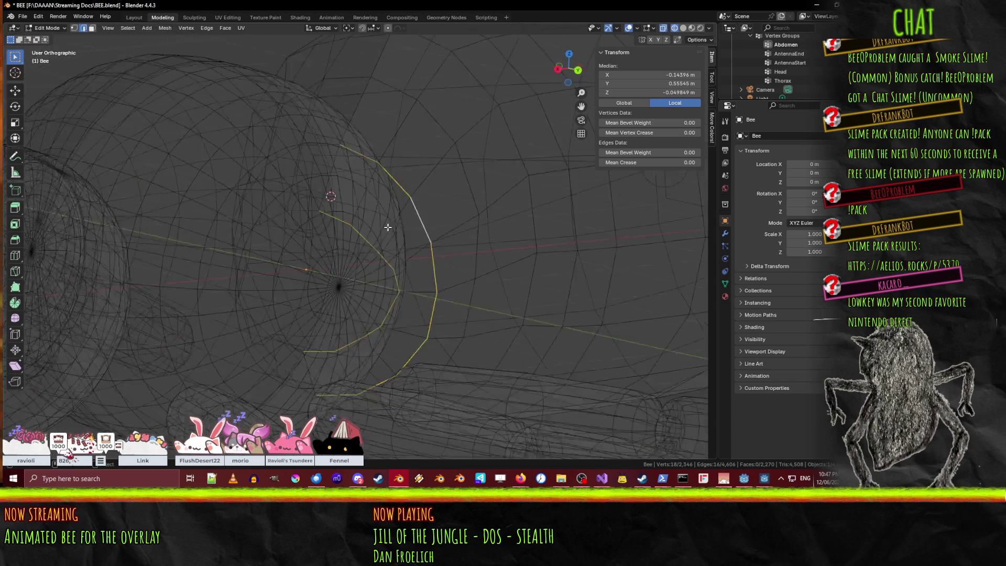
key(g)
key(z)
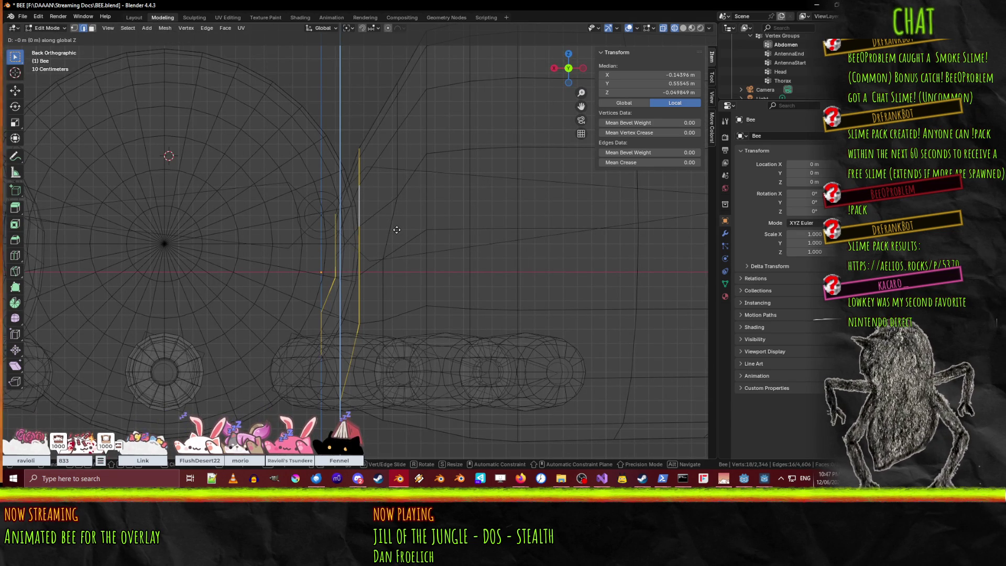
click(394, 241)
middle_drag(394, 241, 394, 343)
Select the smaller abdomen edge loop and move it −0.1 m along Z from the back view.
key(alt+a)
alt+click(387, 333)
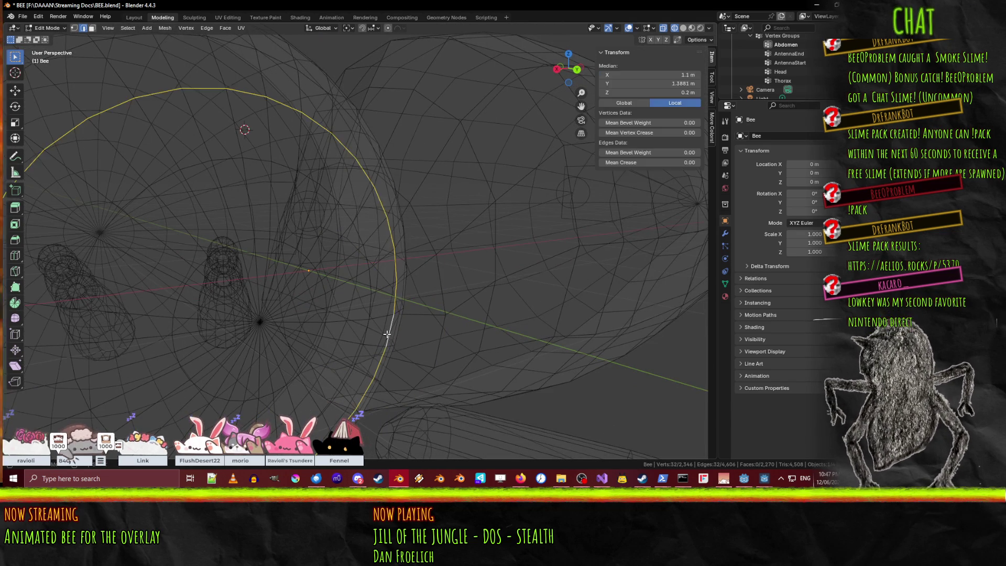
alt+click(393, 329)
key(ctrl+KP_1)
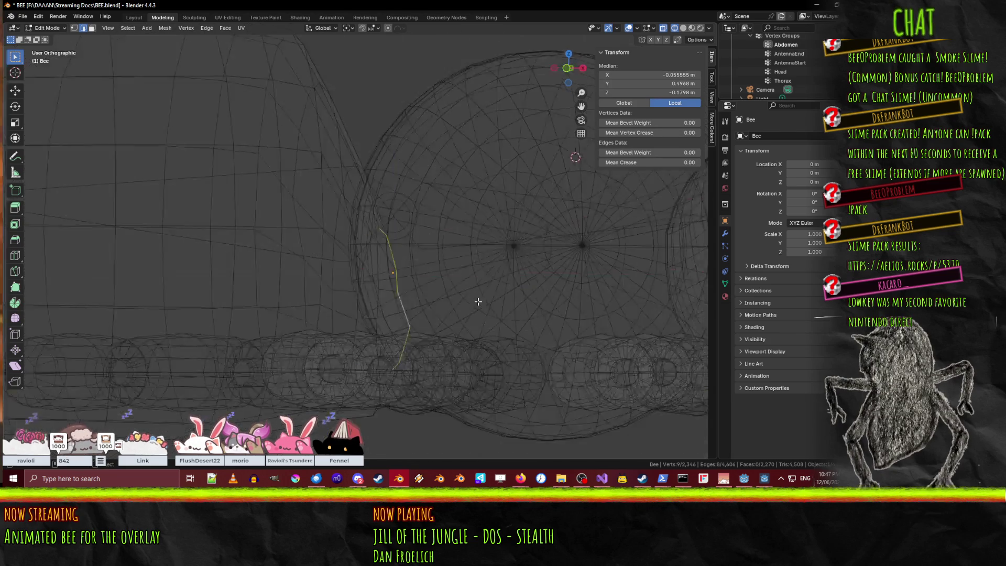
key(KP_6)
key(ctrl+KP_1)
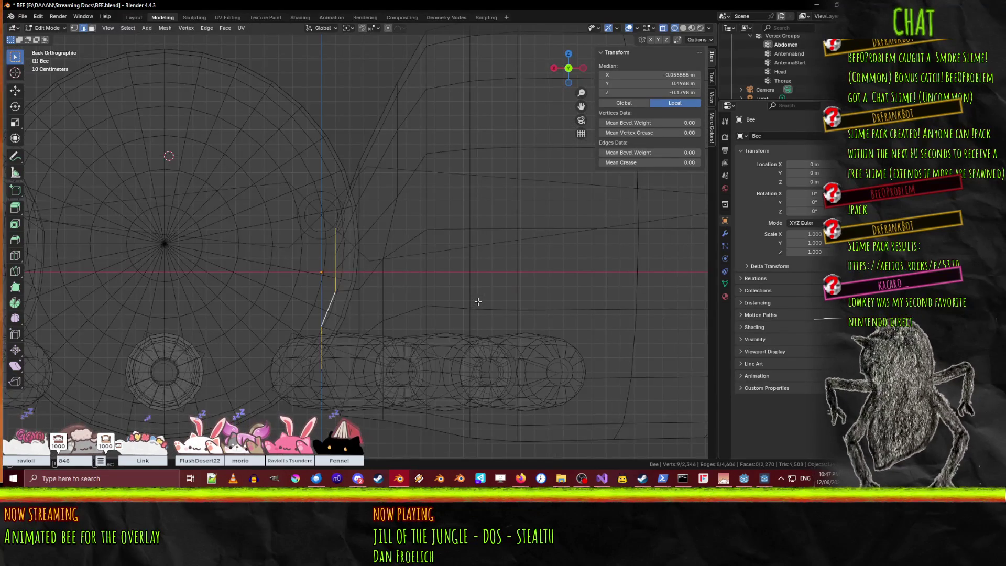
text(gz-0.1)
key(Return)
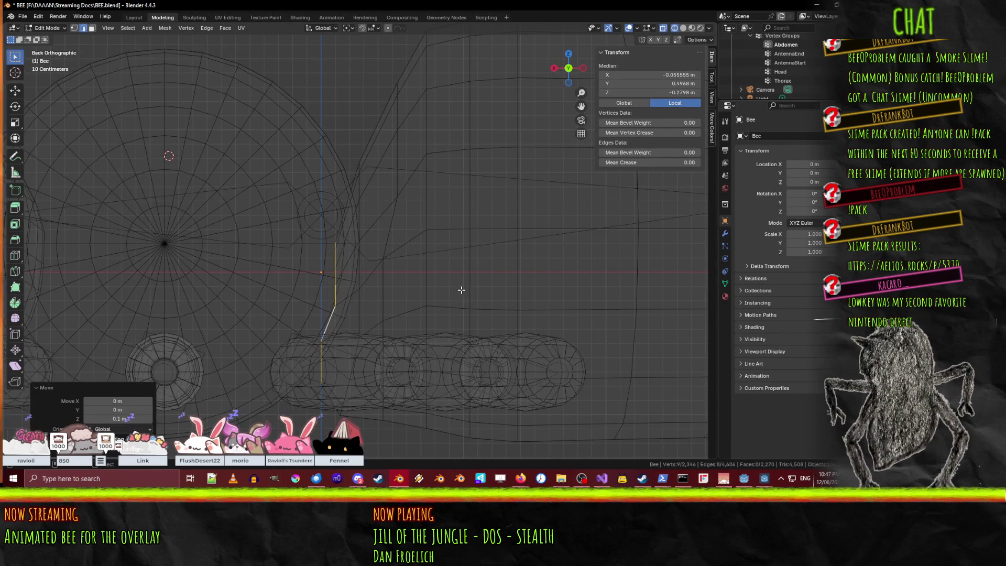
Return the viewport to solid shading and view the bee in perspective.
scroll(458, 285, down, 2)
key(z)
click(487, 302)
mouse_move(487, 303)
middle_down()
mouse_move(495, 297)
mouse_move(481, 266)
middle_up()
scroll(479, 264, down, 3)
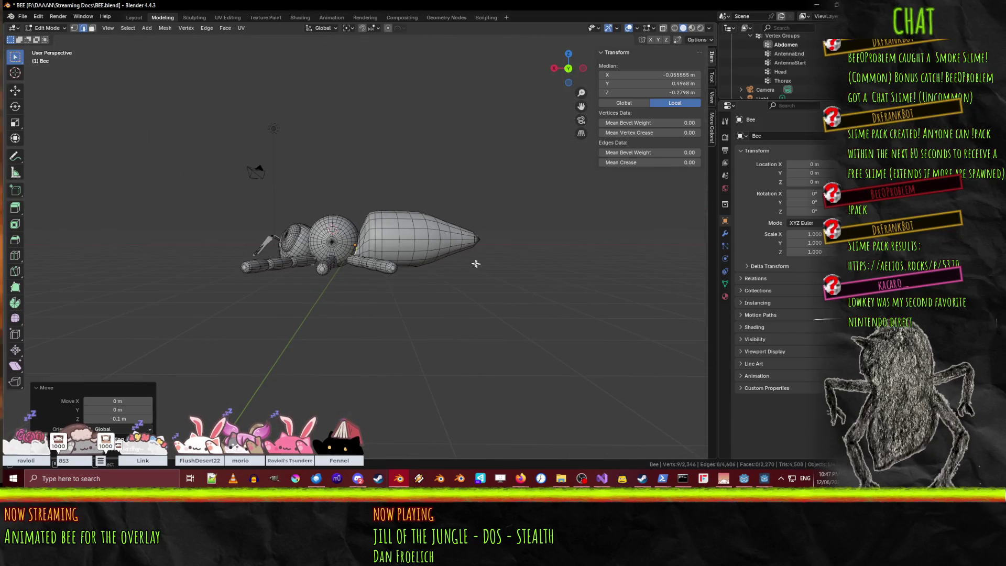
Select two front edge loops of the abdomen and tilt them 3.62° in back view.
scroll(467, 264, up, 6)
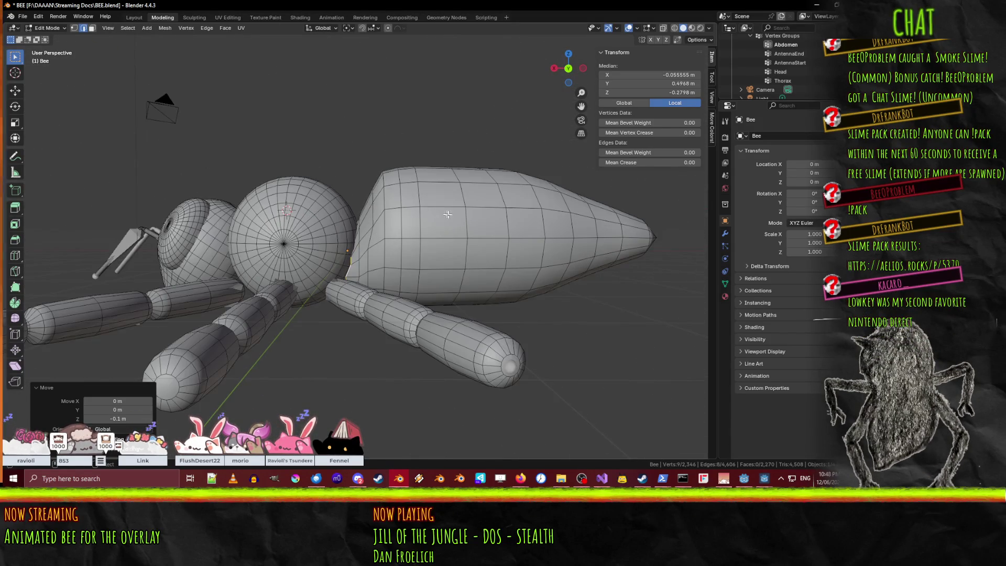
key(alt+a)
scroll(378, 250, up, 3)
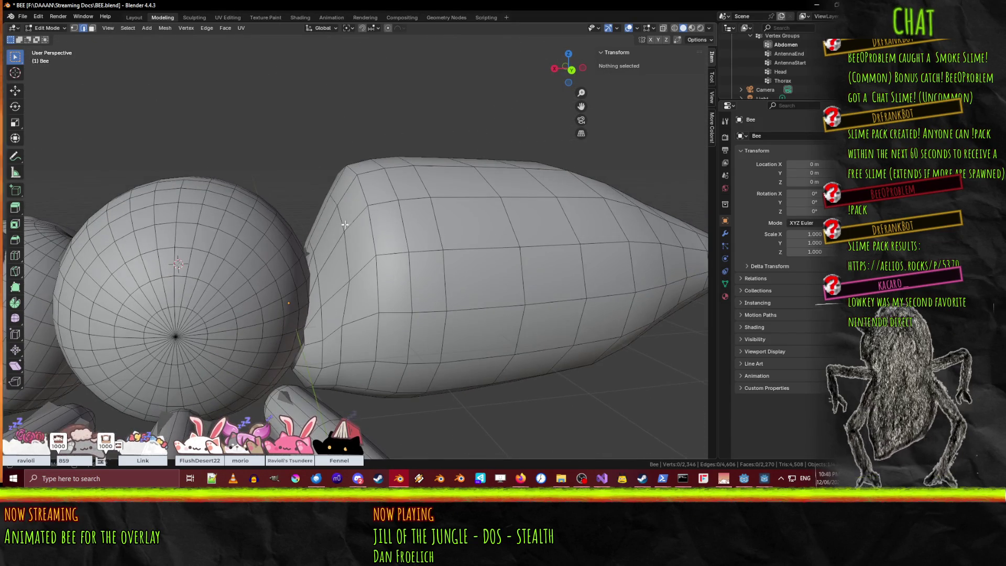
alt+click(368, 234)
alt+shift+click(347, 247)
key(ctrl+KP_1)
key(KP_3)
key(ctrl+KP_1)
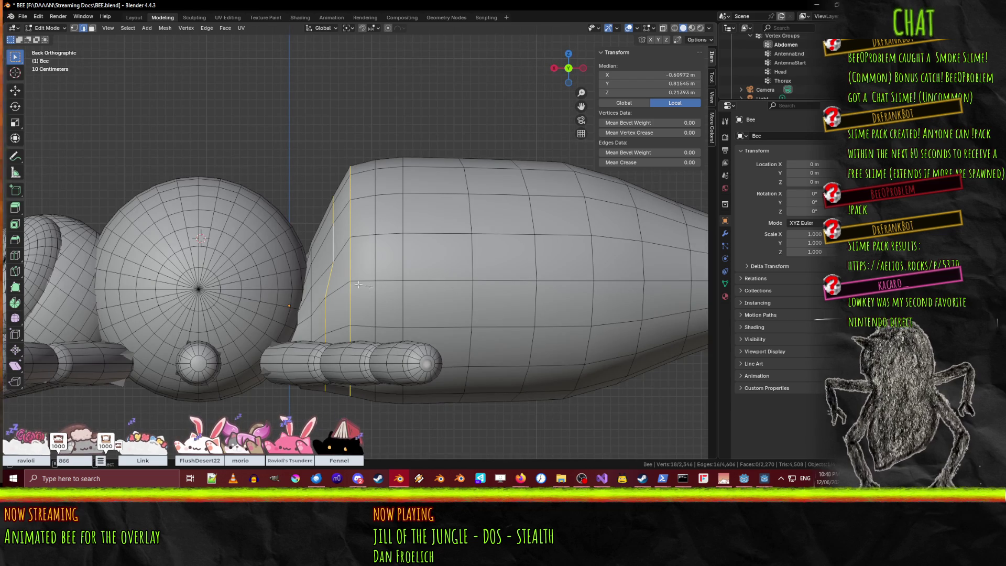
key(r)
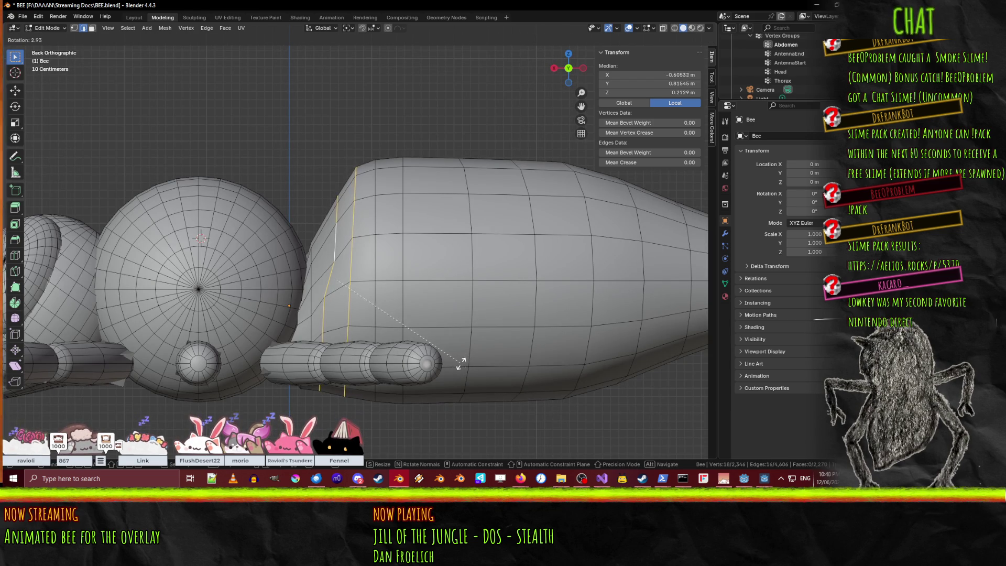
click(459, 363)
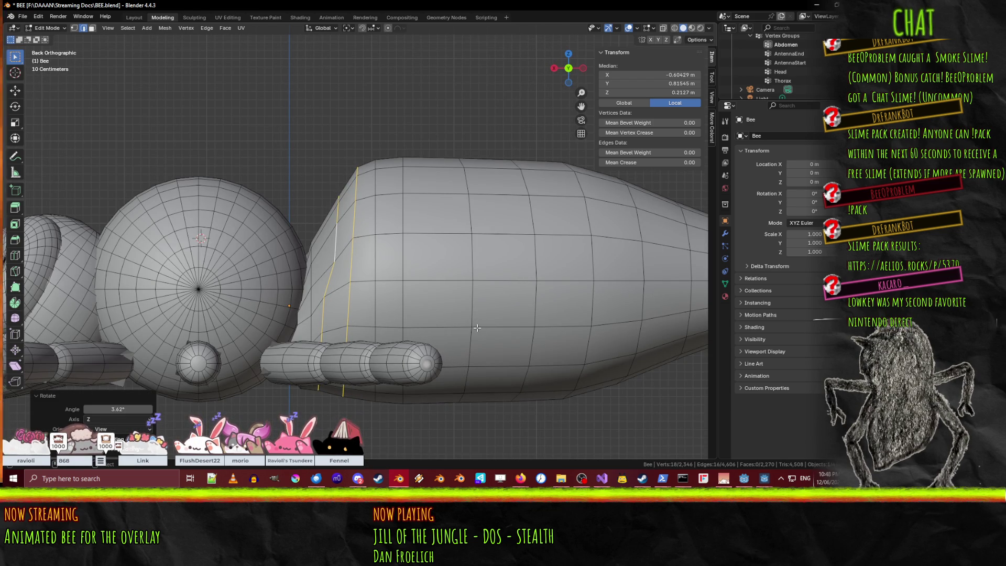
Slide the tilted loops −0.0667 m along X, deselect, and frame the whole bee.
key(g)
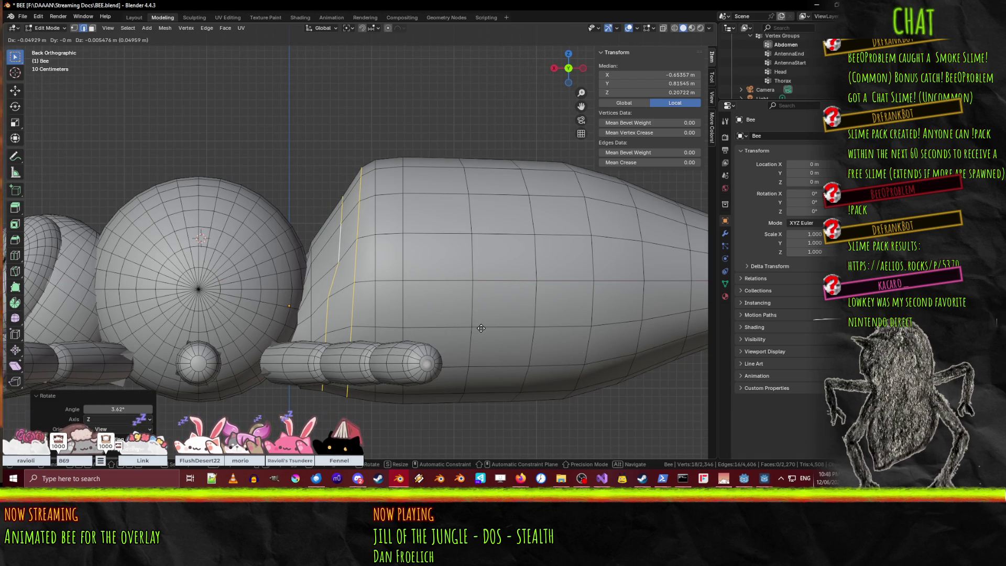
key(x)
click(481, 328)
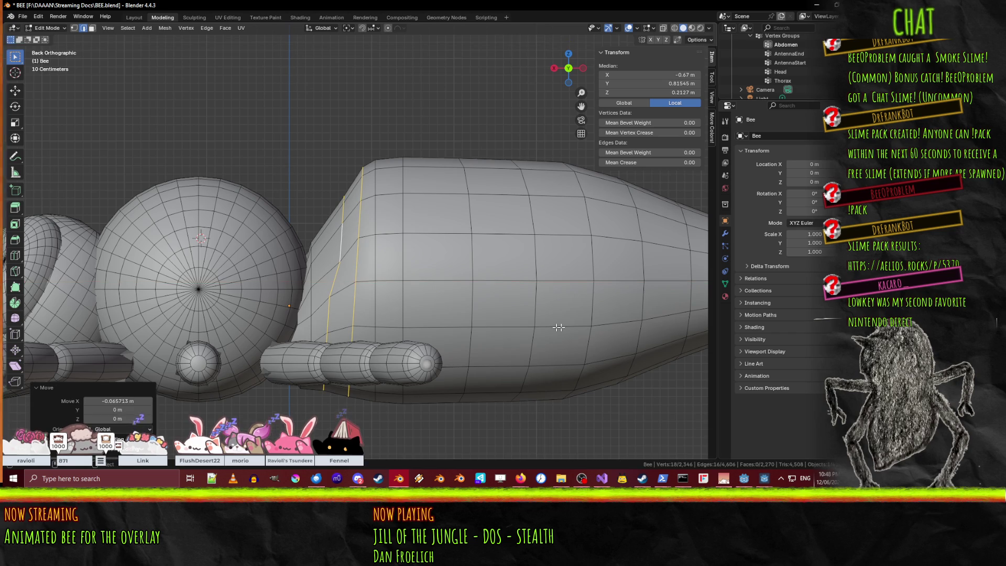
key(alt+a)
key(Home)
scroll(530, 315, down, 4)
mouse_move(408, 265)
middle_down()
mouse_move(420, 286)
mouse_move(488, 313)
middle_up()
scroll(421, 286, up, 5)
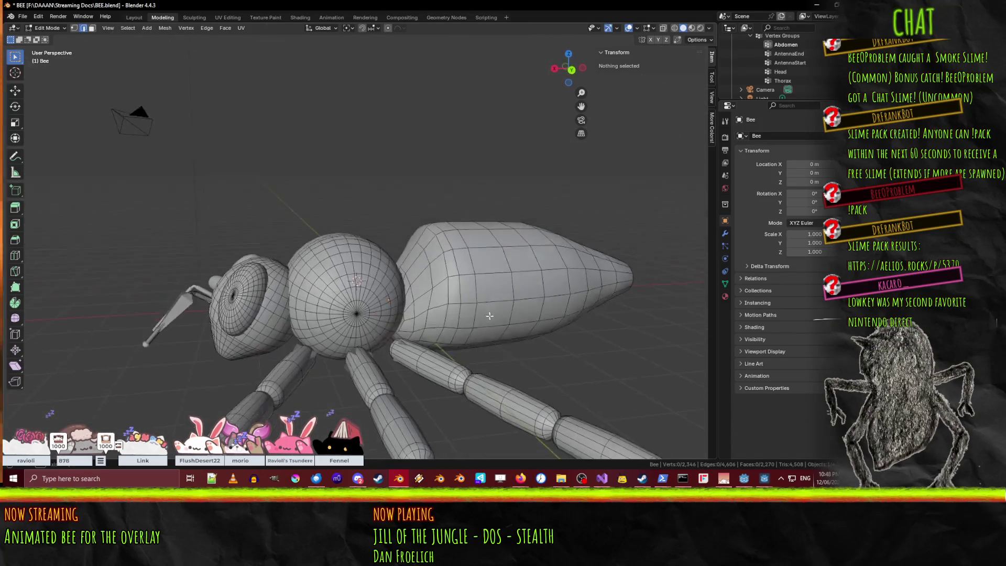
Check the bee from above in Object Mode, then return to Edit Mode and save BEE.blend.
scroll(489, 314, down, 8)
key(Tab)
mouse_move(433, 271)
middle_down()
mouse_move(444, 307)
mouse_move(495, 306)
mouse_move(426, 158)
mouse_move(375, 210)
mouse_move(374, 232)
mouse_move(469, 279)
mouse_move(494, 308)
mouse_move(525, 299)
middle_up()
scroll(444, 307, up, 6)
scroll(454, 302, down, 2)
scroll(464, 250, down, 2)
scroll(467, 277, up, 3)
key(Tab)
key(ctrl+s)
scroll(495, 307, down, 2)
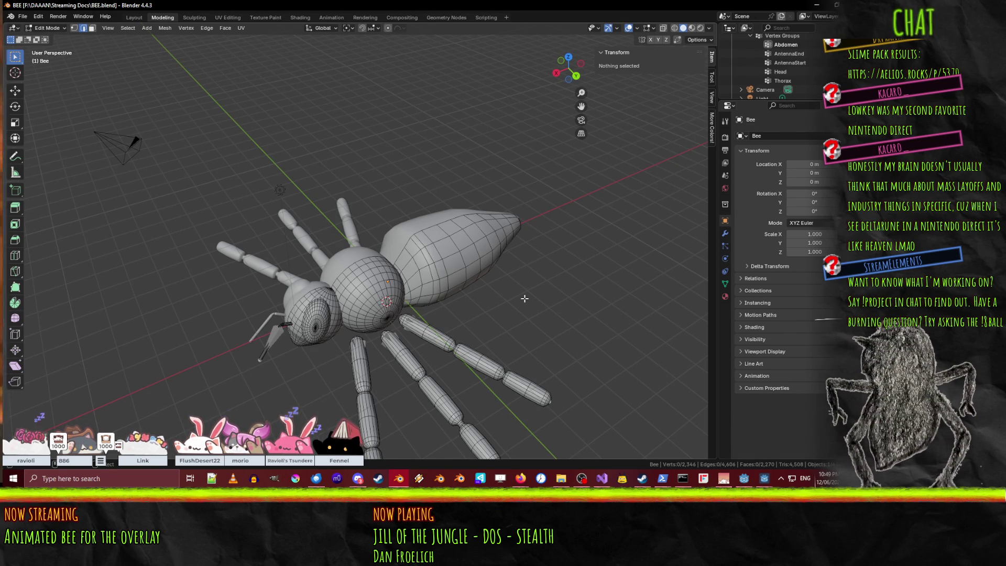
In top view, add a cylinder with 8 vertices and a 0.1 m radius.
mouse_move(409, 401)
middle_down()
mouse_move(416, 383)
mouse_move(426, 403)
mouse_move(441, 339)
middle_up()
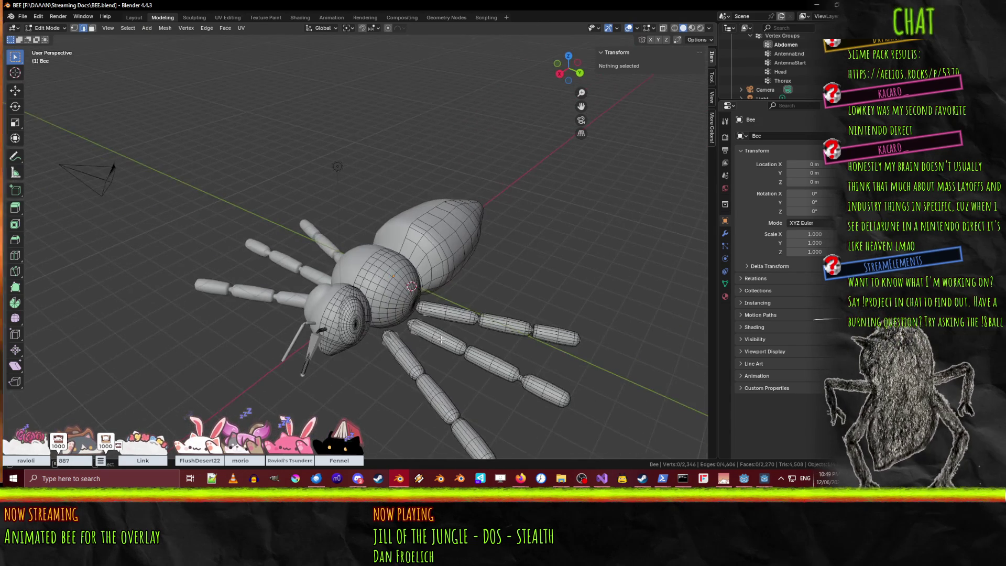
key(KP_7)
shift+middle_drag(432, 234, 461, 335)
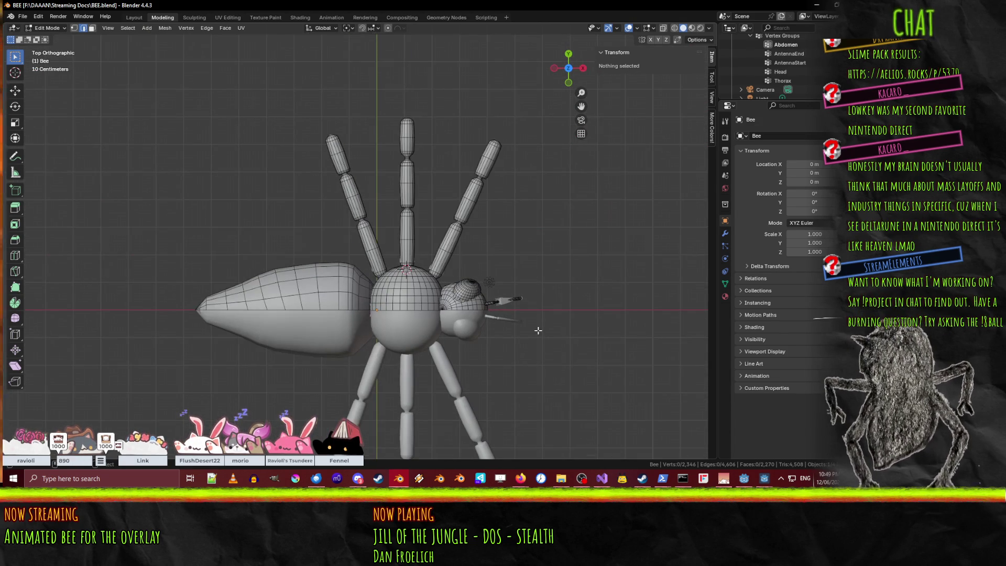
key(F3)
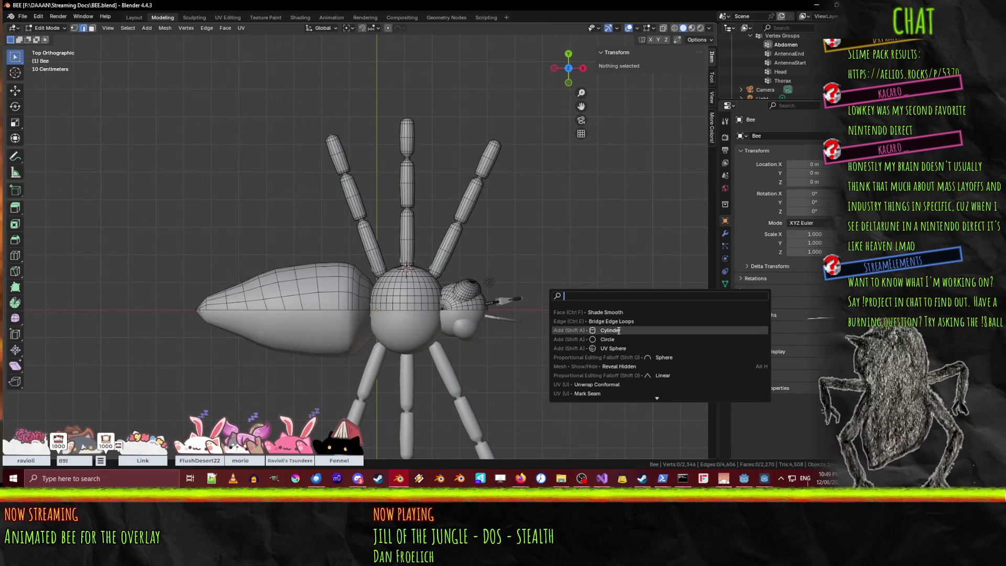
click(617, 330)
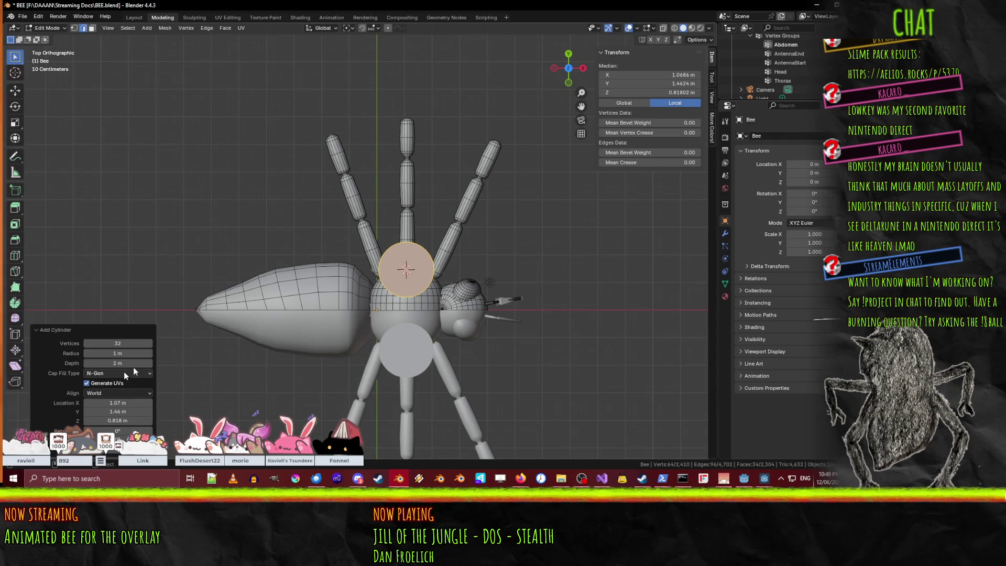
click(130, 342)
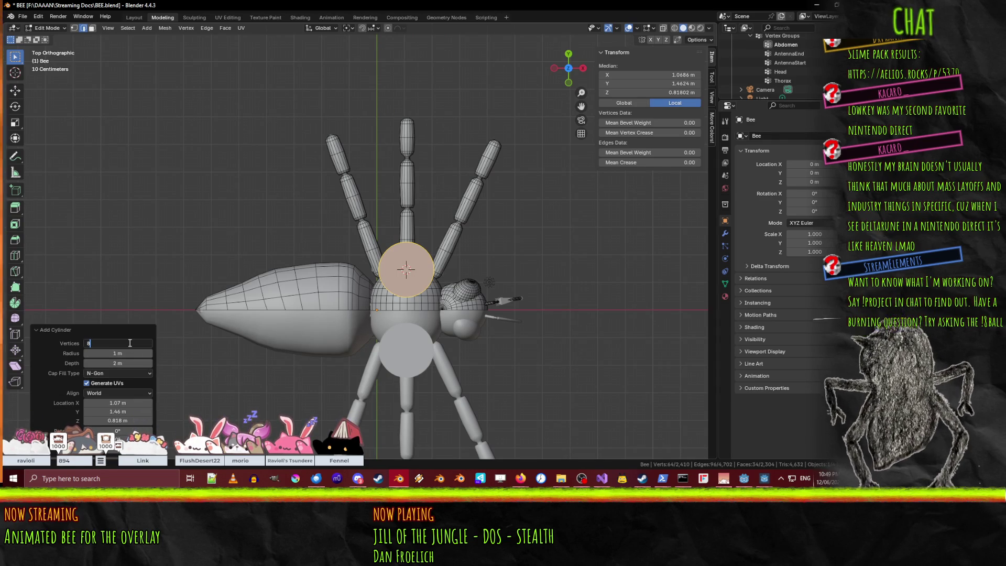
key(Return)
click(125, 351)
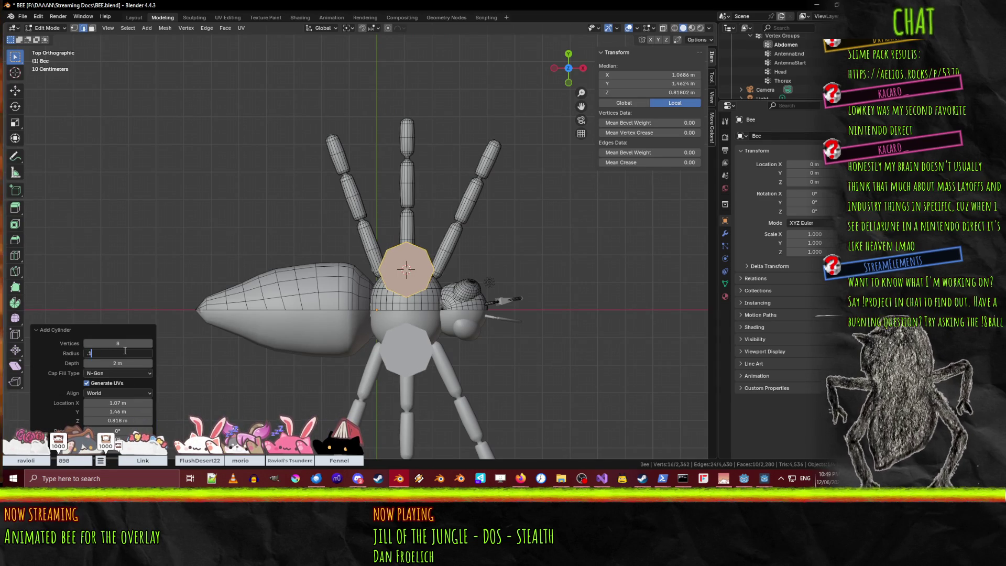
key(Return)
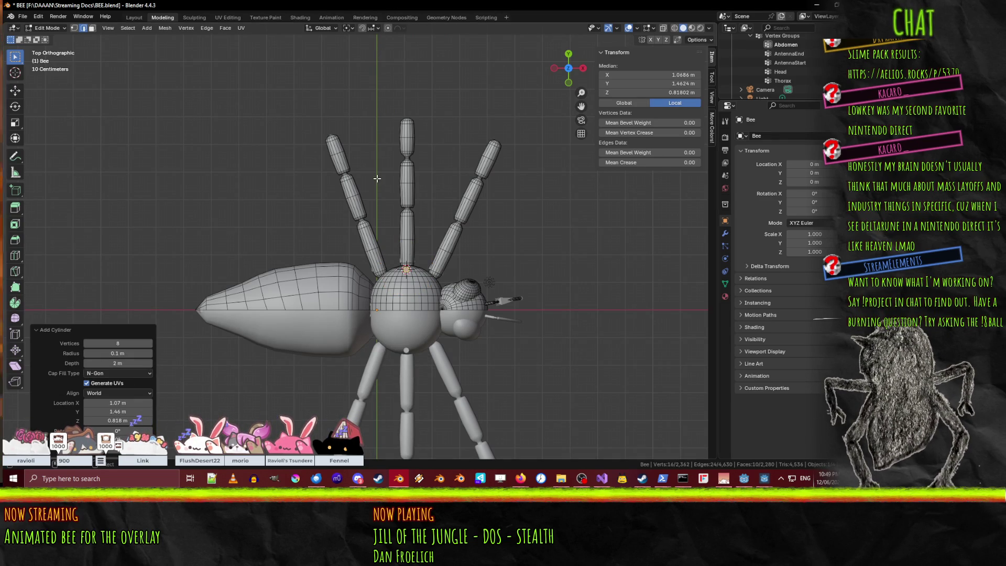
In right view, rotate the rod -90° and raise it 0.7 m, then check the reference photos.
key(KP_1)
key(KP_3)
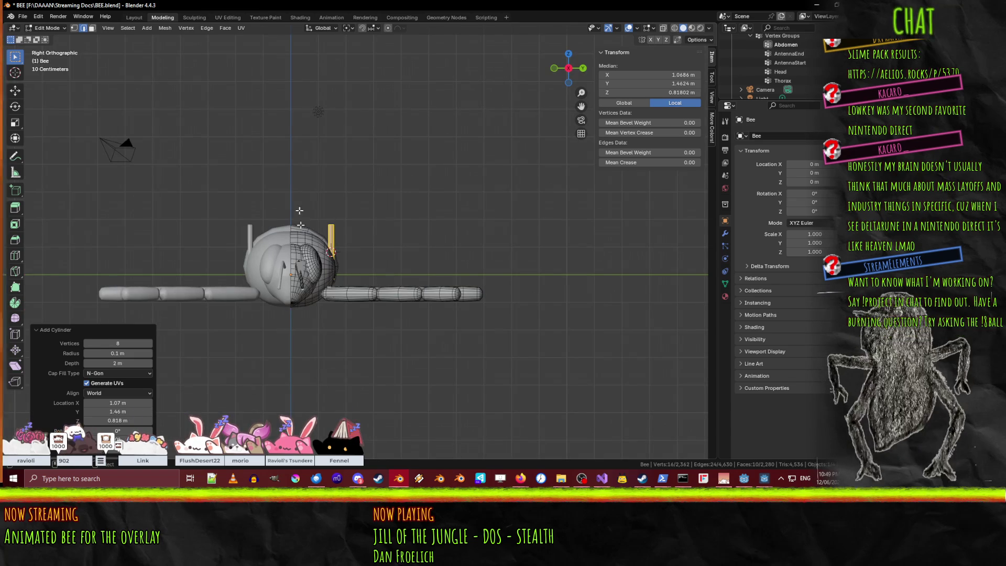
key(r)
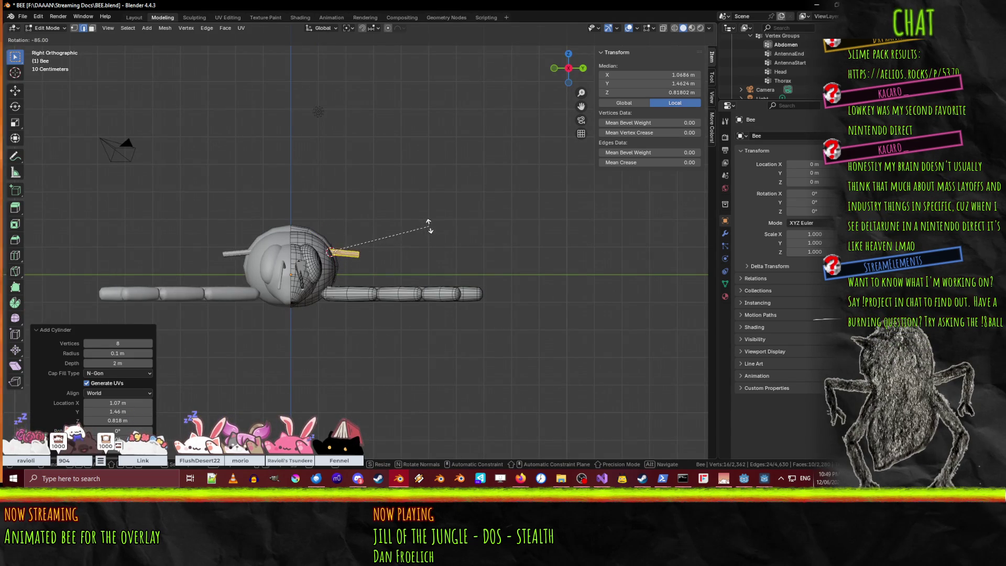
click(415, 225)
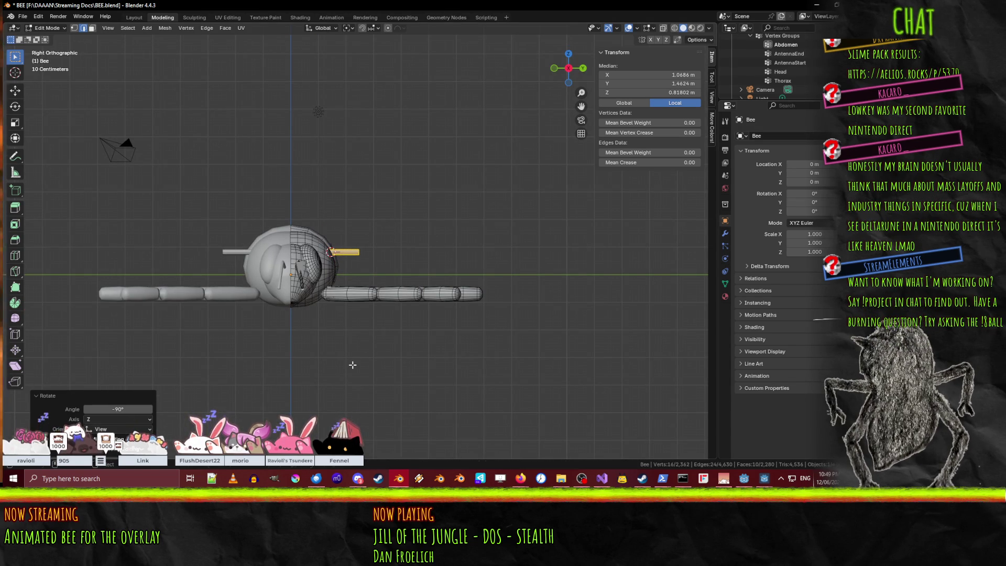
key(g)
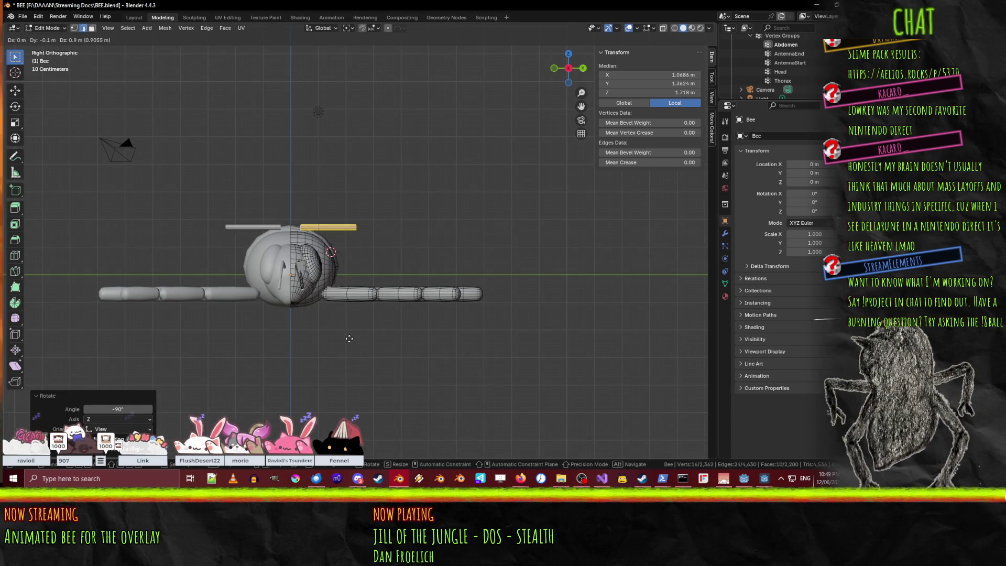
click(348, 341)
mouse_move(348, 342)
middle_down()
mouse_move(328, 329)
mouse_move(377, 345)
middle_up()
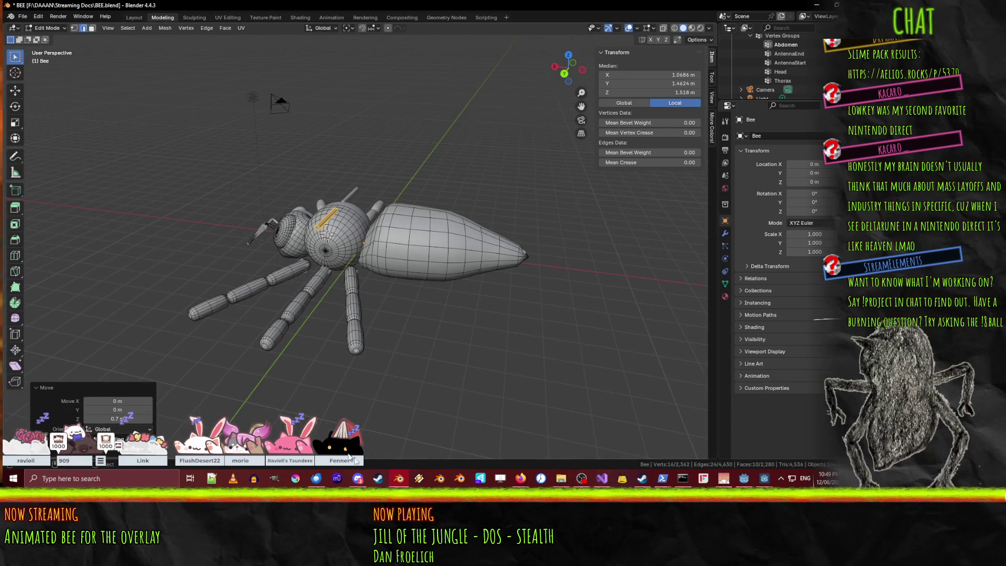
click(520, 478)
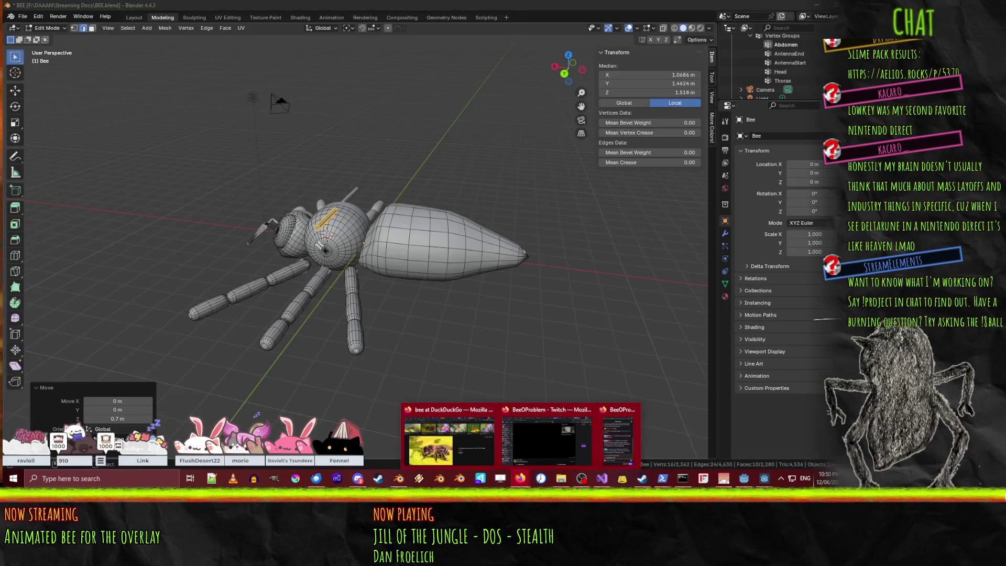
middle_drag(319, 245, 352, 318)
Move the rod -0.6/0.5 beside the thorax, then lower it 0.1 m along Z.
key(KP_7)
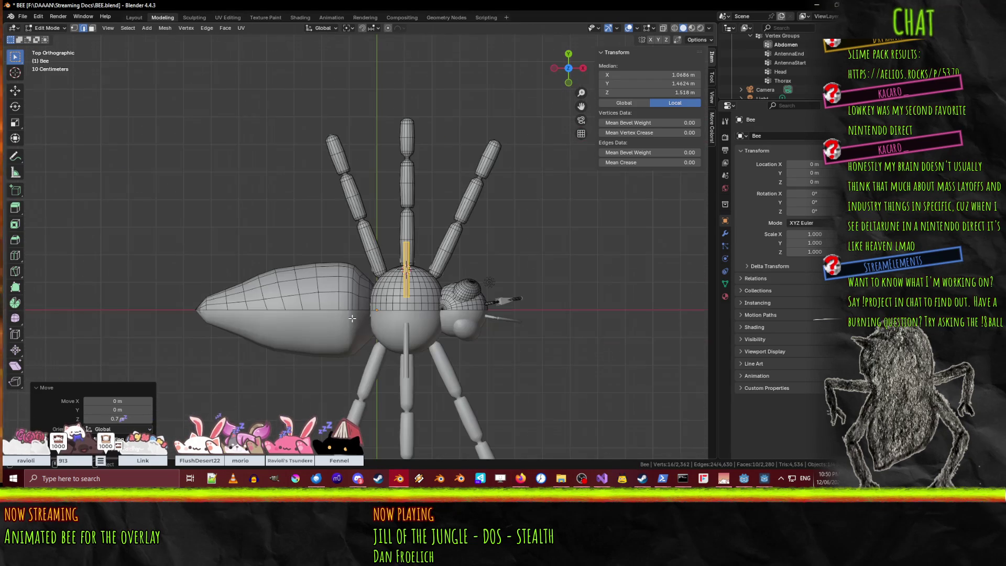
scroll(470, 284, up, 5)
key(g)
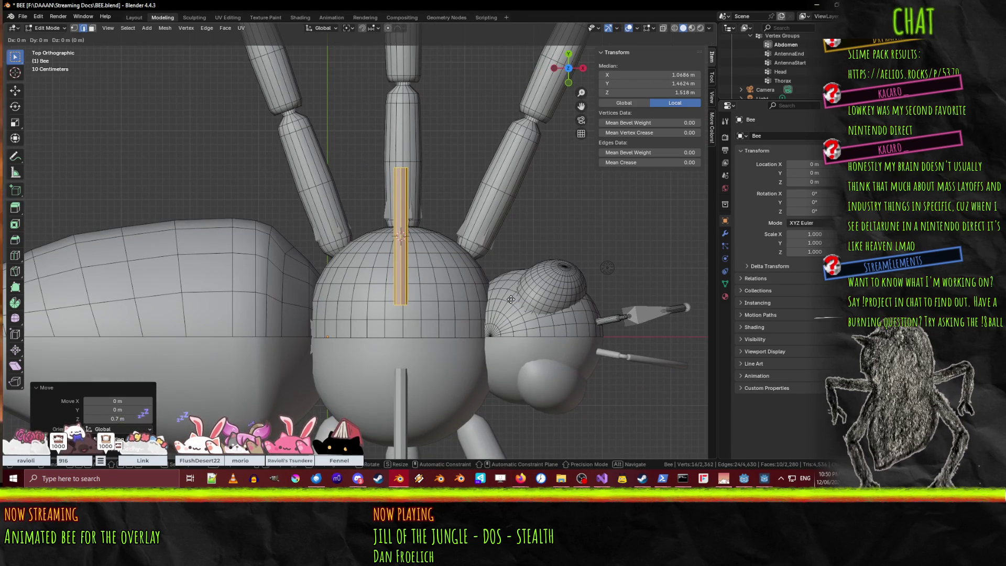
click(470, 265)
mouse_move(470, 265)
middle_down()
mouse_move(450, 257)
mouse_move(391, 177)
middle_up()
key(KP_3)
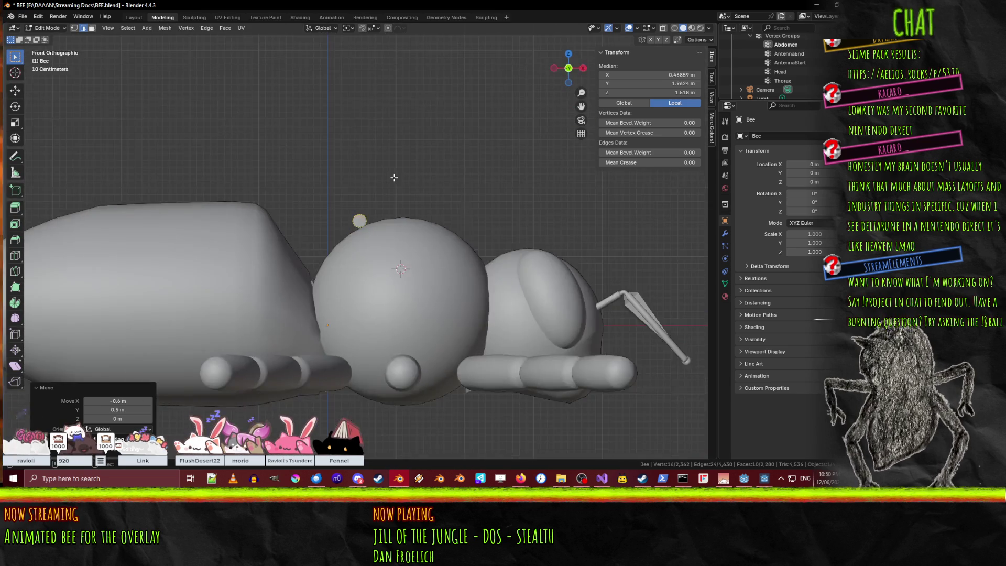
key(g)
key(z)
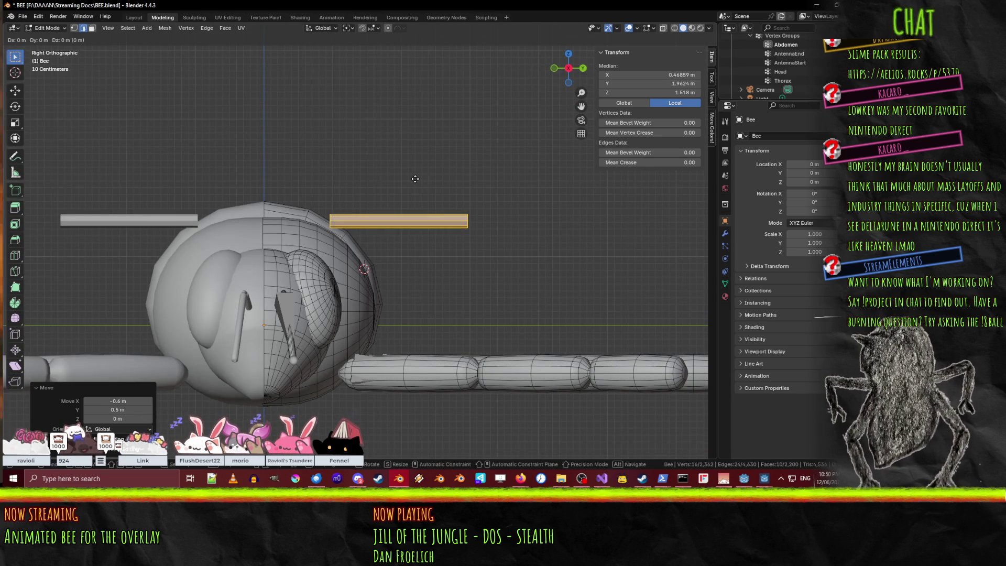
click(390, 190)
middle_drag(390, 186, 331, 220)
Select the rod's end cap face, shift it 0.2 m along Y and tilt it -15°.
key(alt+a)
scroll(331, 220, up, 3)
click(302, 227)
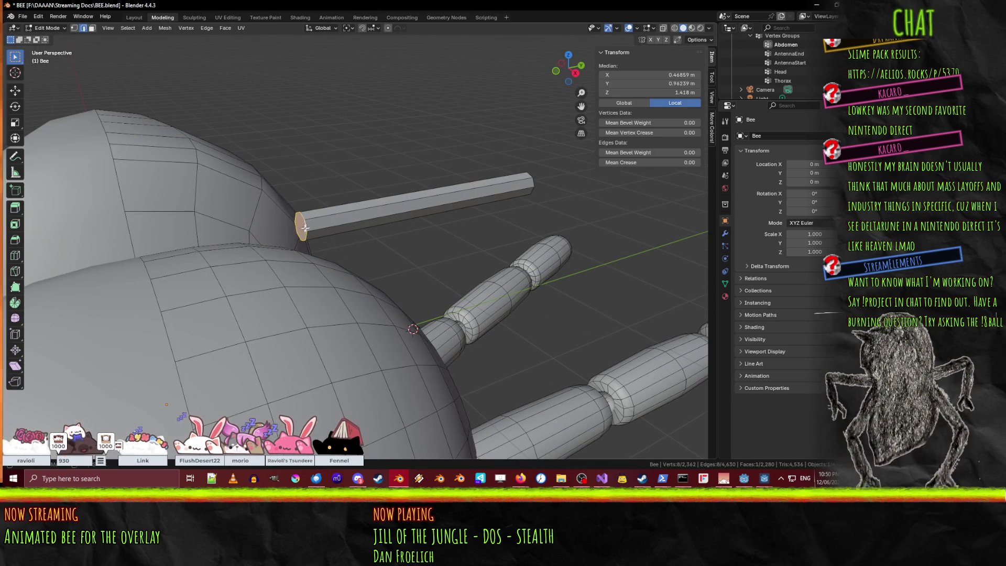
key(KP_1)
key(ctrl+KP_1)
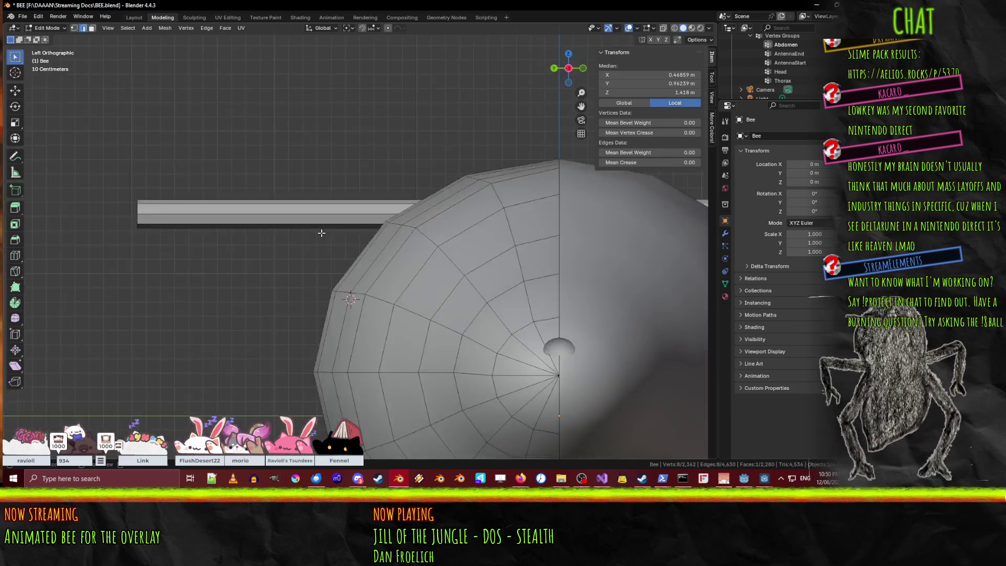
key(KP_3)
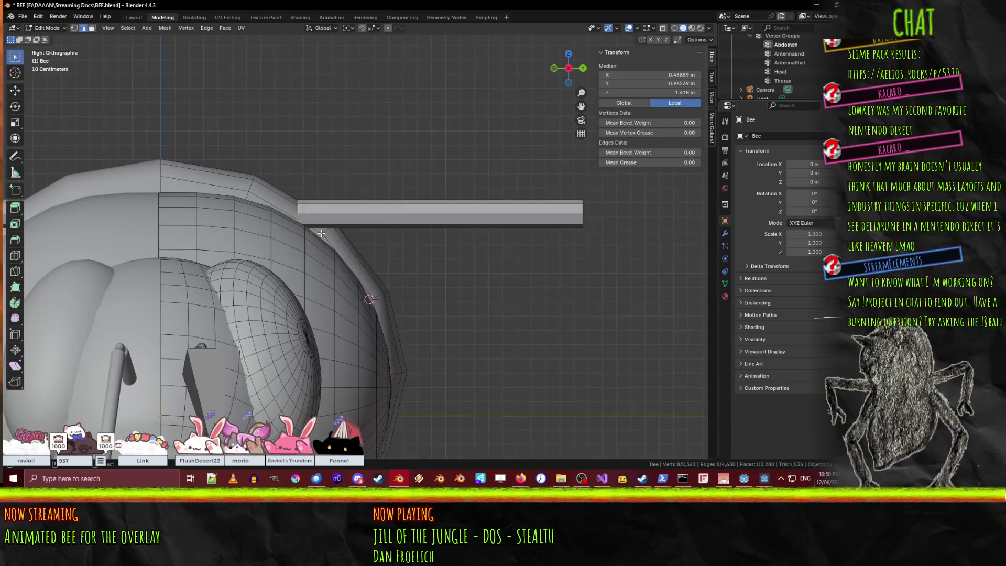
scroll(322, 232, down, 3)
key(g)
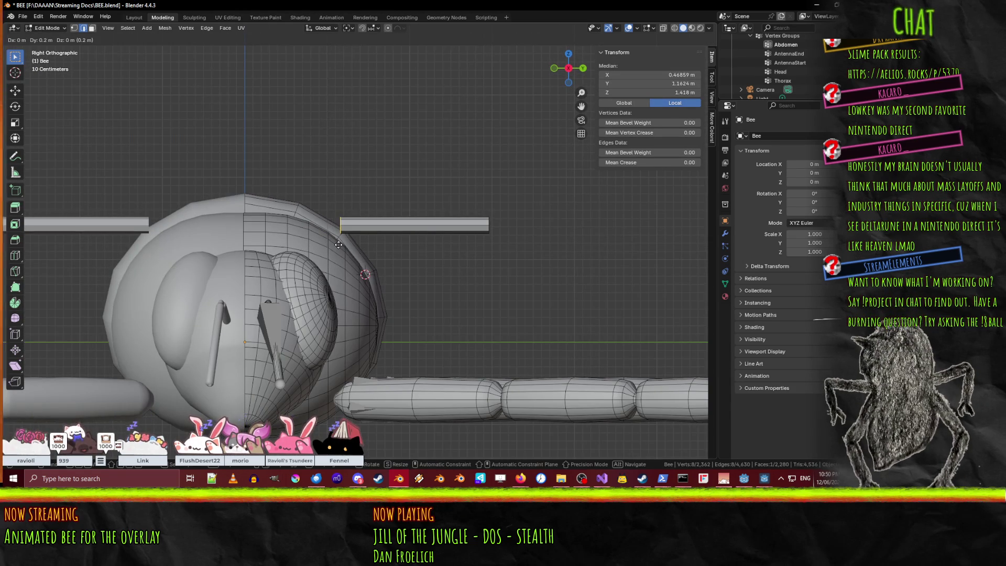
click(339, 245)
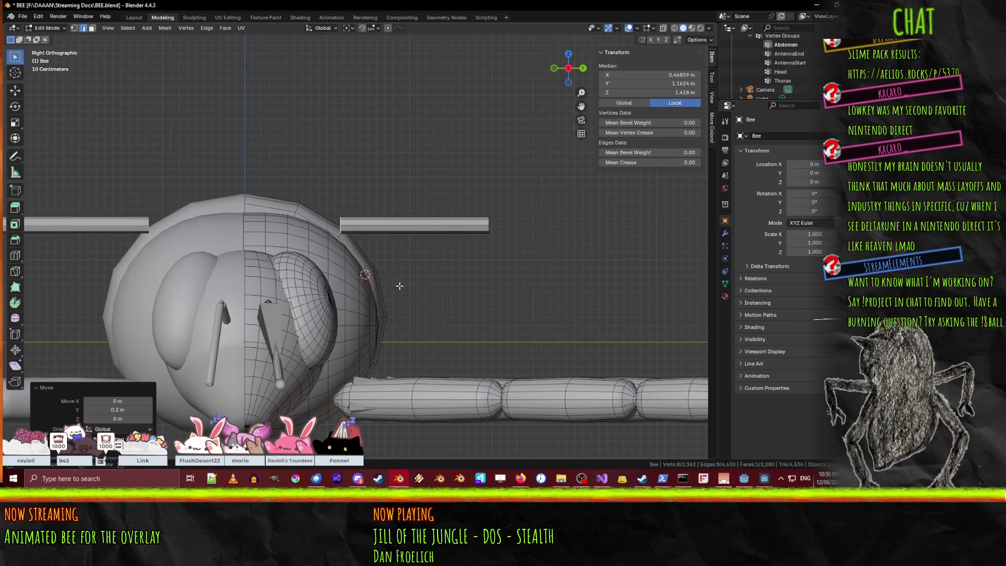
key(r)
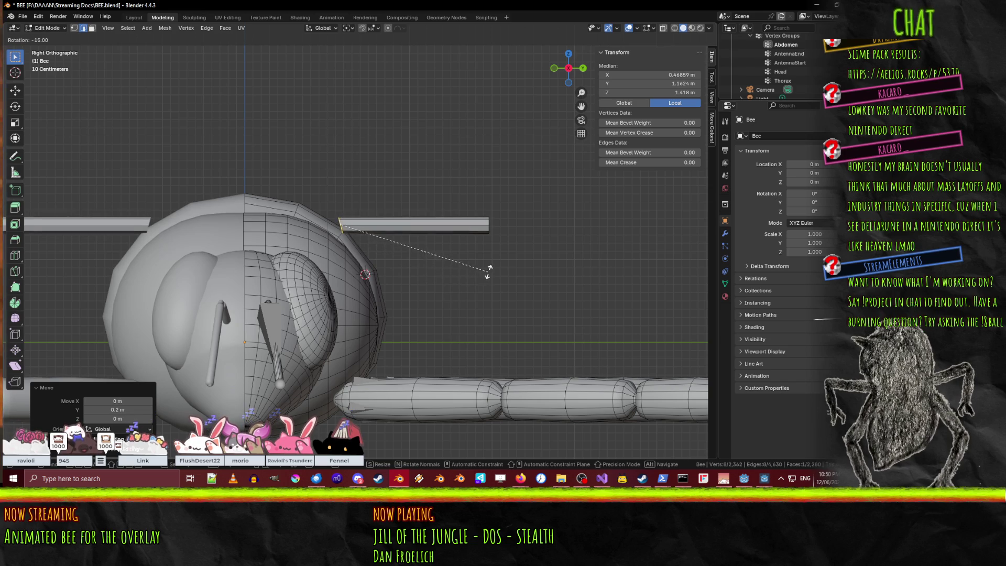
click(487, 272)
Extrude the end face into a 0.4 m section along its normal.
key(g)
key(z)
key(z)
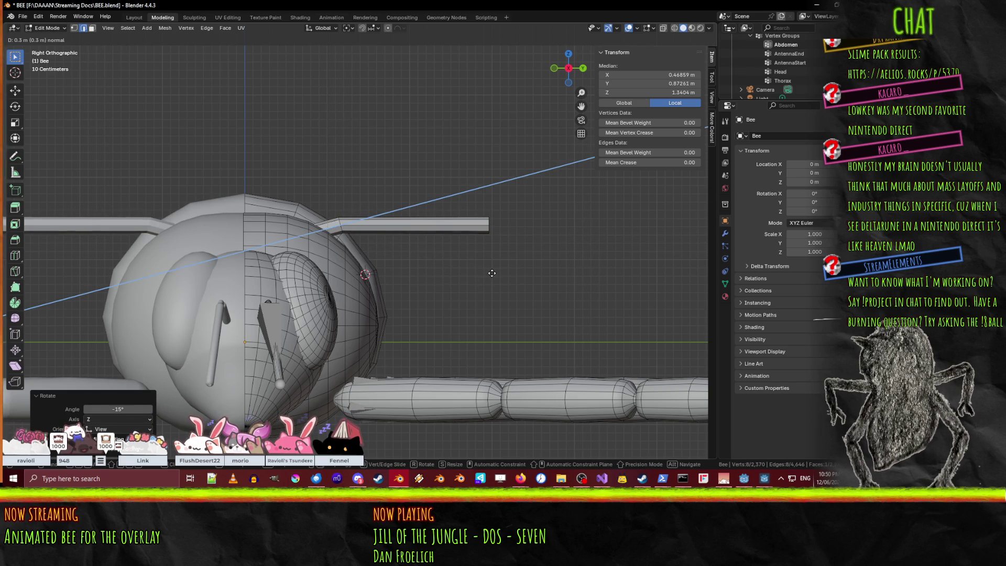
click(484, 273)
middle_drag(484, 273, 534, 339)
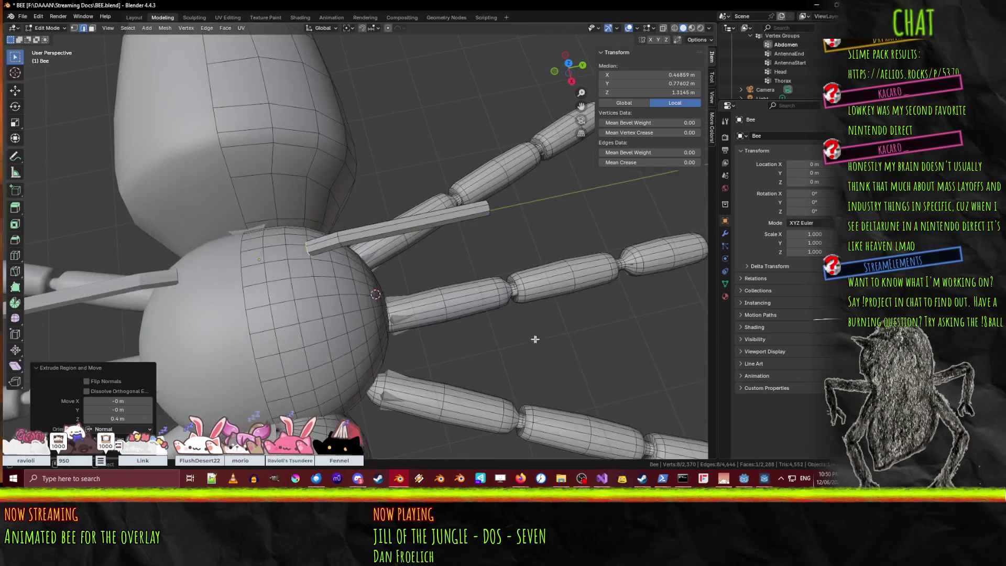
key(KP_7)
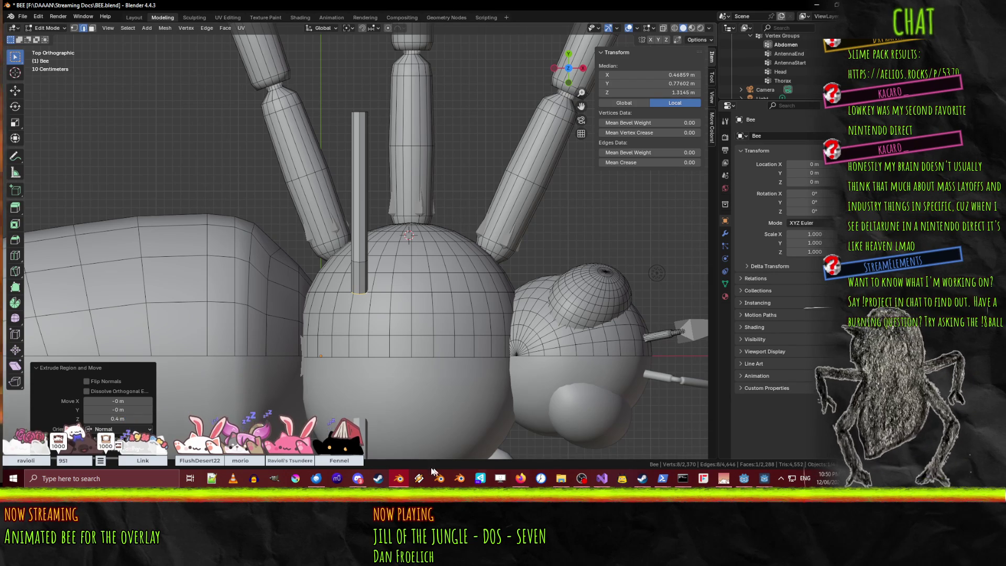
Switch briefly away from Blender and back, then orbit the bee at an angle.
click(399, 478)
click(398, 478)
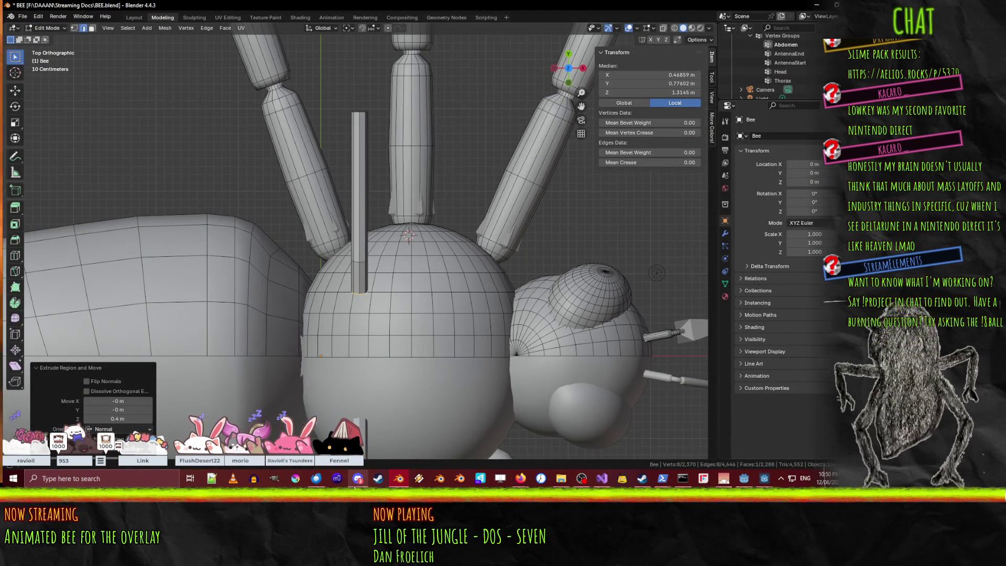
right_click(324, 479)
click(390, 366)
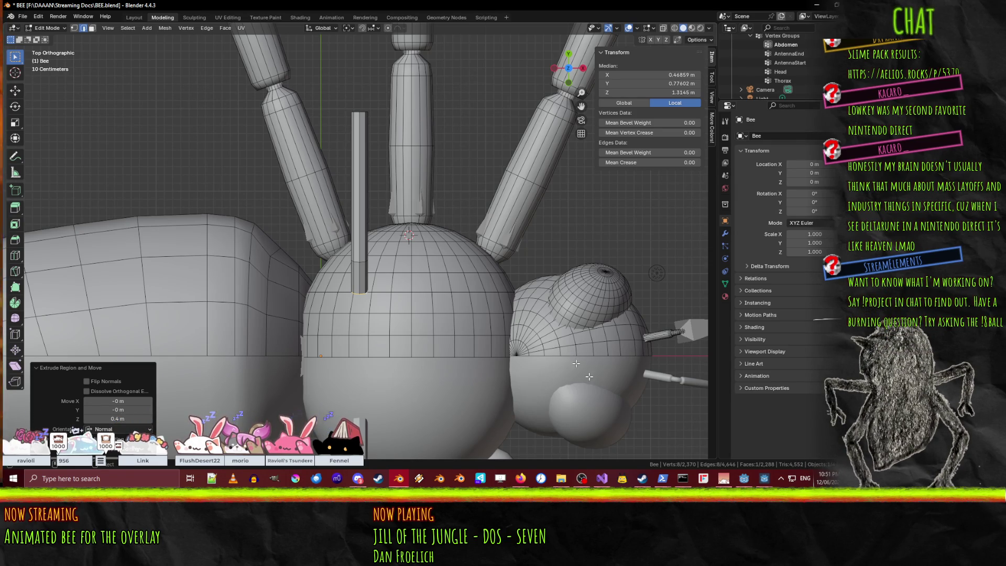
middle_drag(573, 312, 490, 445)
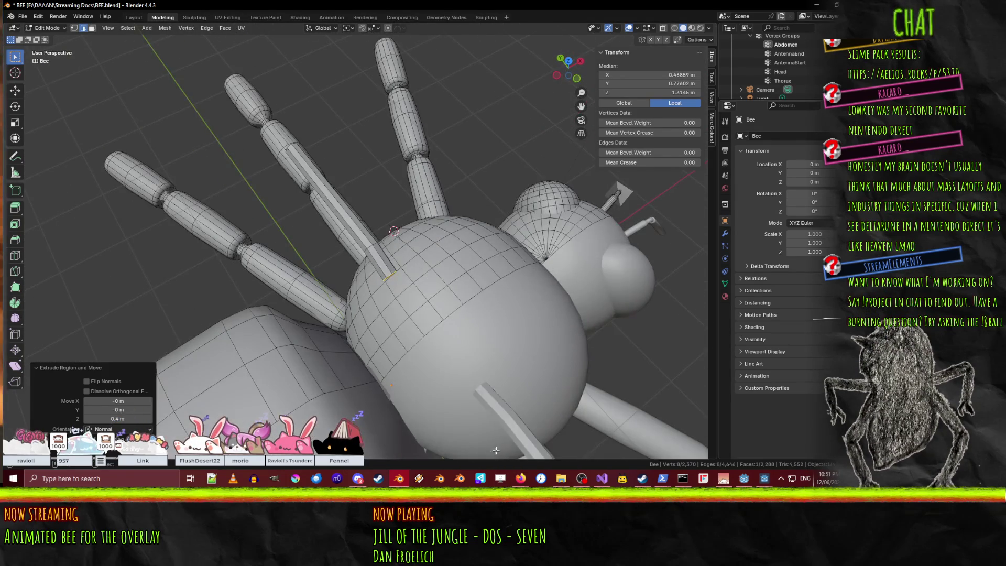
mouse_move(521, 479)
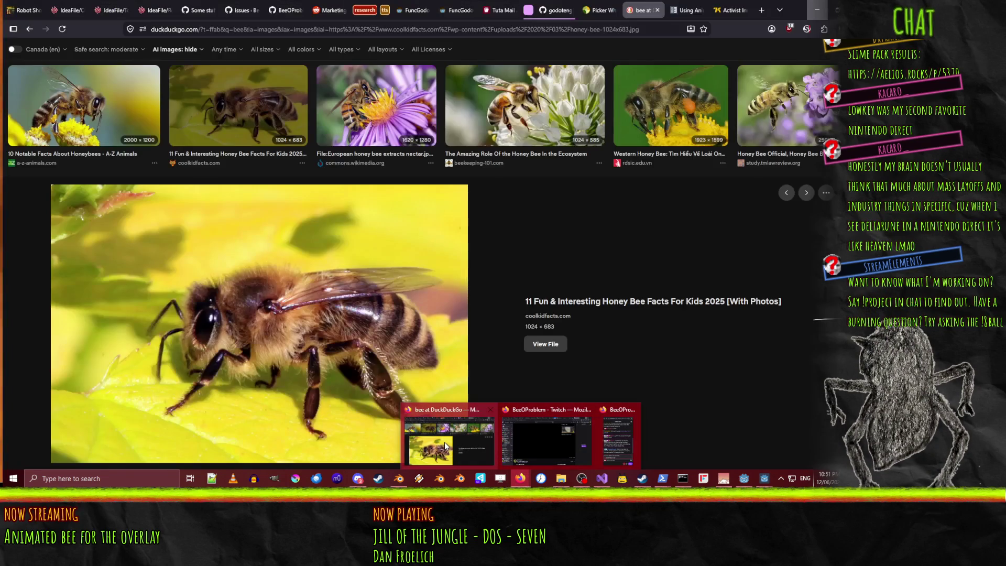
Browse the bee image results, opening the bee legs, 8 honey bee species and life cycle images.
click(444, 442)
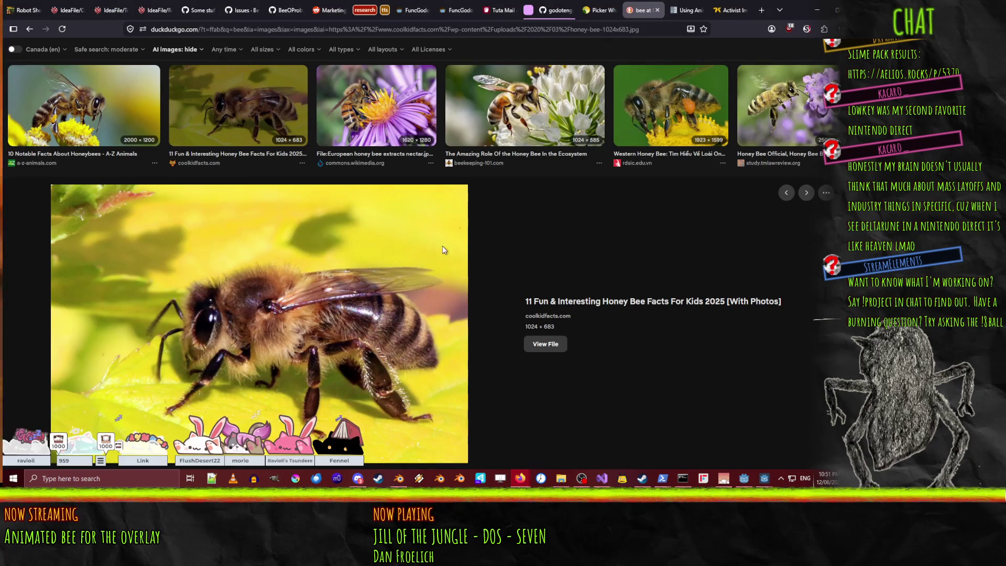
scroll(407, 321, down, 6)
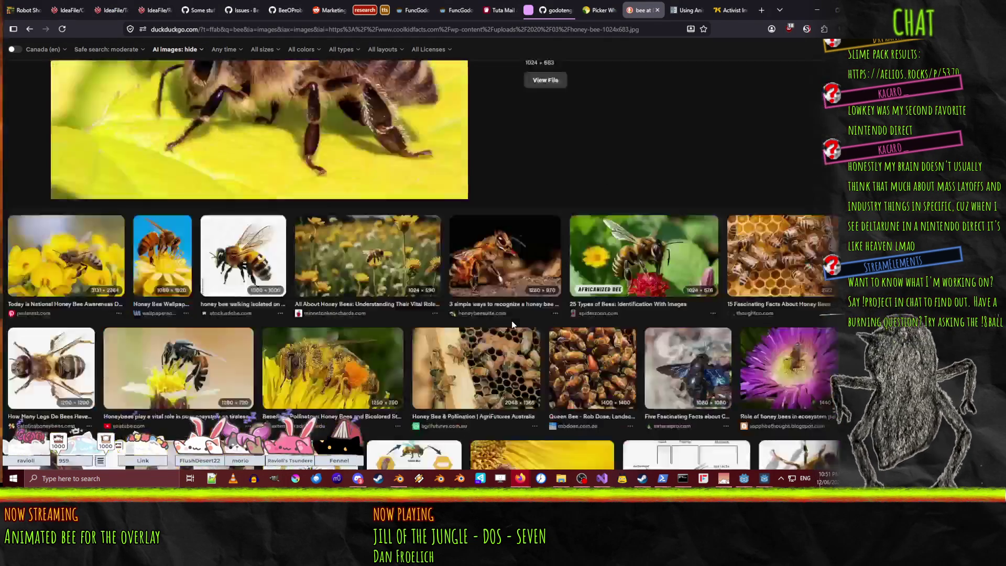
scroll(407, 321, down, 2)
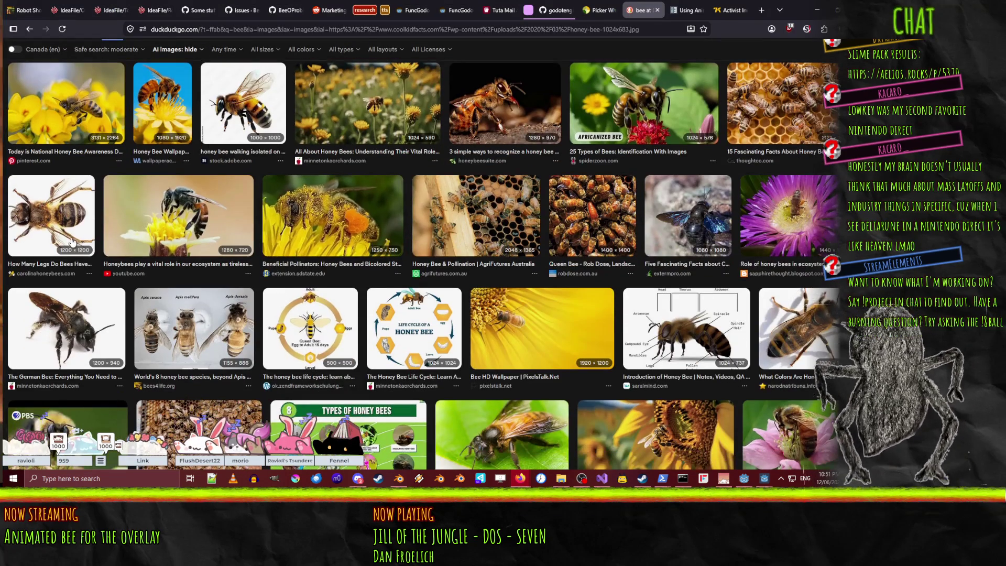
click(58, 232)
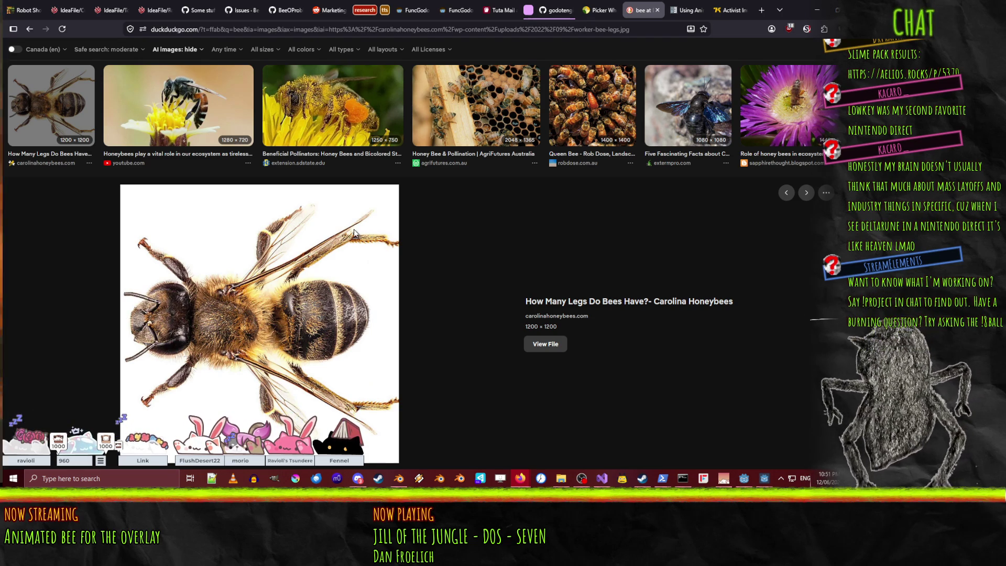
scroll(276, 269, down, 5)
click(207, 210)
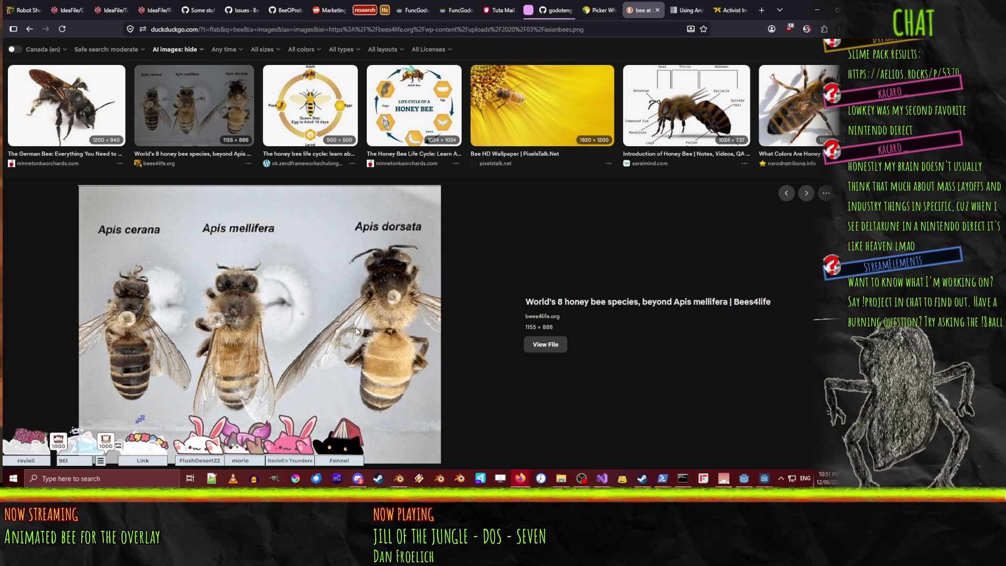
scroll(307, 303, up, 3)
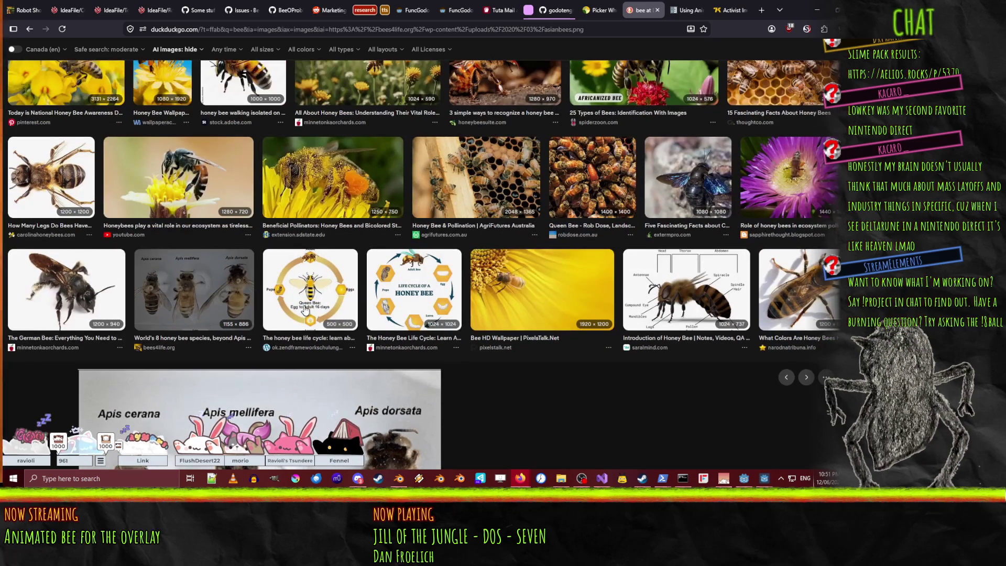
click(333, 296)
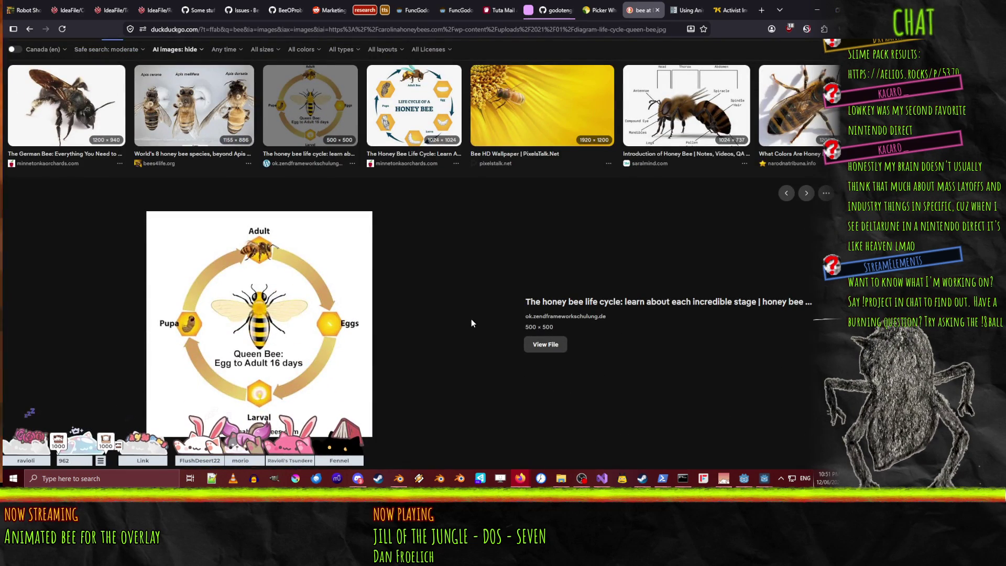
Preview the Species of Honey Bees and bees-on-honeycomb photos, then return to Blender.
scroll(471, 323, down, 5)
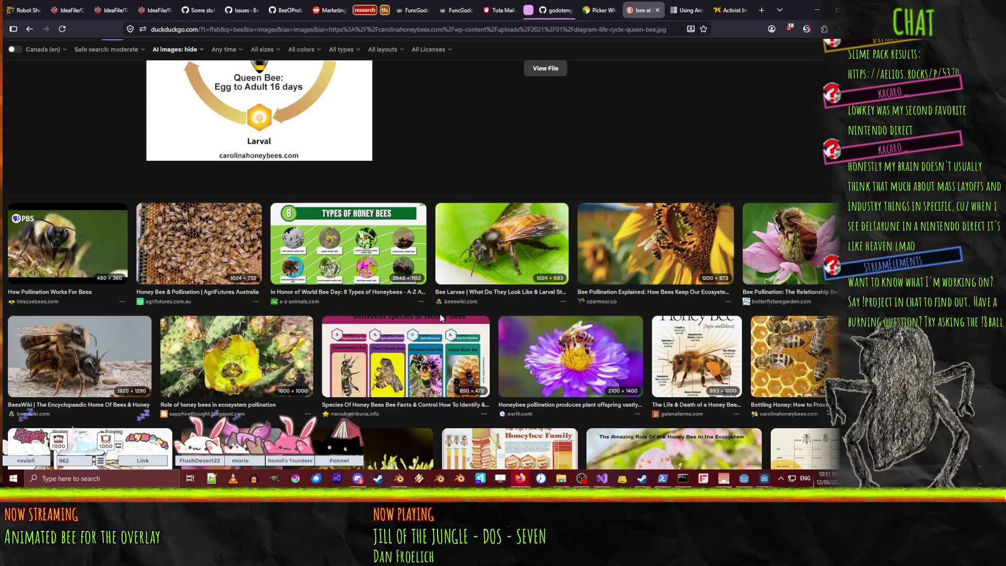
click(385, 357)
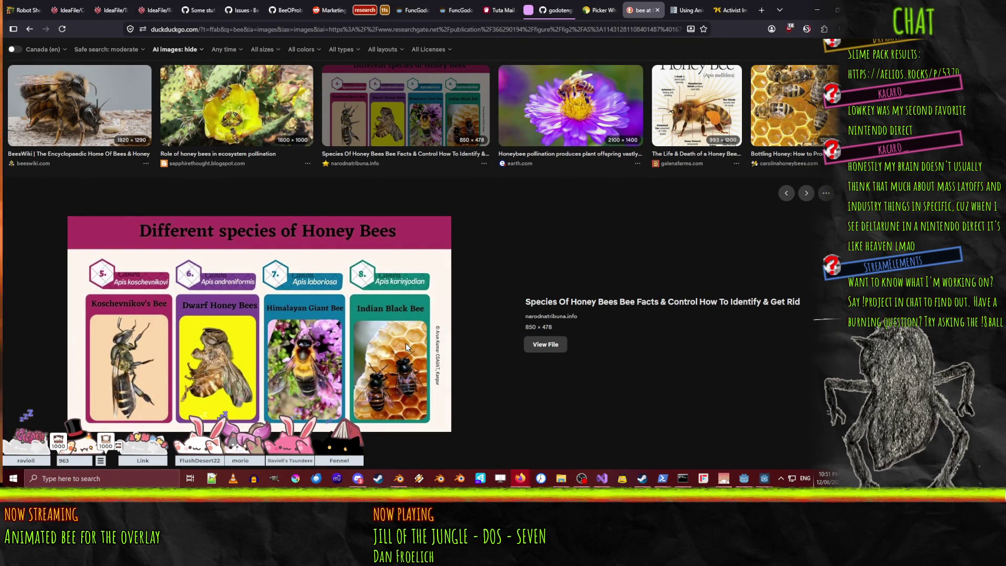
scroll(405, 344, up, 5)
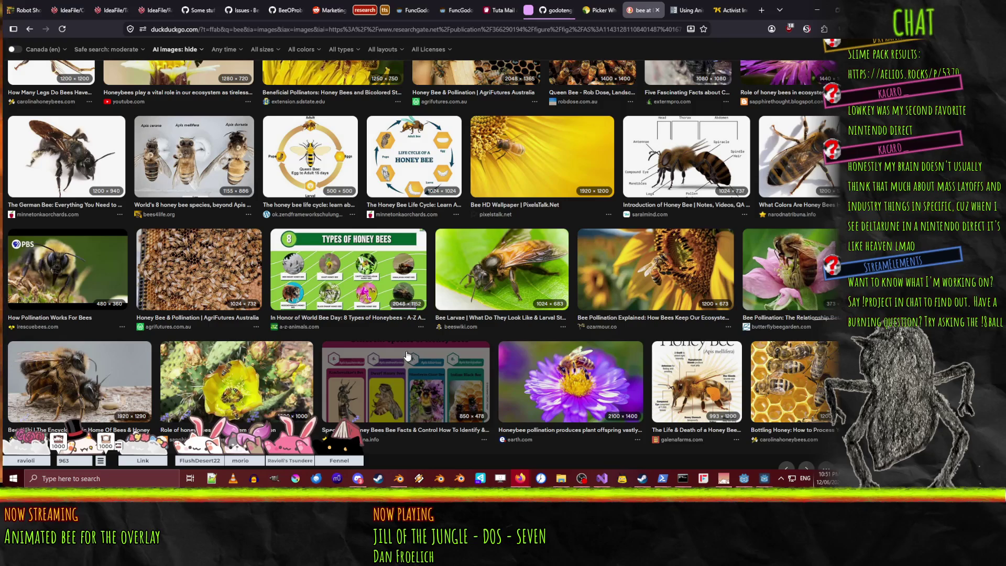
click(748, 367)
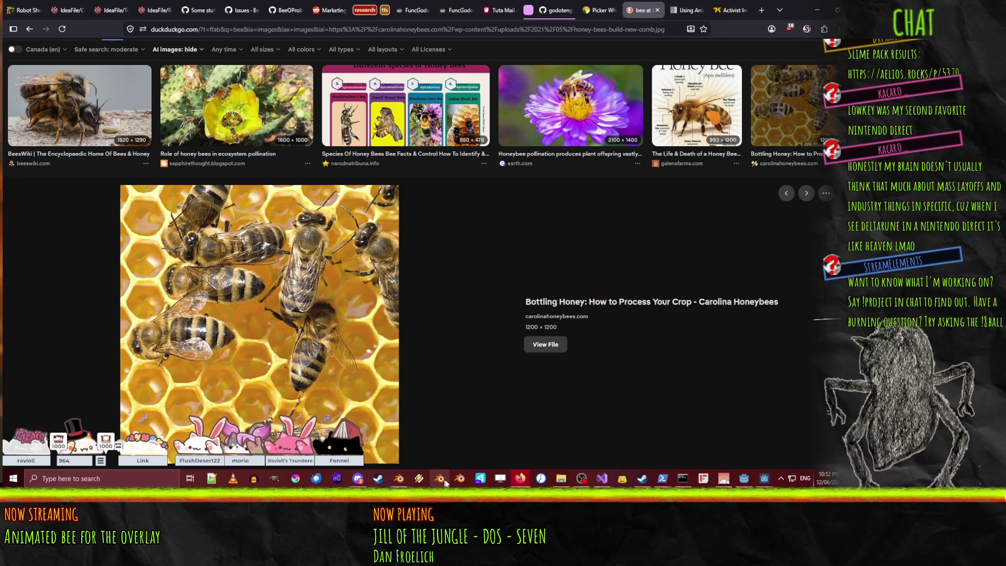
click(399, 479)
From top view, add the rod's upper end loop to the selection and shift it 0.4 m along X.
middle_drag(466, 306, 515, 289)
key(KP_7)
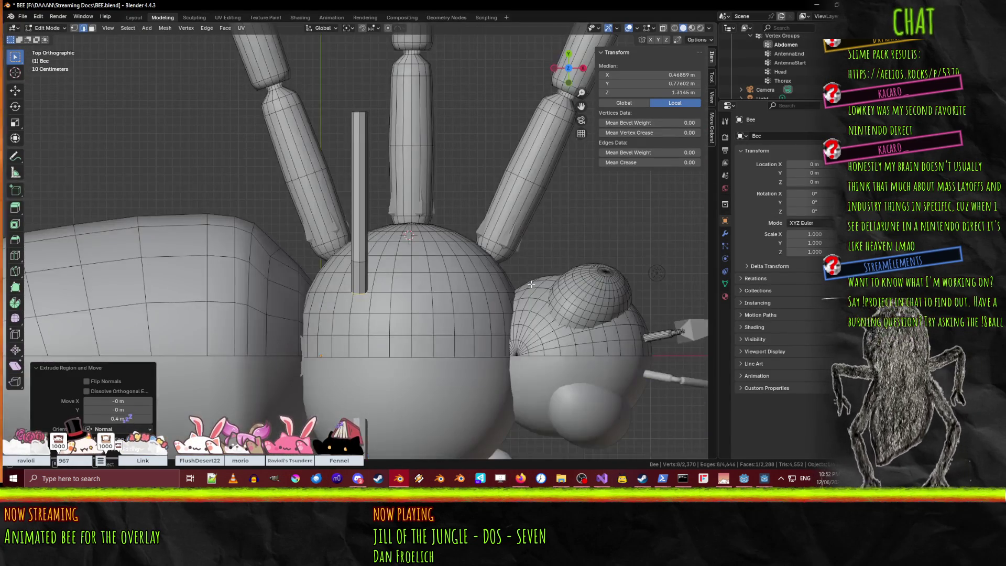
scroll(531, 283, down, 3)
scroll(360, 255, up, 1)
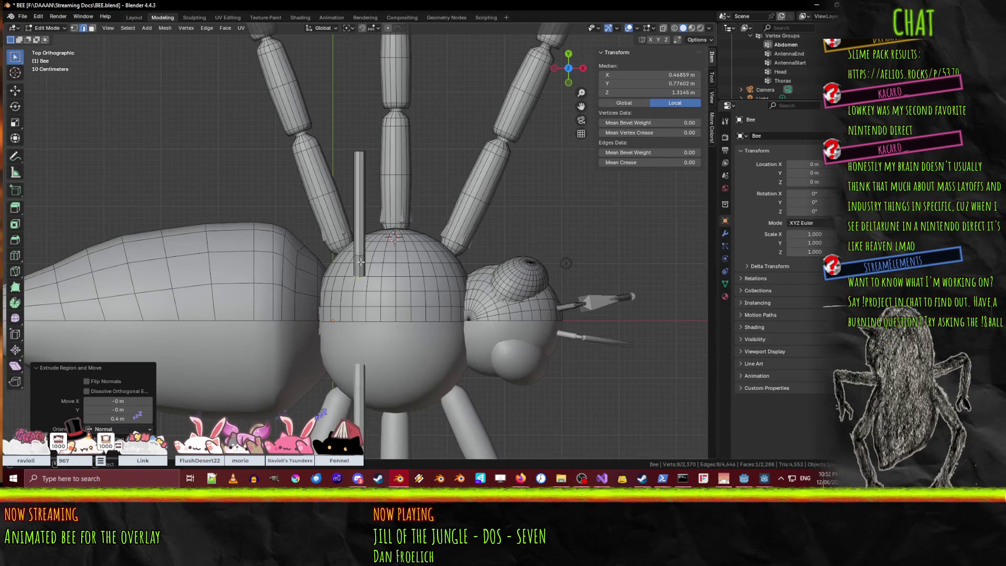
shift+click(359, 254)
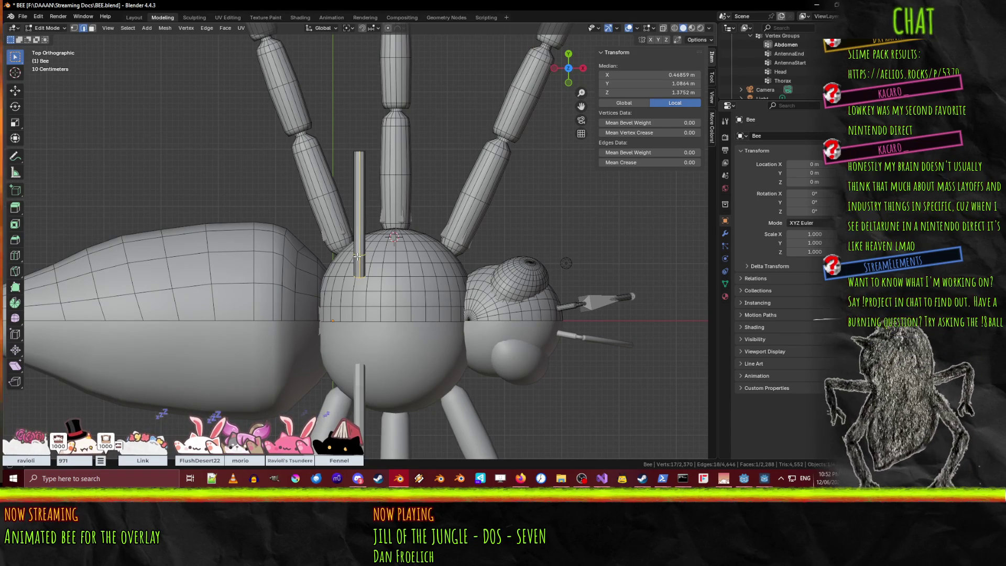
key(g)
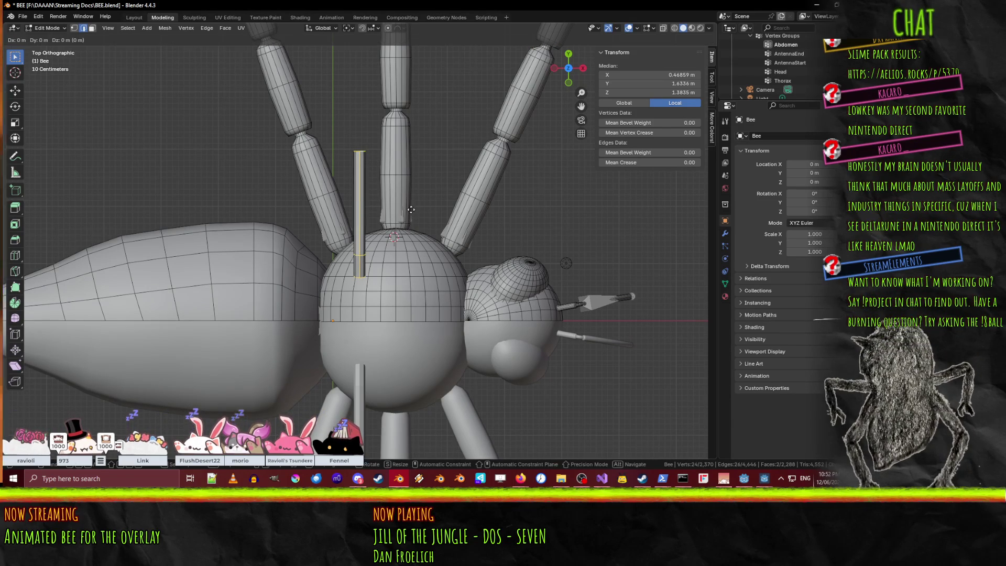
click(436, 210)
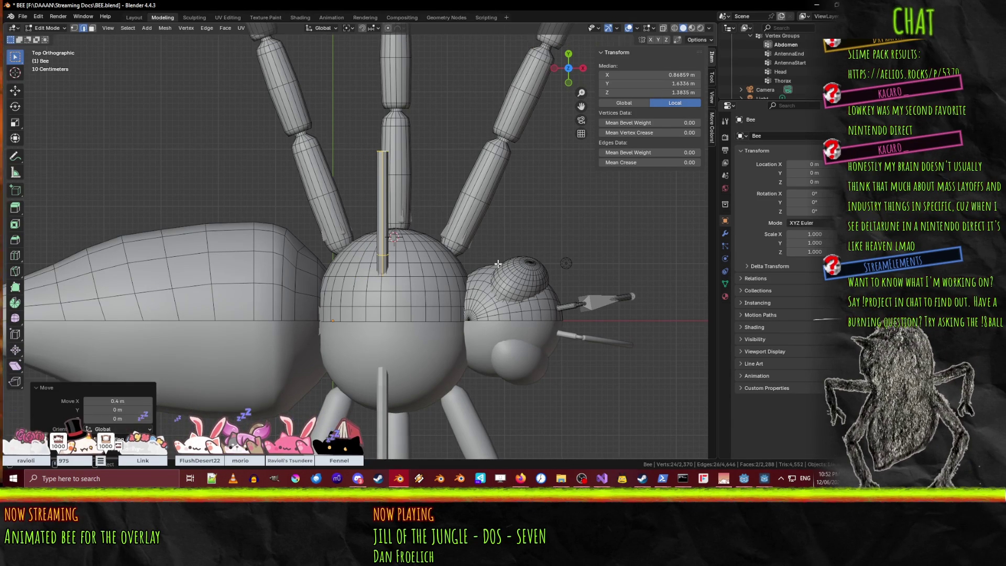
scroll(499, 259, down, 5)
scroll(490, 283, up, 4)
mouse_move(489, 283)
middle_down()
mouse_move(492, 242)
mouse_move(602, 430)
middle_up()
key(alt+a)
middle_drag(663, 358, 642, 362)
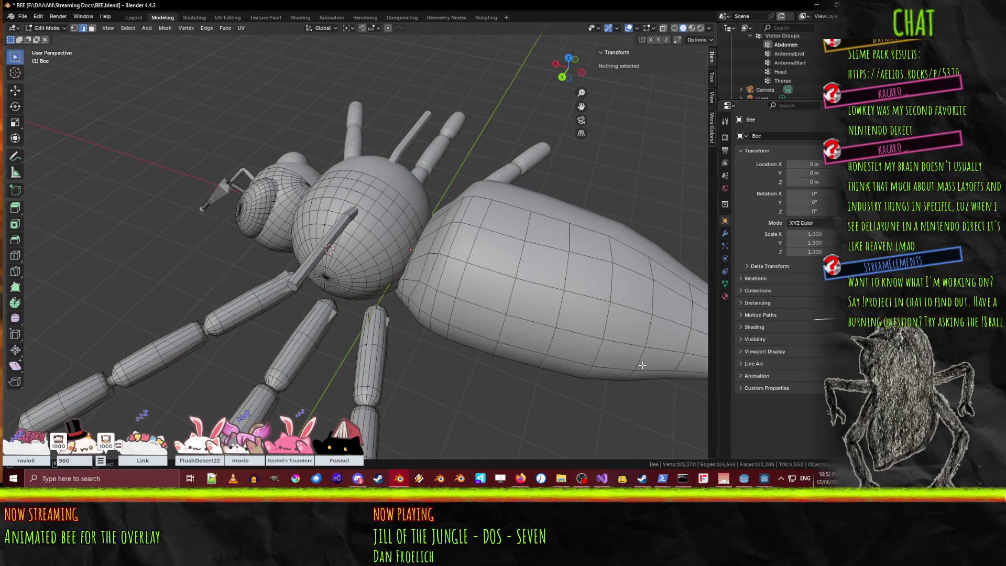
click(407, 481)
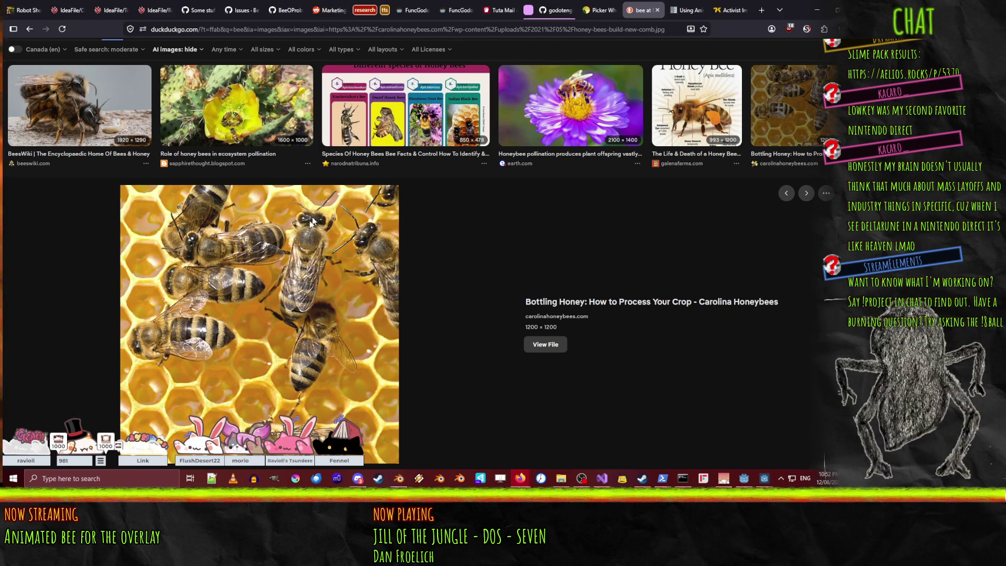
mouse_move(520, 481)
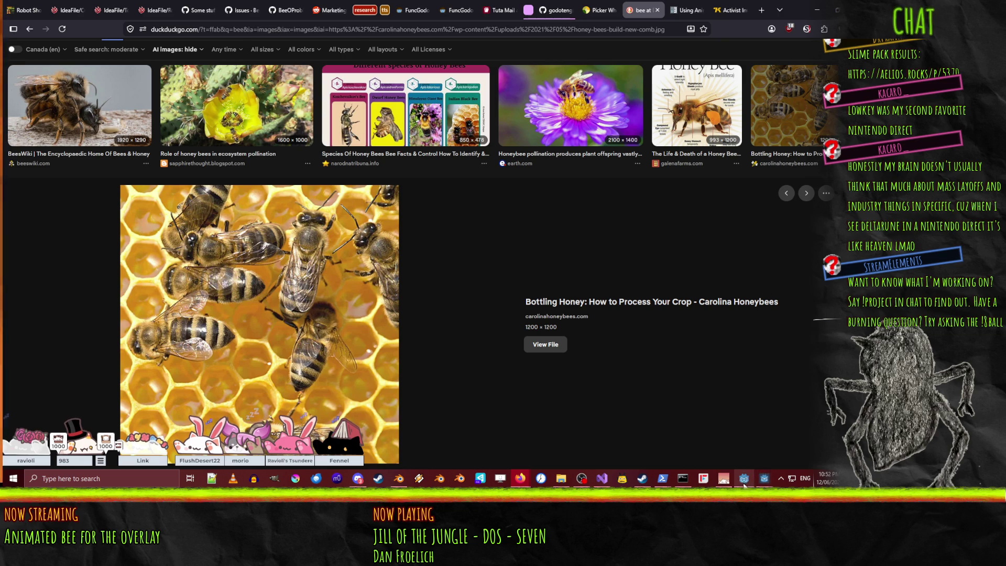
click(399, 478)
middle_drag(413, 362, 426, 258)
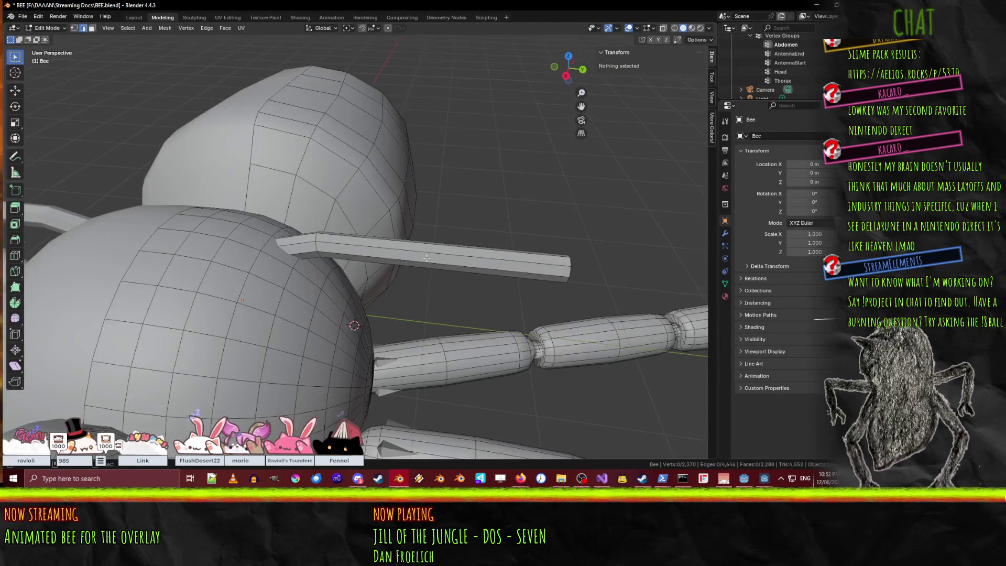
Select the rod's end loops in X-ray and move them in top view.
alt+click(306, 253)
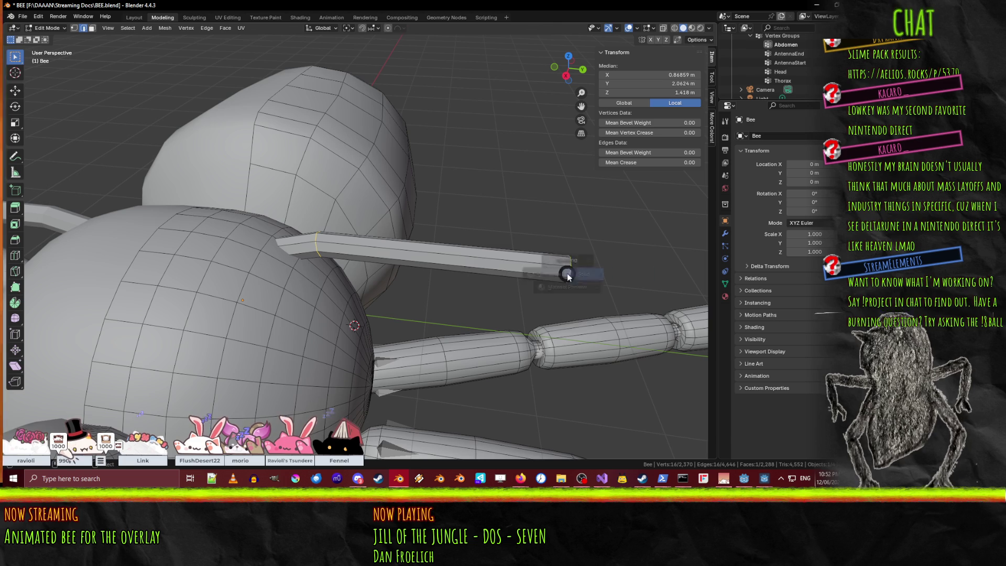
key(shift+z)
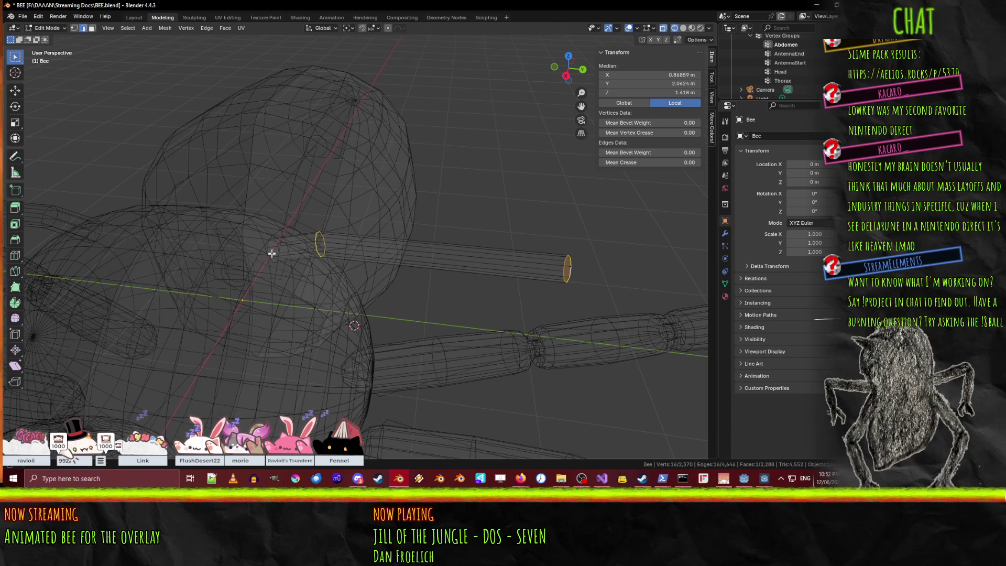
key(KP_7)
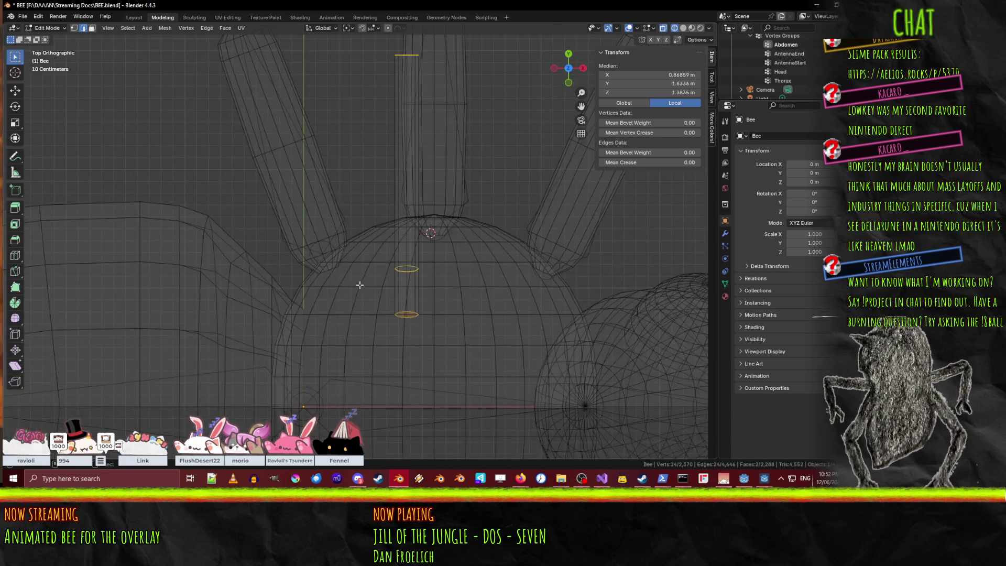
scroll(363, 285, down, 5)
scroll(376, 304, up, 3)
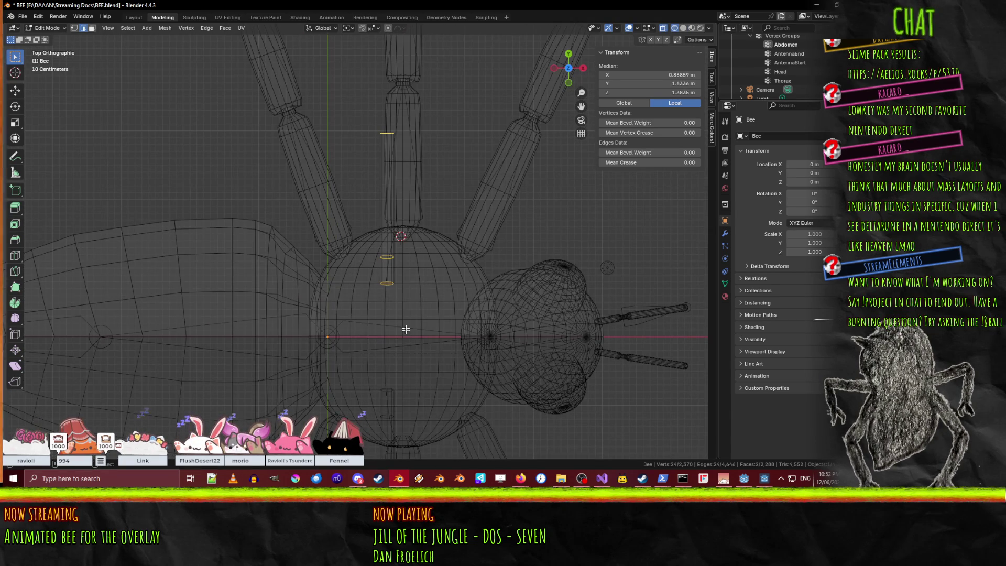
key(g)
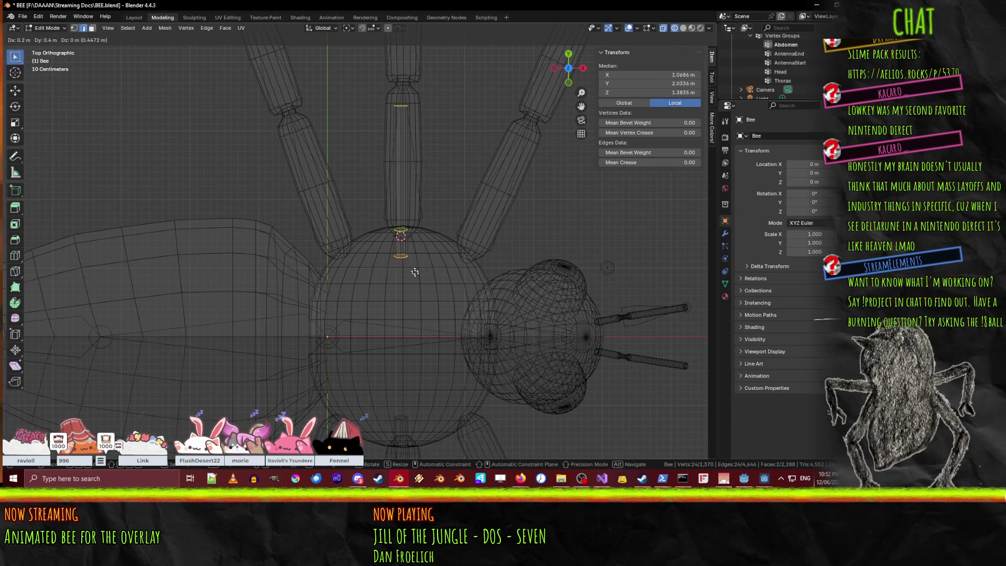
click(412, 253)
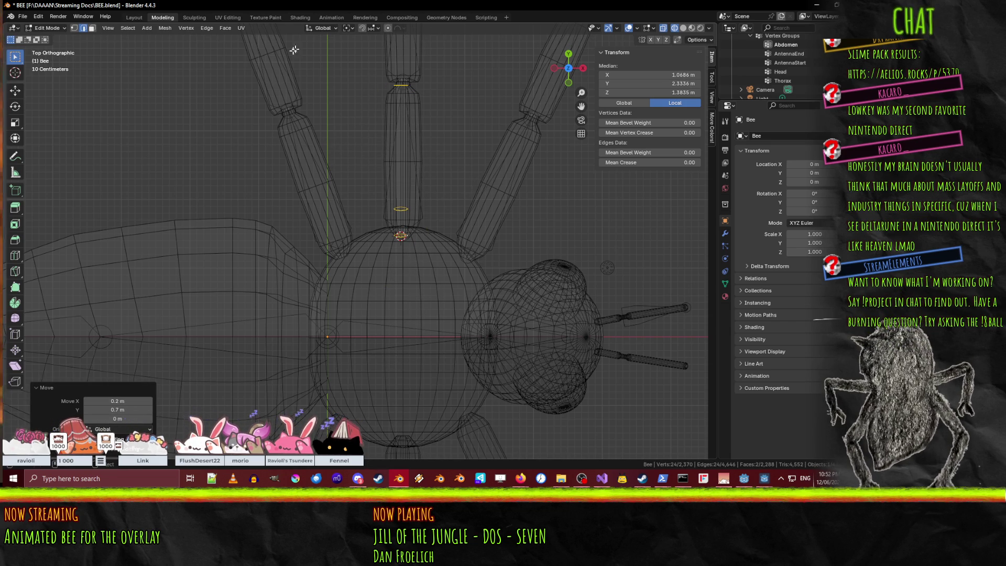
With the 3D Cursor as pivot, rotate the loops -85° and move them -0.3 m along Y.
click(347, 28)
click(372, 72)
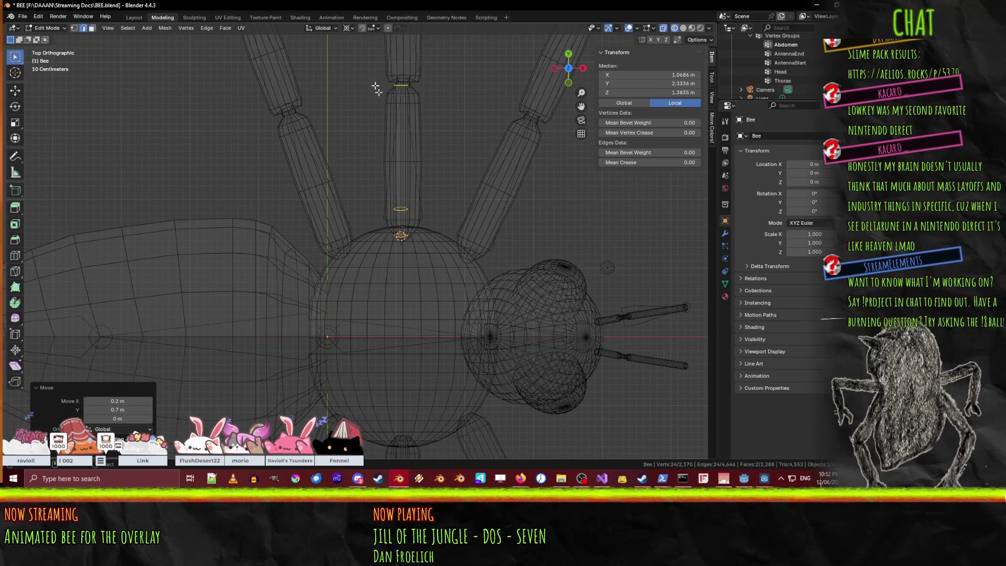
key(s)
key(r)
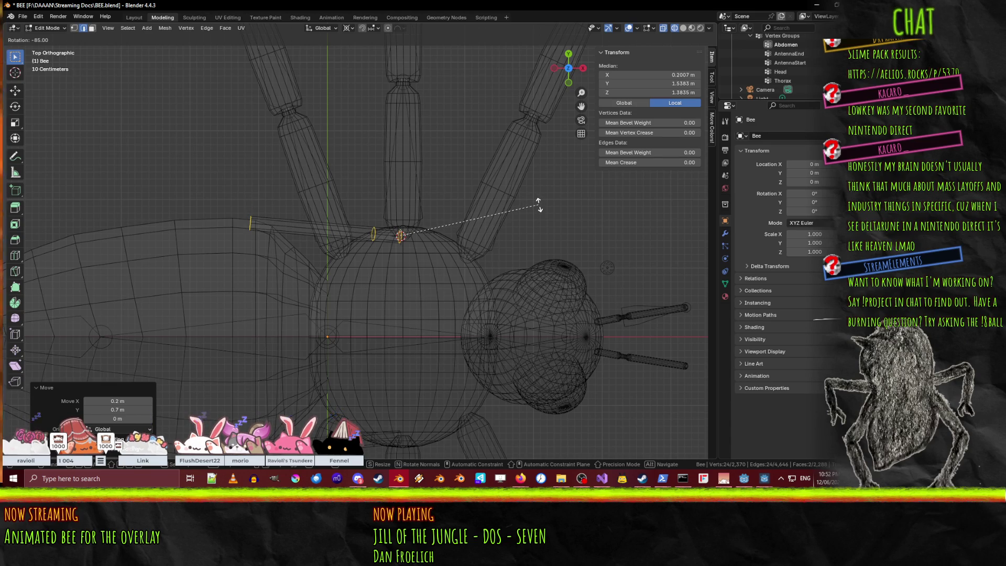
click(538, 204)
key(g)
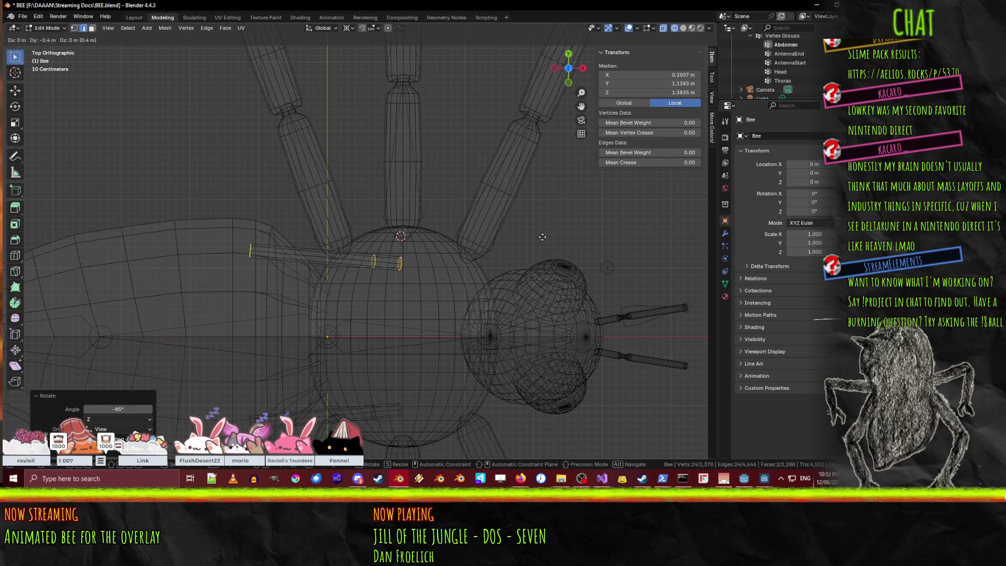
click(545, 231)
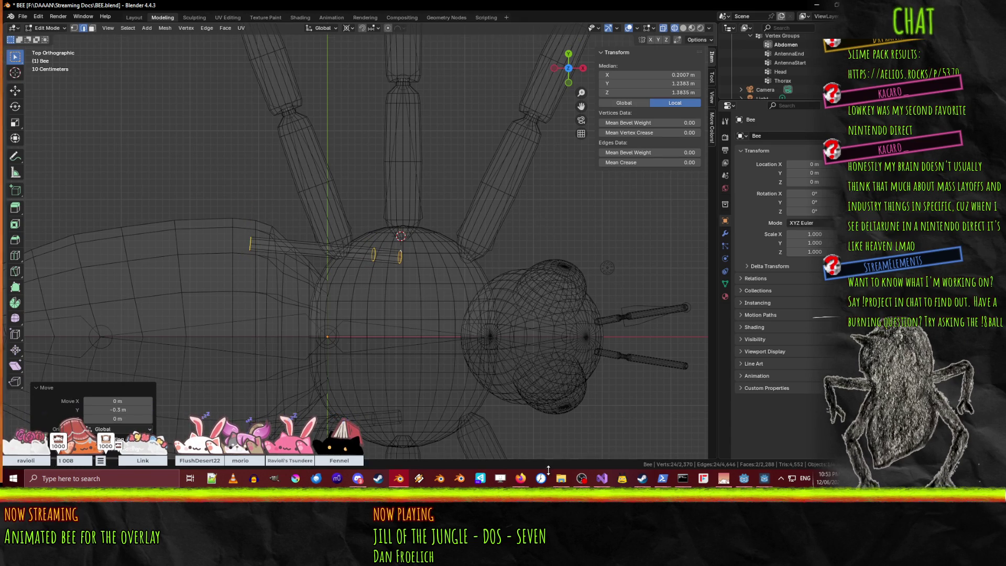
mouse_move(520, 478)
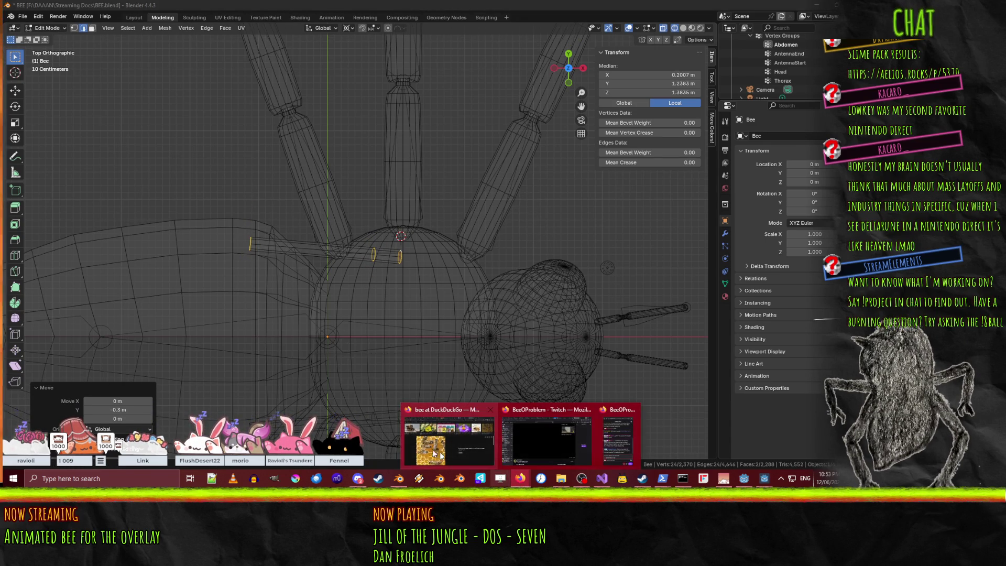
mouse_move(418, 443)
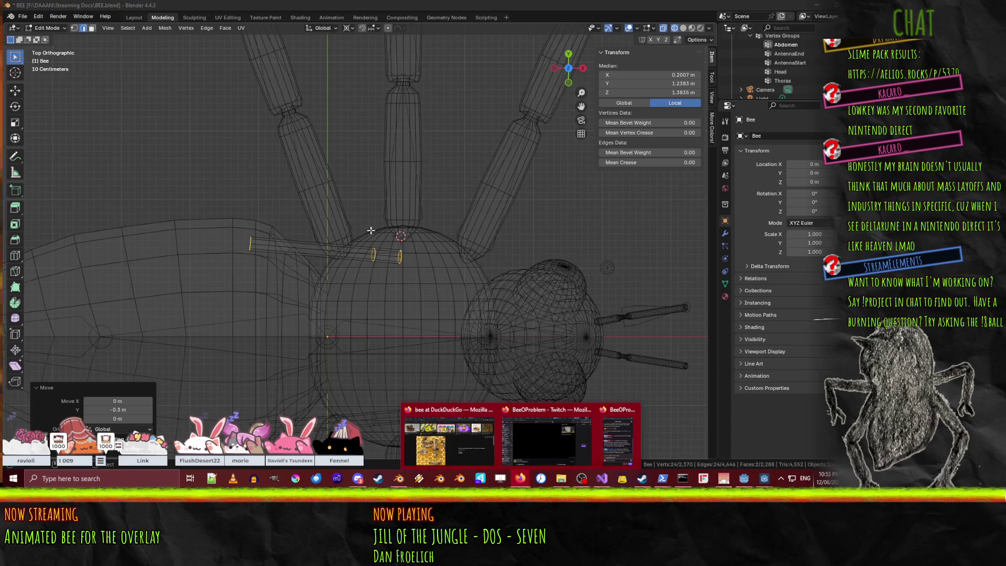
Deselect all, pick an edge on the bee mesh and bring up the shading pie menu.
mouse_move(456, 236)
middle_down()
mouse_move(487, 154)
mouse_move(643, 156)
mouse_move(626, 219)
mouse_move(449, 246)
middle_up()
key(alt+a)
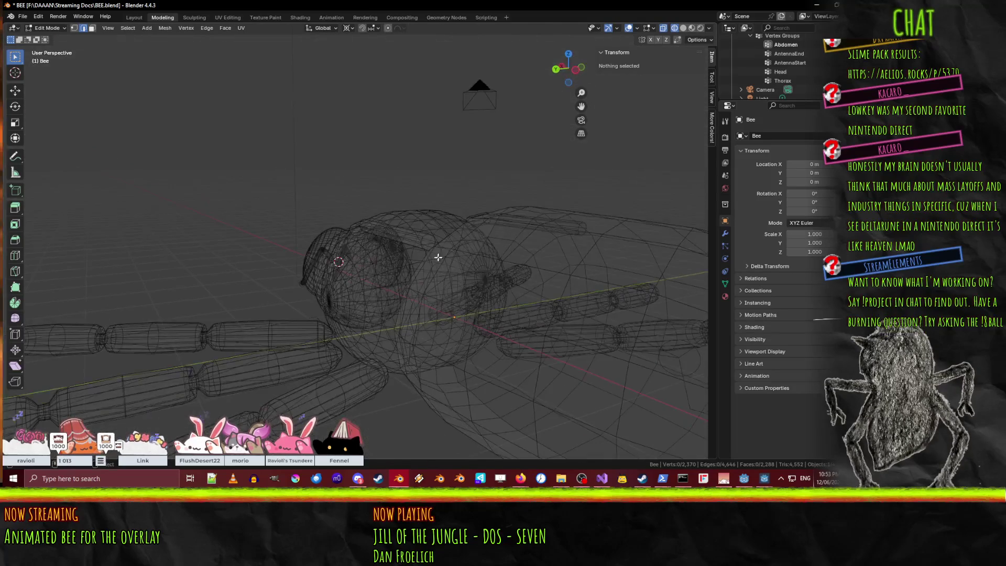
click(422, 244)
key(z)
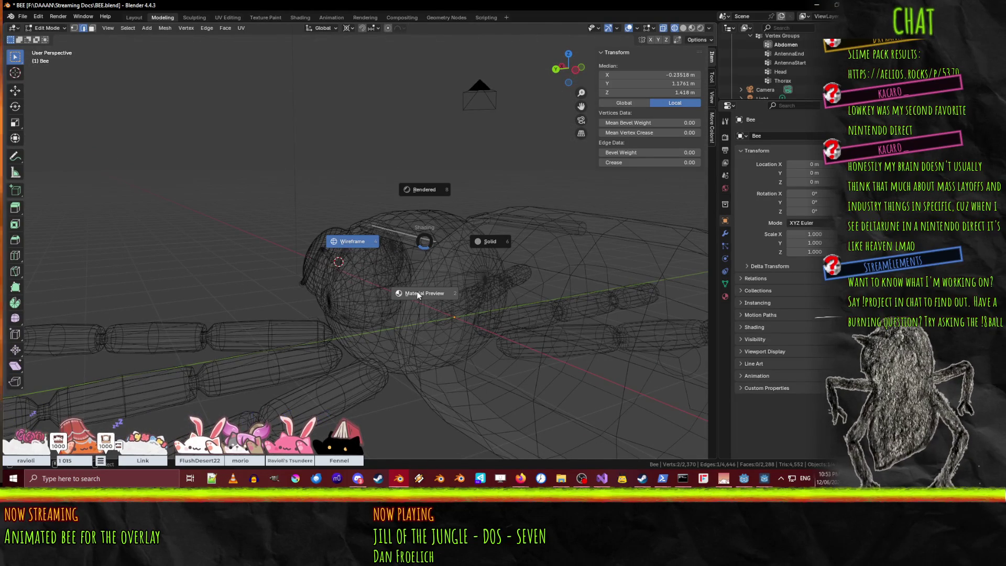
Keep solid shading, switch to face select and pick the wing rods' end faces.
click(510, 287)
key(z)
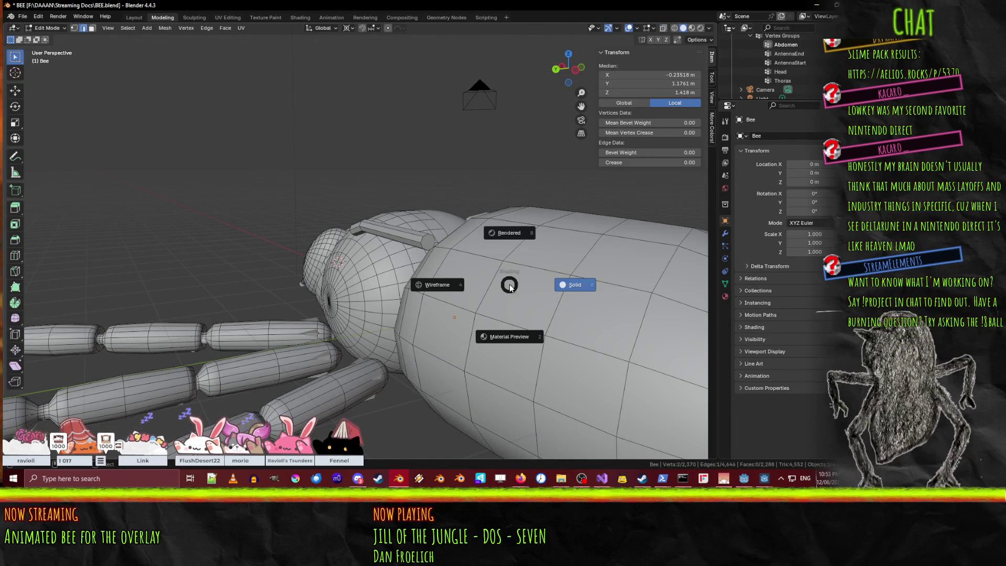
click(573, 285)
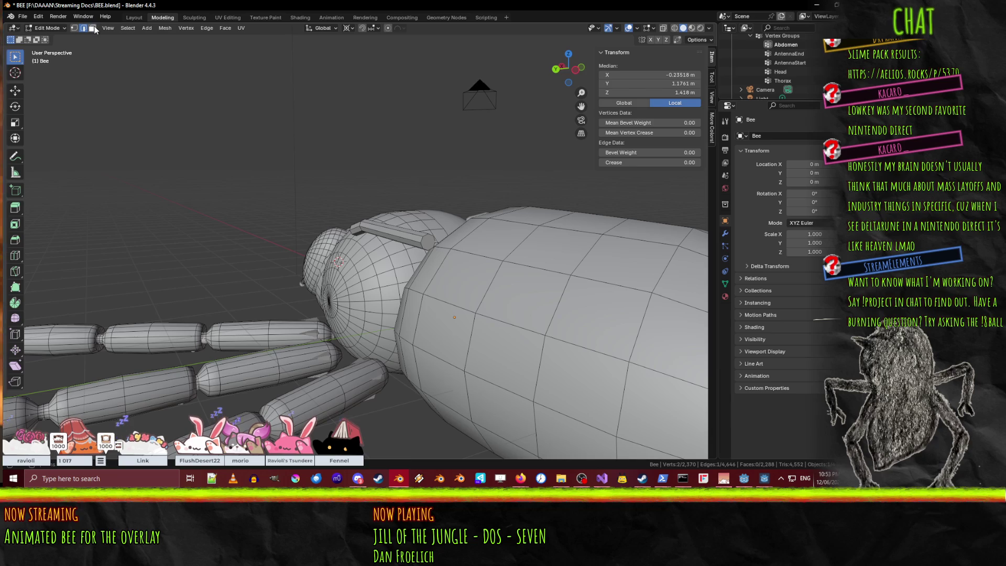
click(93, 28)
click(428, 243)
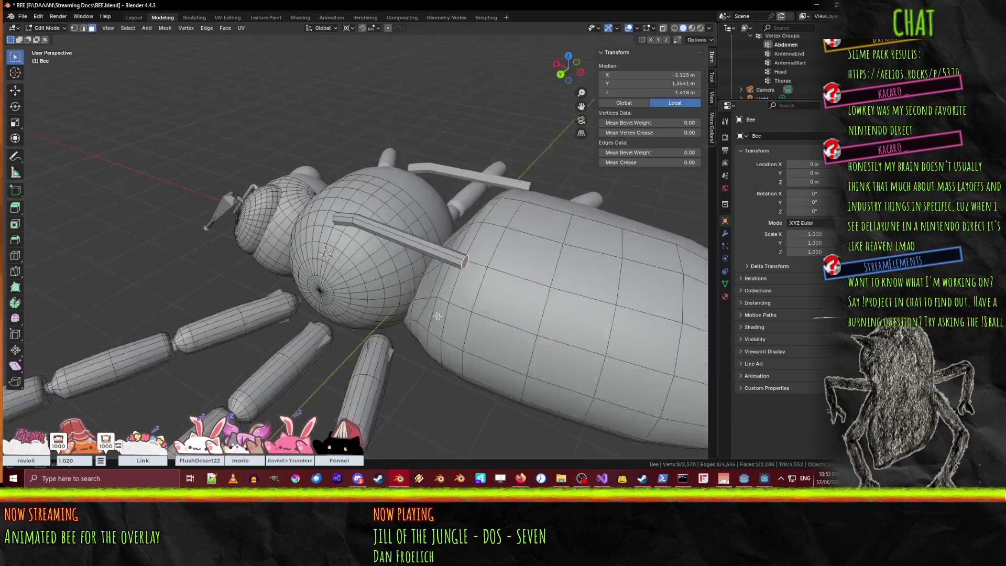
In top view, extrude the rod end faces 4.9 m back toward the abdomen's tail.
key(KP_7)
scroll(467, 316, down, 5)
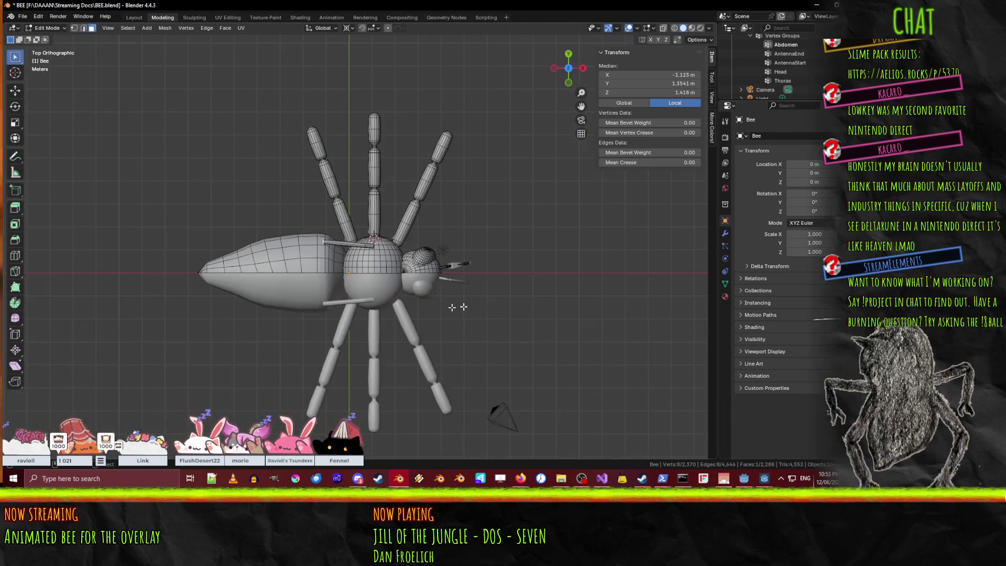
scroll(341, 298, up, 1)
key(e)
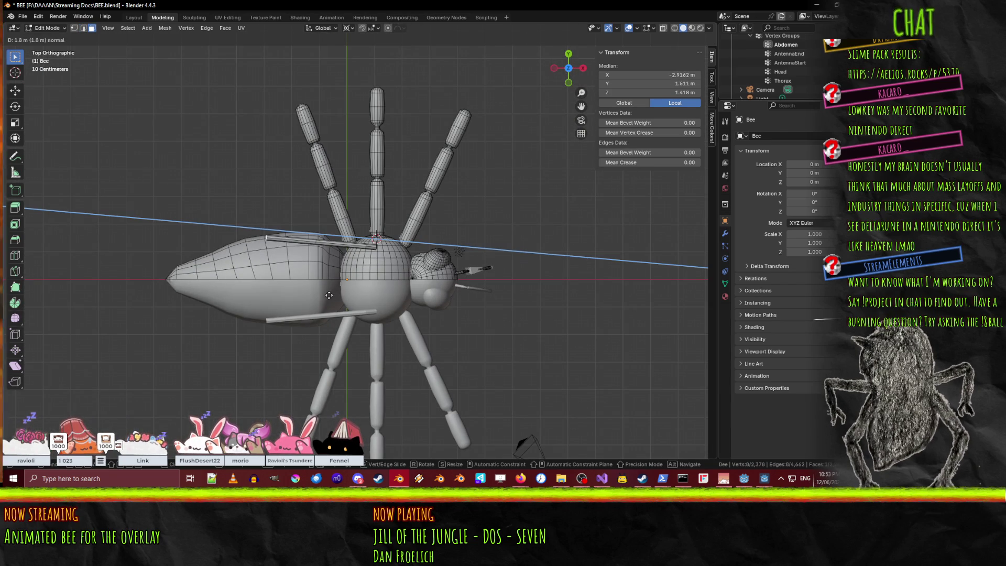
click(245, 289)
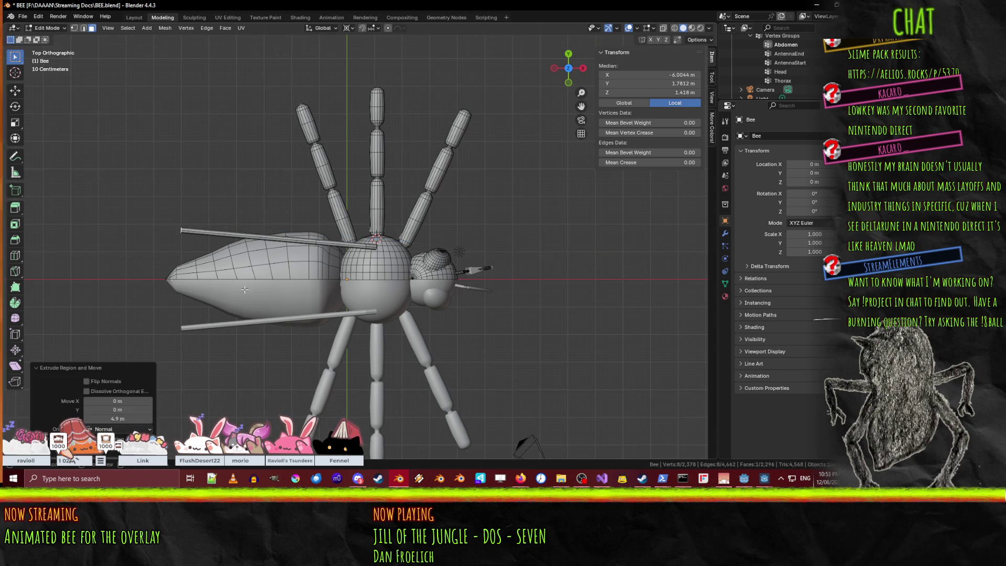
mouse_move(246, 290)
middle_down()
mouse_move(510, 331)
mouse_move(545, 367)
middle_up()
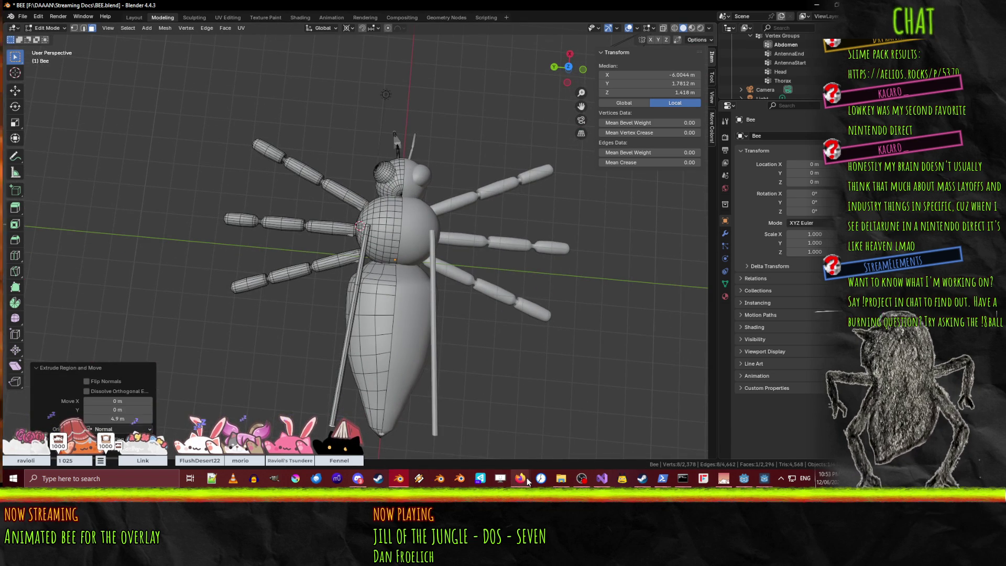
mouse_move(519, 478)
mouse_move(447, 433)
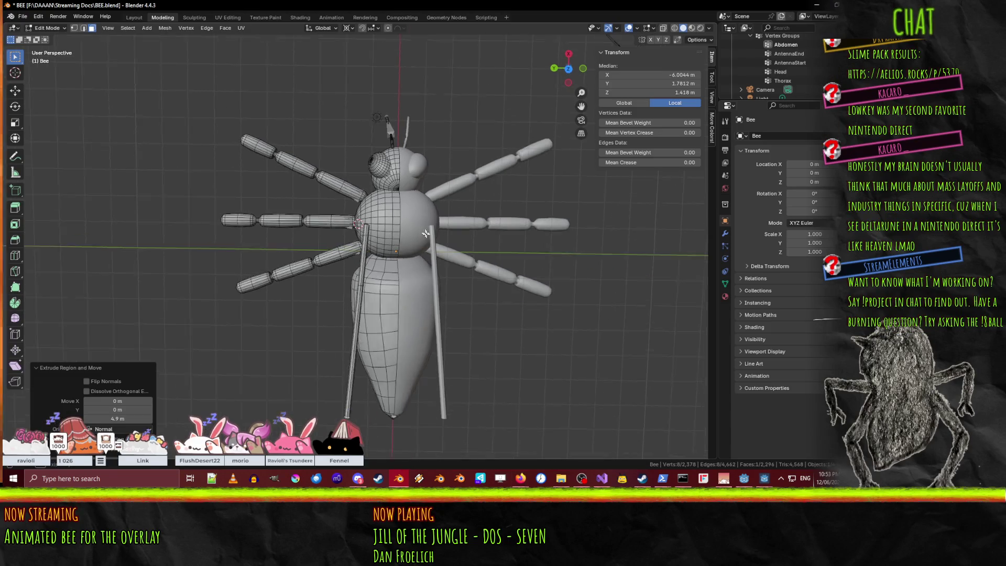
alt+middle_drag(425, 233, 456, 241)
scroll(457, 241, up, 4)
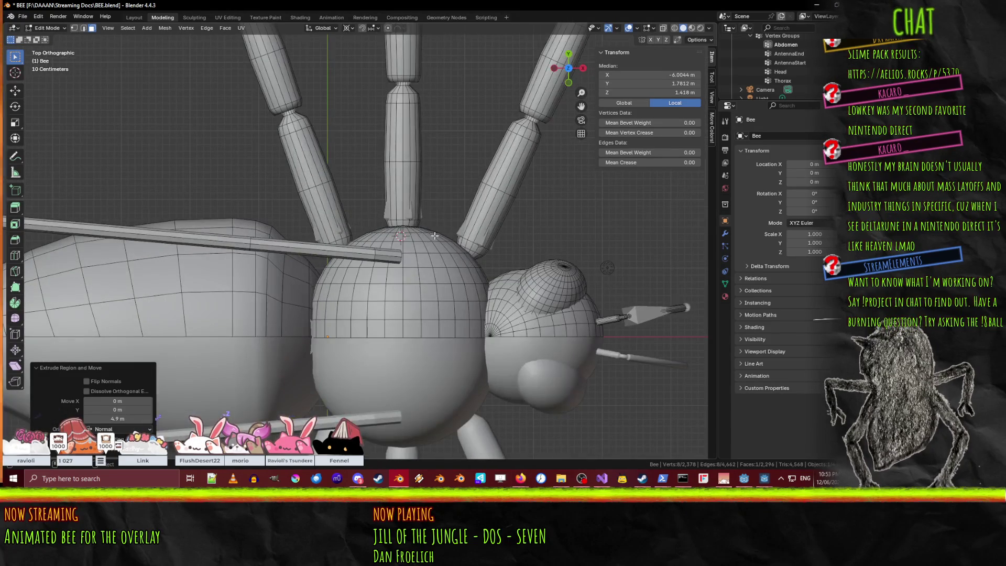
Select the whole upper rod and move it 0.3 m along Y.
click(383, 257)
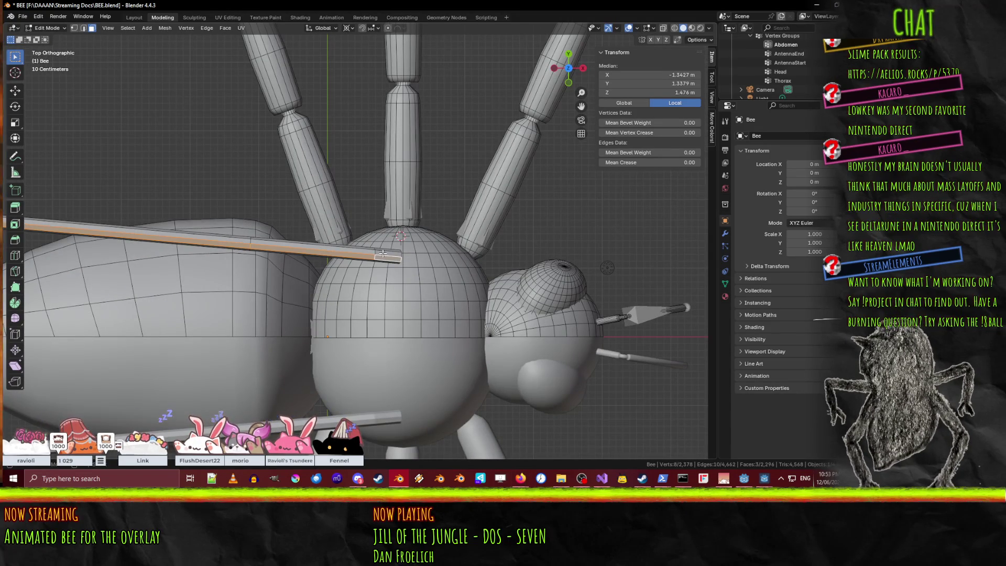
alt+shift+click(361, 249)
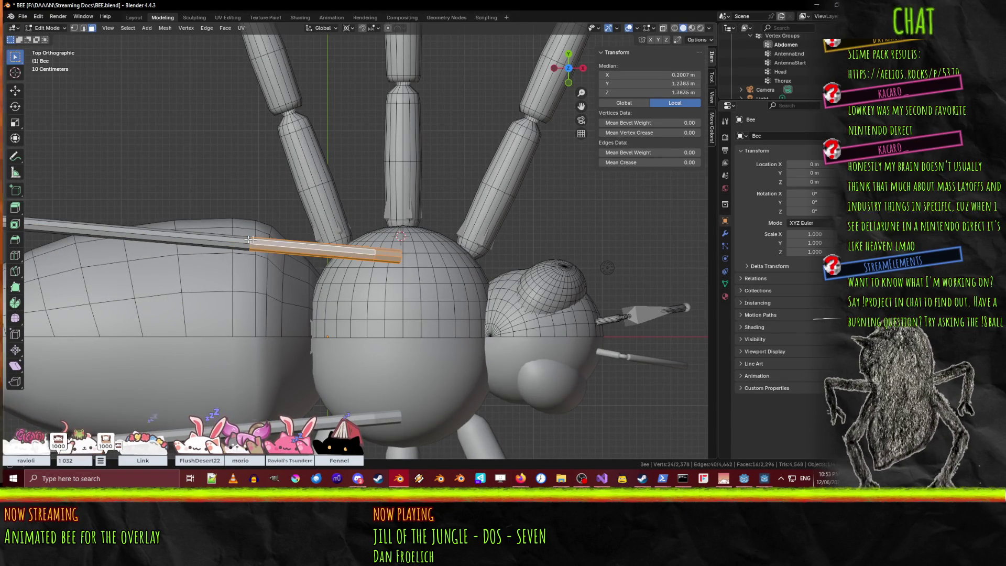
alt+shift+click(211, 234)
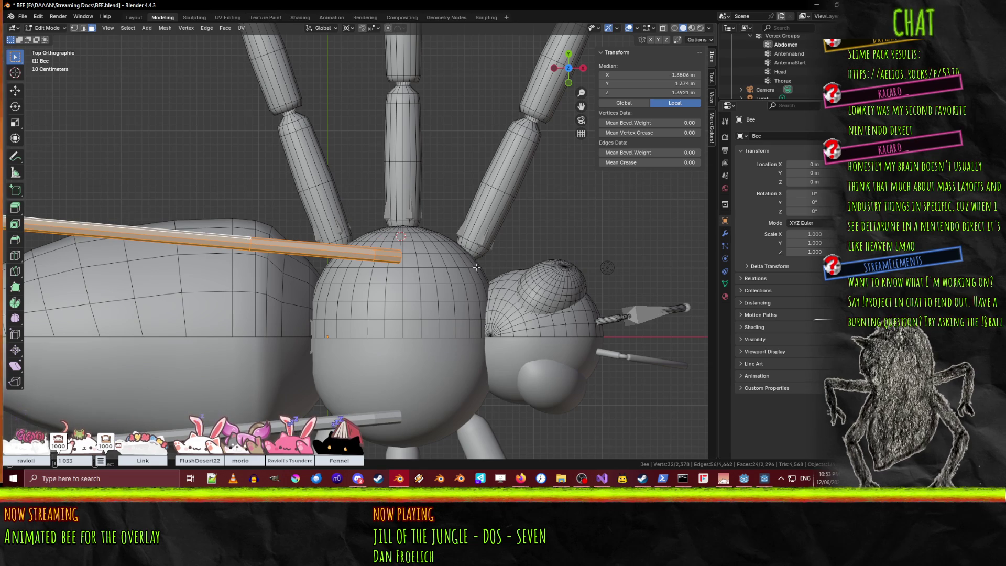
key(g)
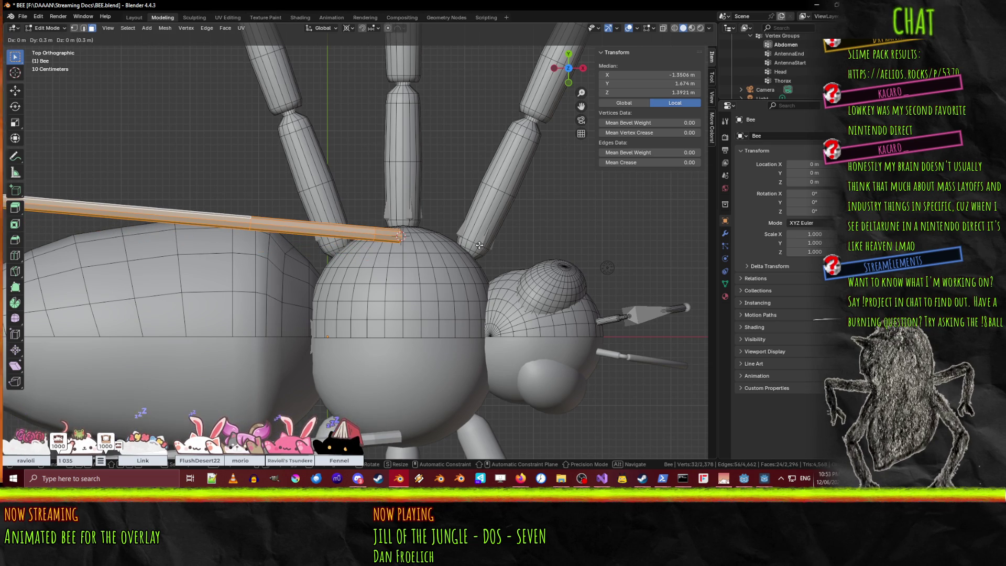
click(479, 245)
scroll(479, 245, down, 4)
scroll(425, 287, up, 3)
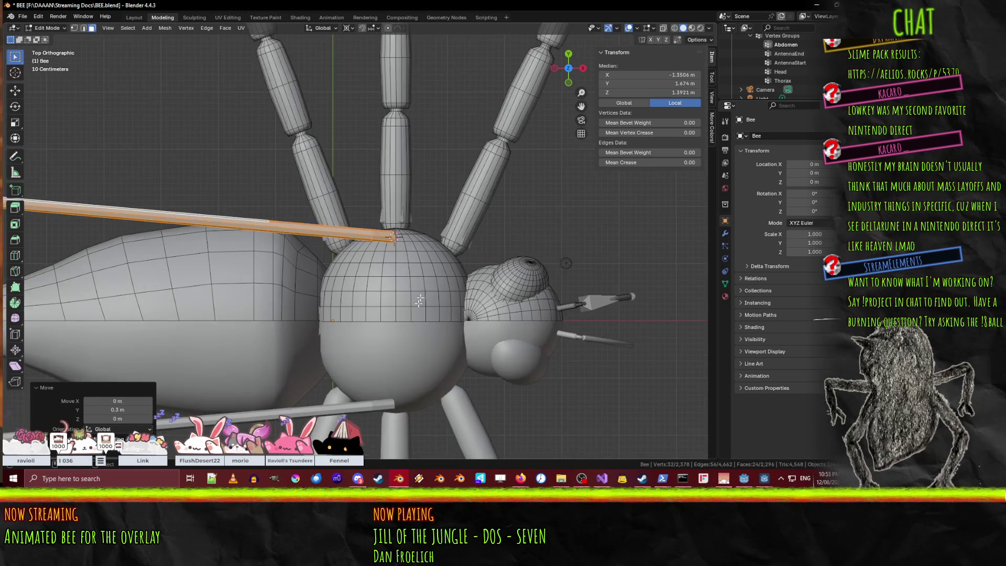
Rotate the upper rod -2° about Z, then glance at the reference images.
key(r)
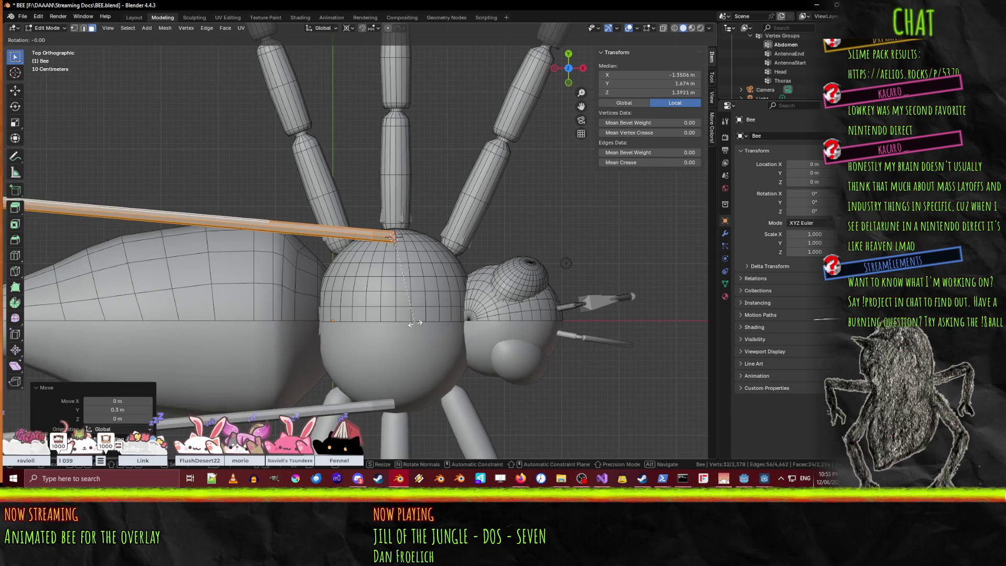
click(458, 324)
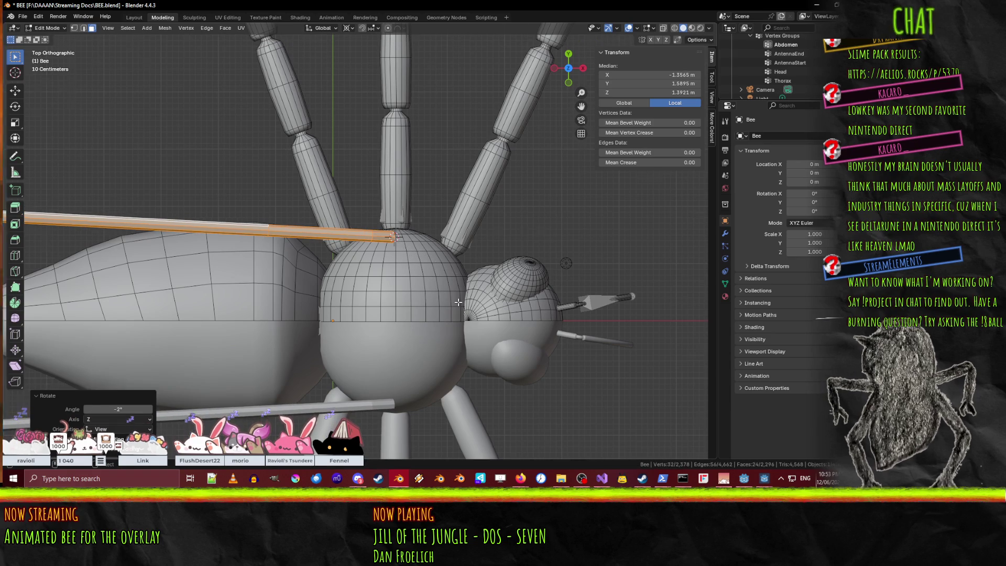
scroll(458, 323, down, 6)
scroll(633, 451, up, 3)
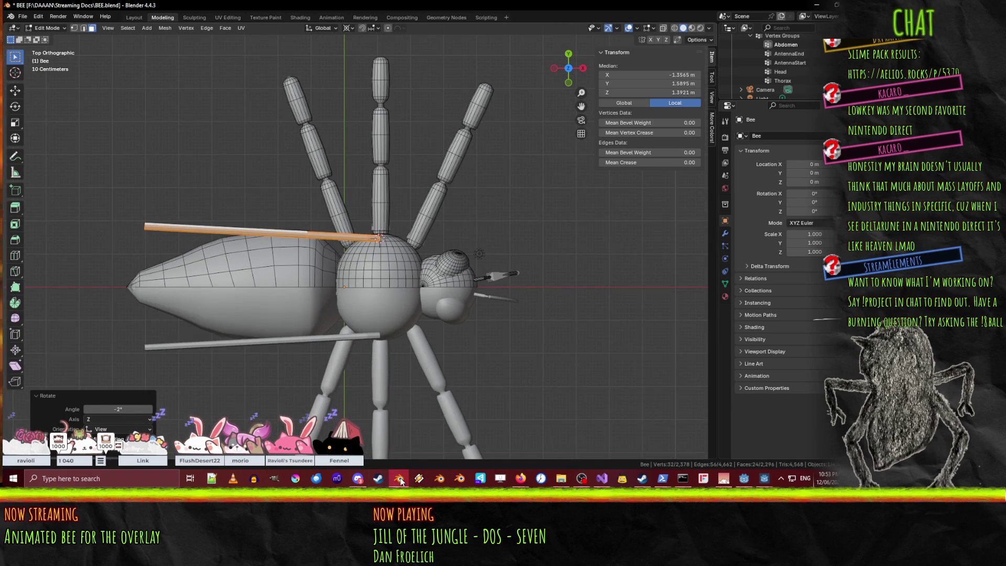
click(400, 481)
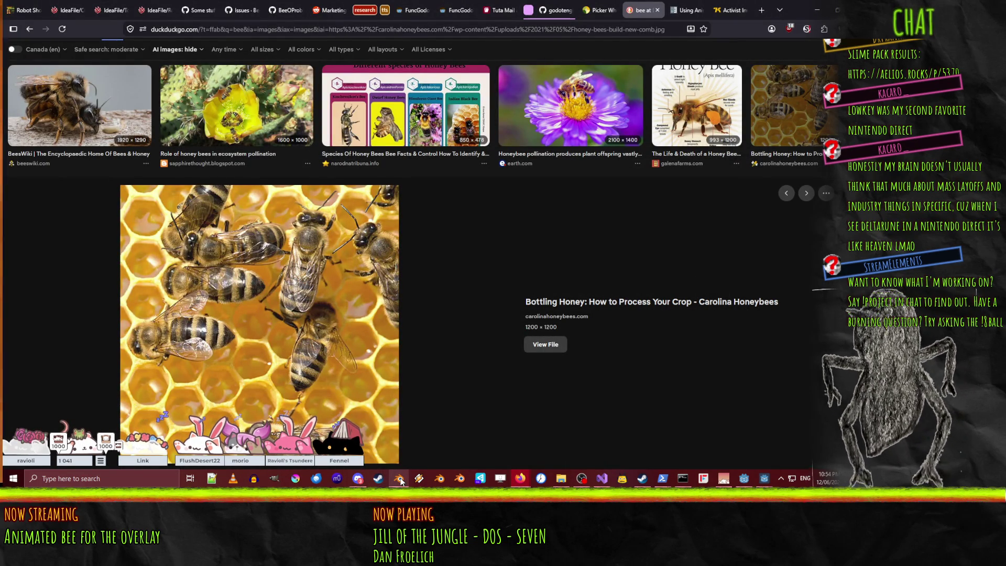
click(400, 481)
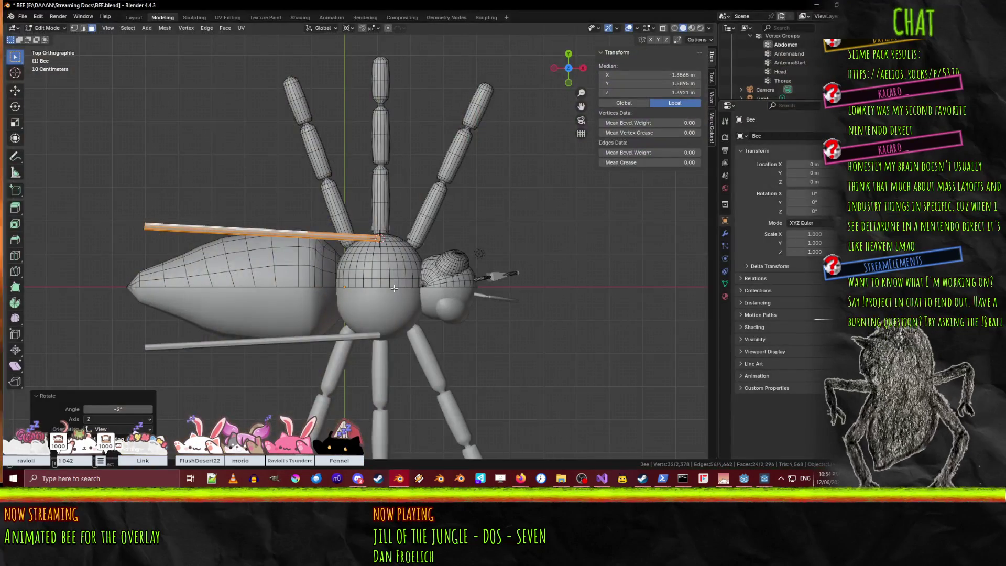
From top view, move the wing-rod tips 1 m along the abdomen.
mouse_move(407, 305)
middle_down()
mouse_move(418, 171)
mouse_move(377, 157)
mouse_move(335, 163)
mouse_move(367, 173)
mouse_move(419, 168)
mouse_move(412, 181)
mouse_move(427, 220)
mouse_move(392, 232)
middle_up()
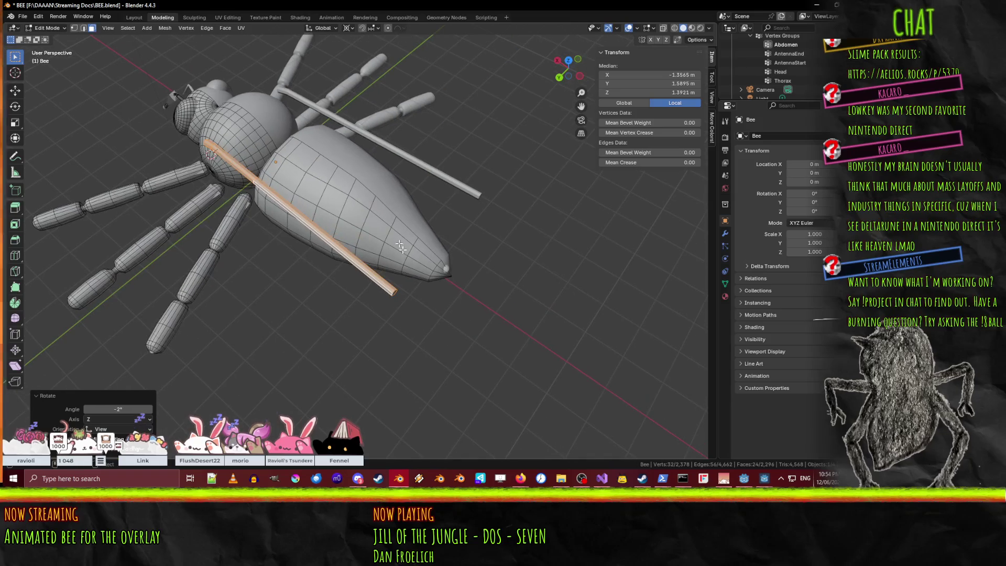
key(ctrl+z)
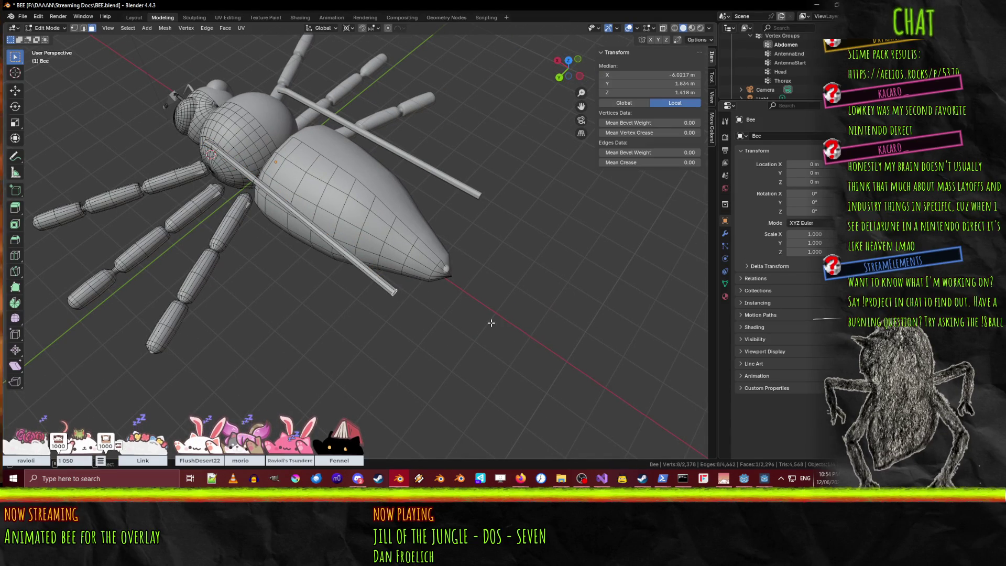
key(KP_7)
scroll(345, 227, up, 3)
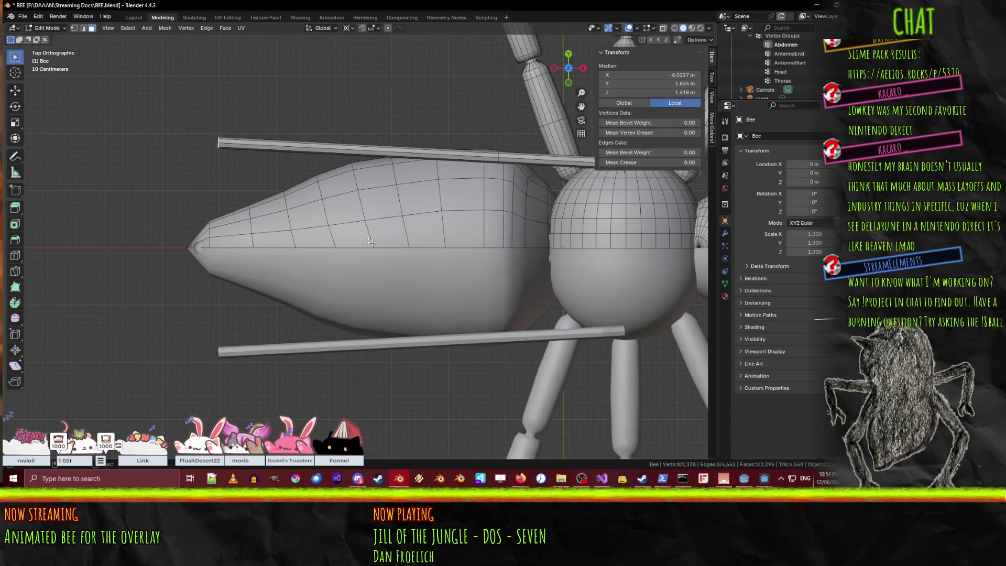
key(g)
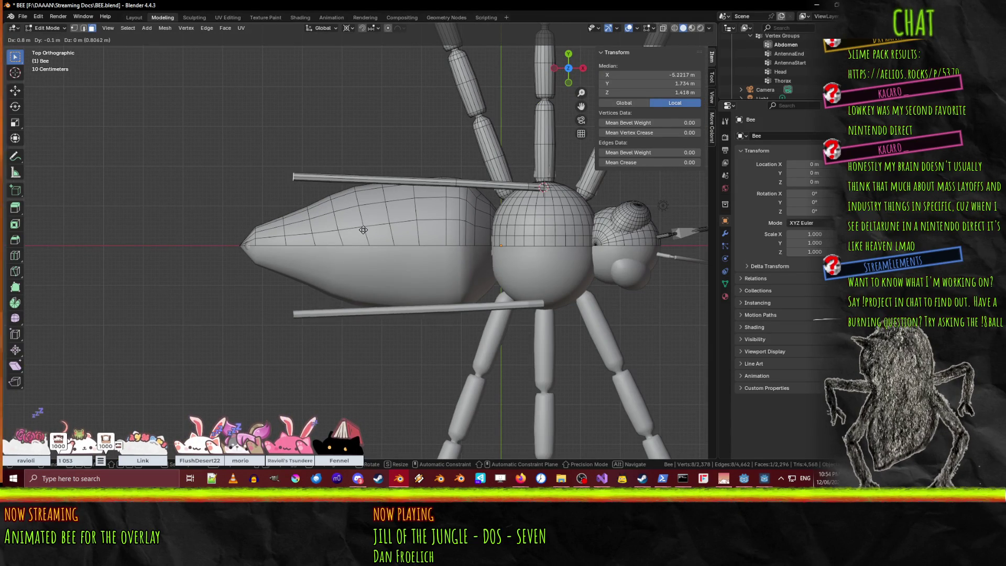
click(372, 228)
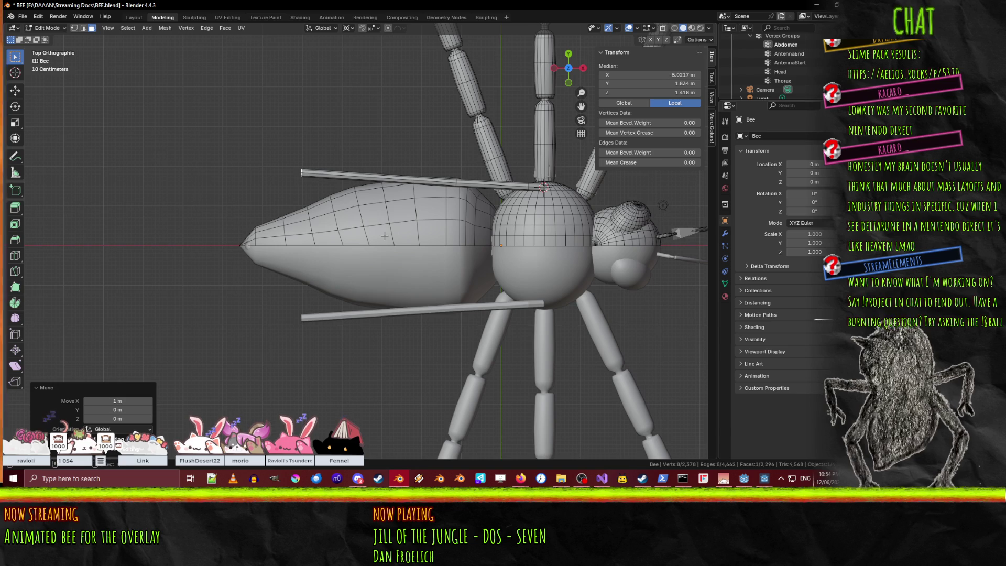
Duplicate the rod tips 1.4 m back and turn them -35° around their bounding box centre.
key(g)
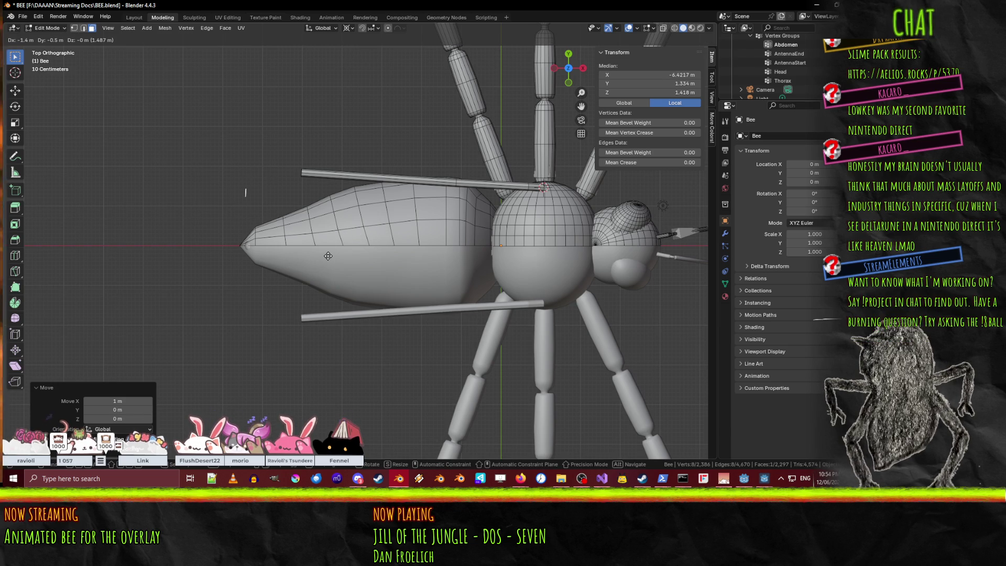
click(329, 271)
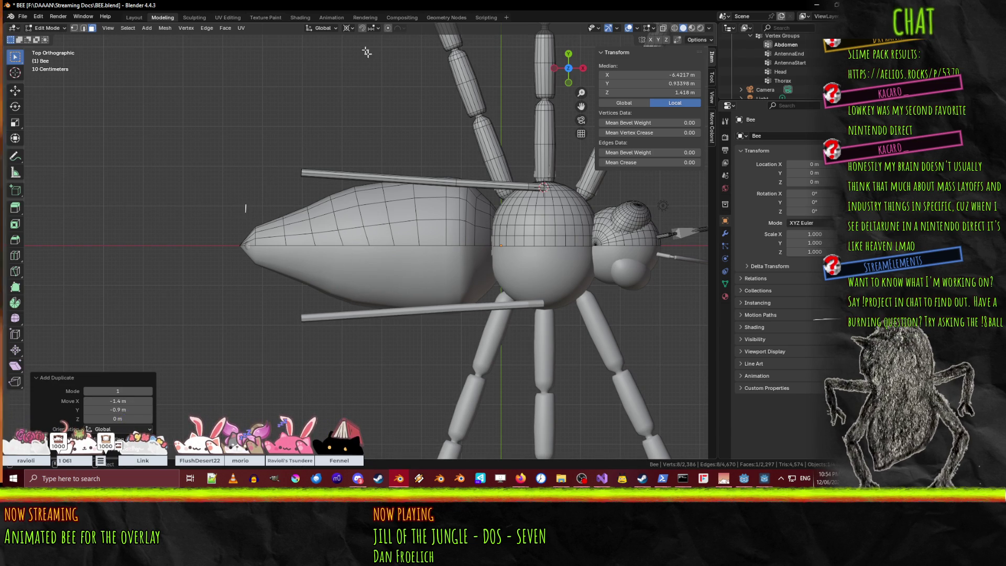
click(354, 30)
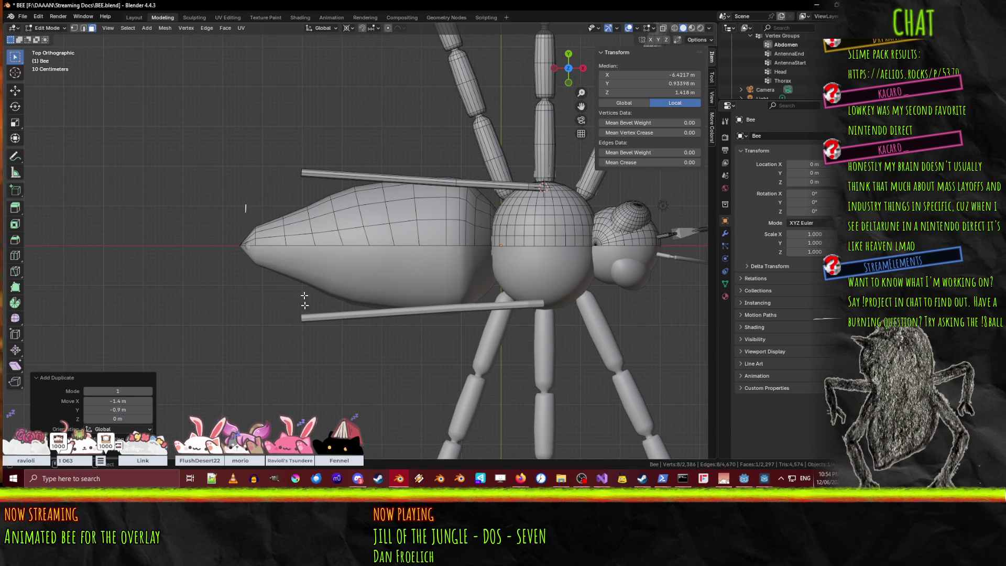
key(r)
key(Escape)
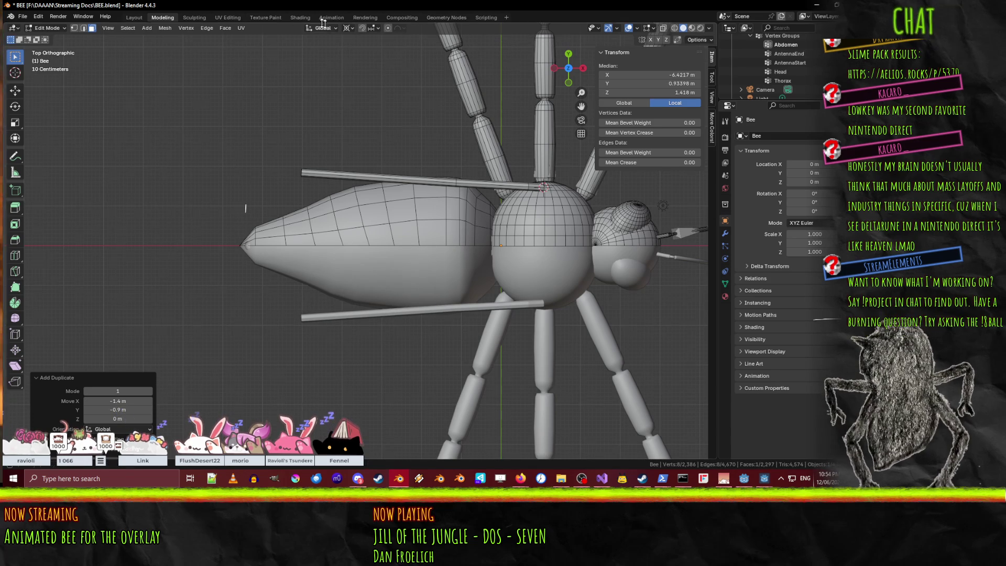
click(346, 29)
click(362, 50)
key(r)
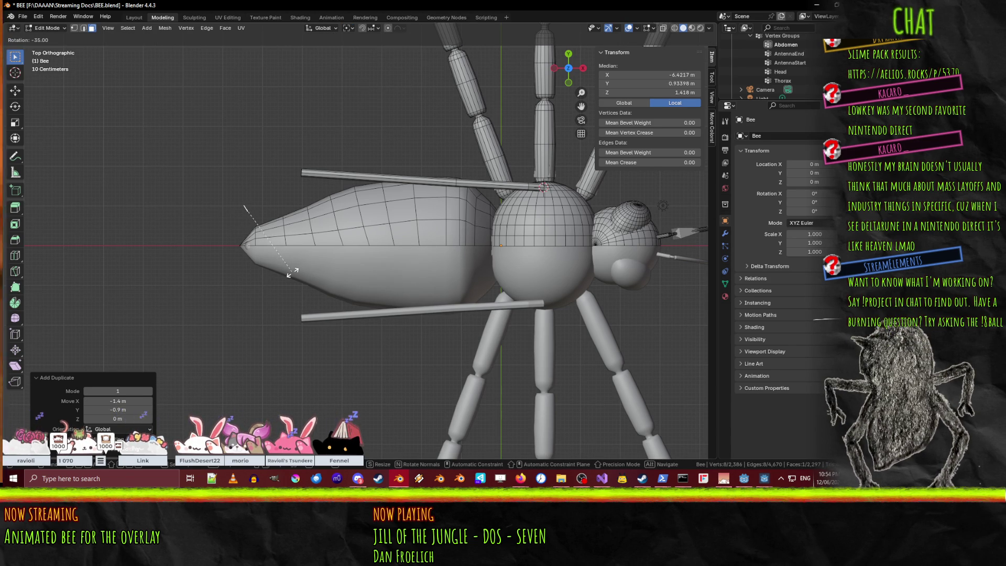
click(291, 273)
Rotate the rod-end loop to -55° and shift it 0.1 m X, -0.5 m Y.
scroll(361, 241, up, 5)
scroll(361, 241, down, 2)
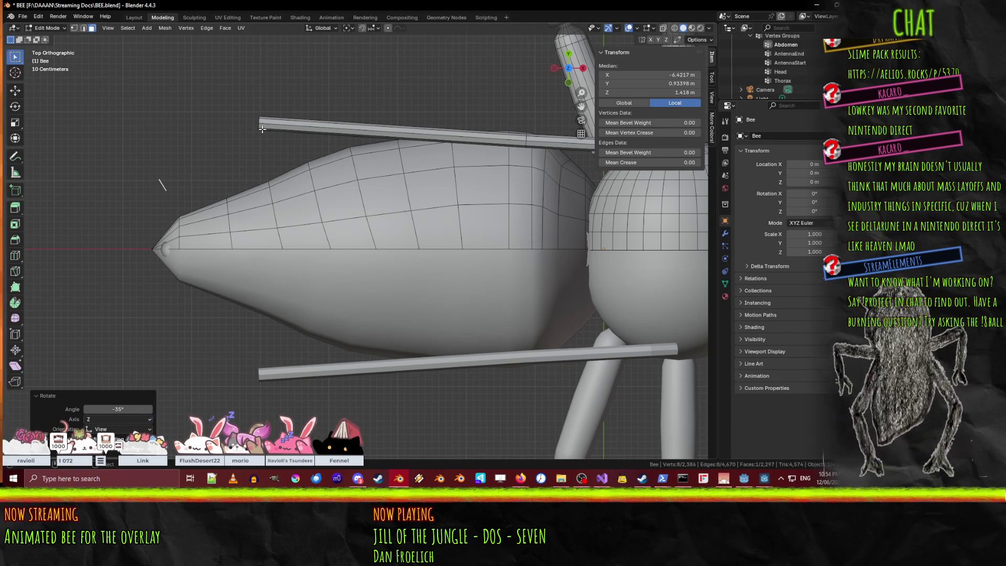
key(r)
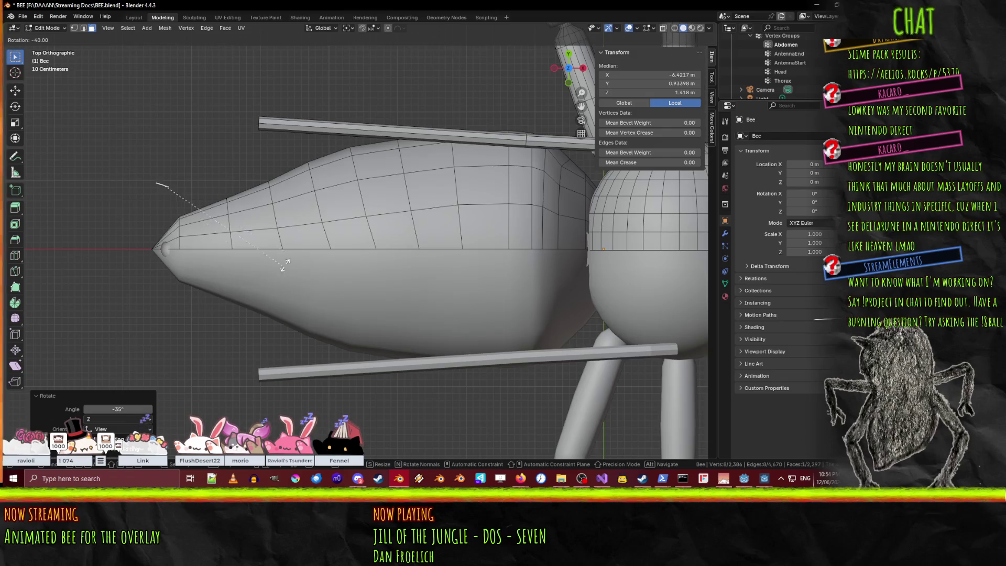
click(308, 237)
key(g)
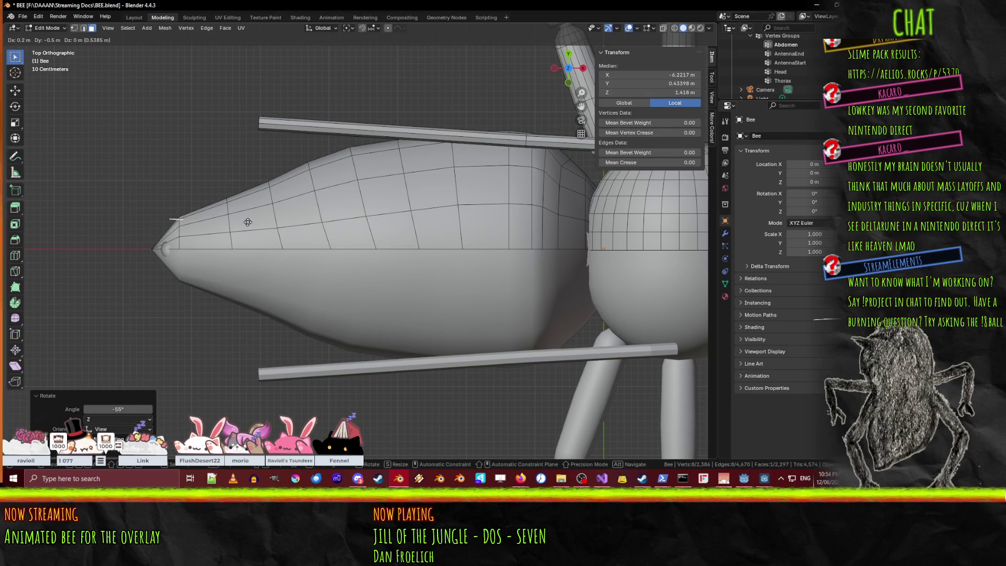
click(246, 225)
Delete the end face of the left wing rod to open it.
middle_drag(246, 226, 285, 141)
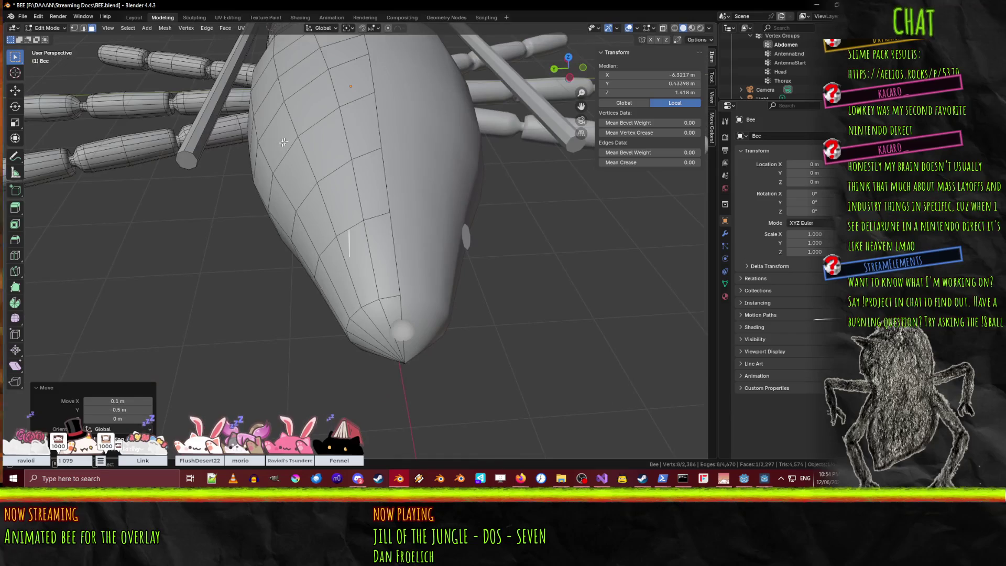
middle_drag(232, 209, 205, 89)
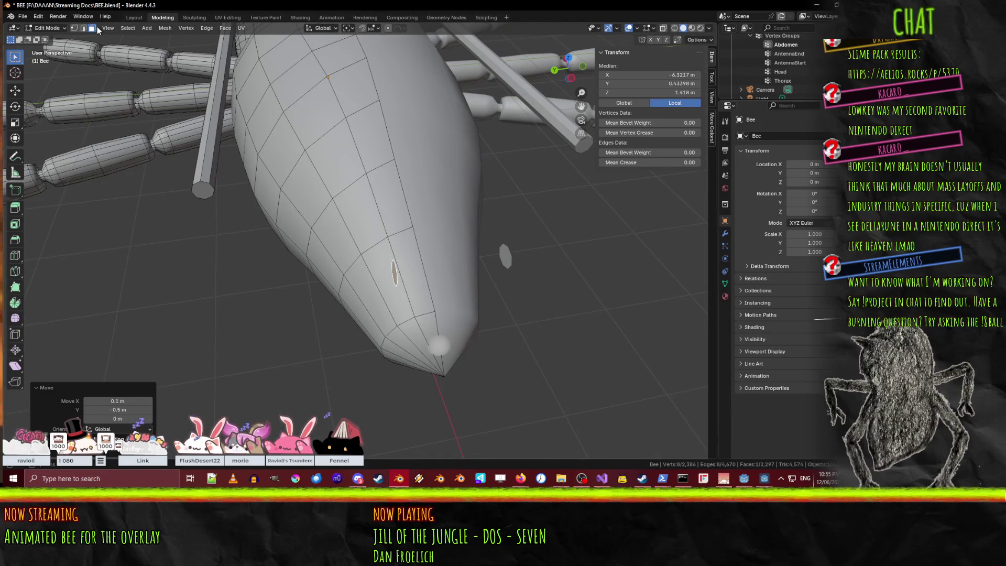
click(203, 190)
key(x)
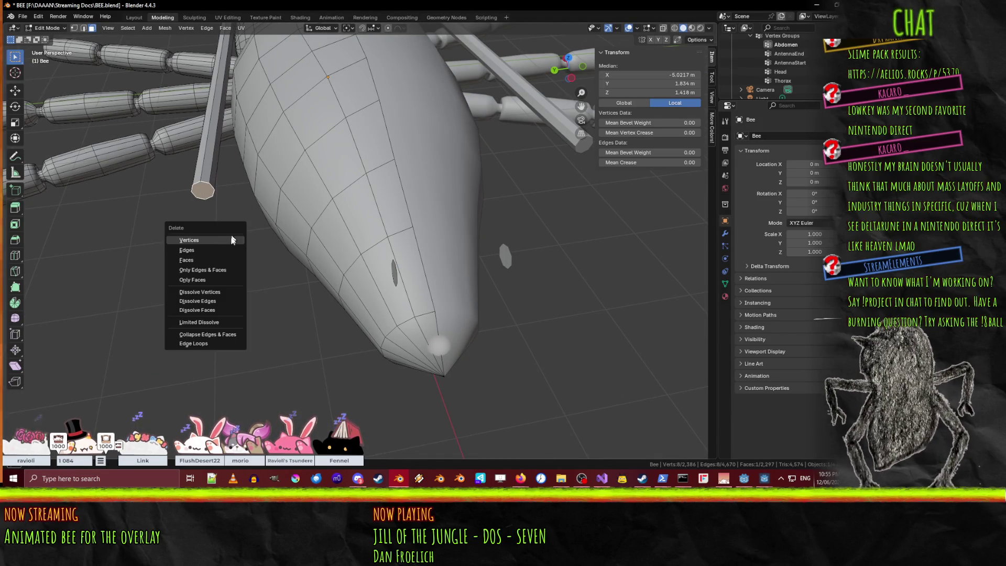
click(207, 260)
Select both open rod-end loops as edges and bridge them into a bar.
click(83, 28)
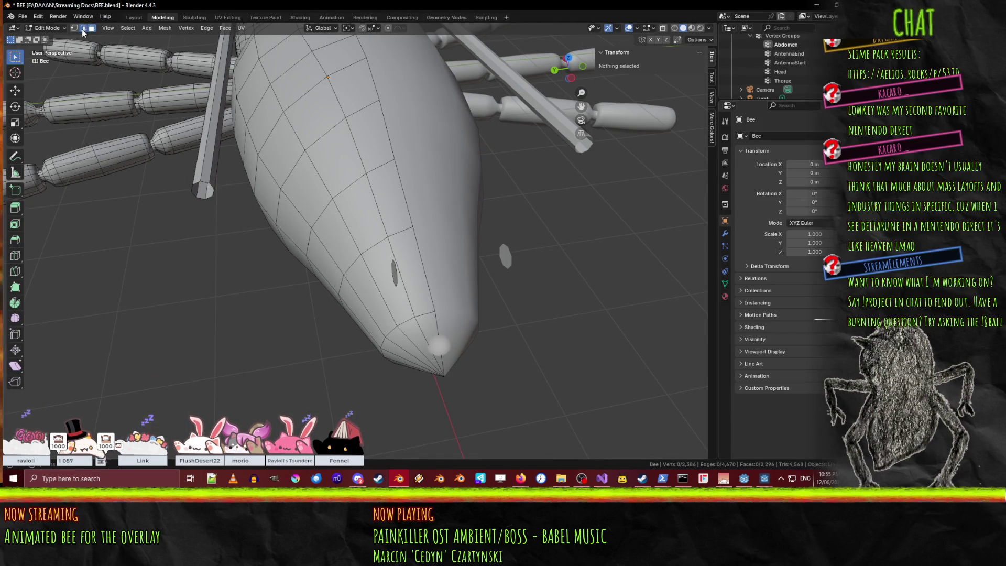
alt+click(212, 194)
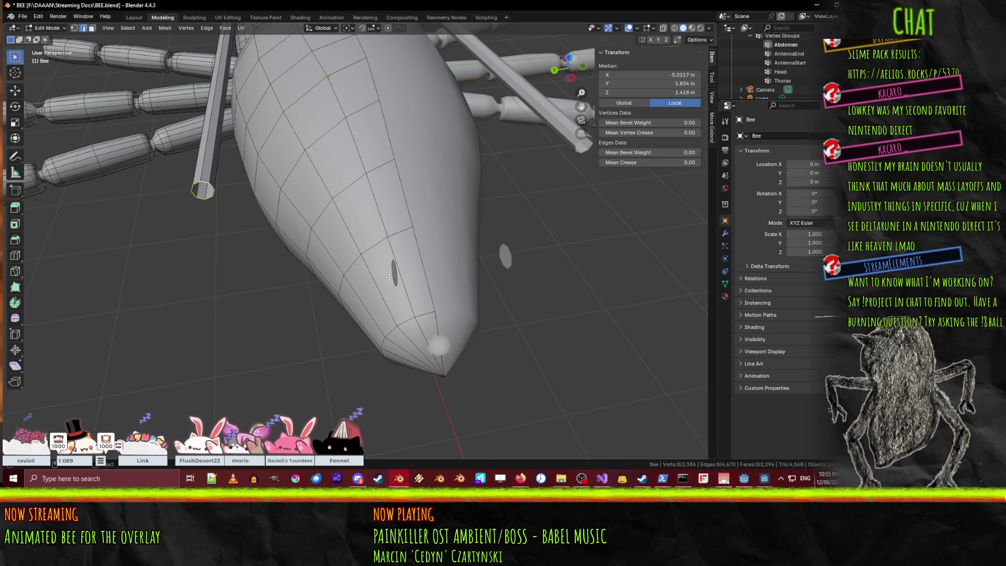
middle_drag(218, 197, 529, 211)
shift+click(529, 211)
key(F3)
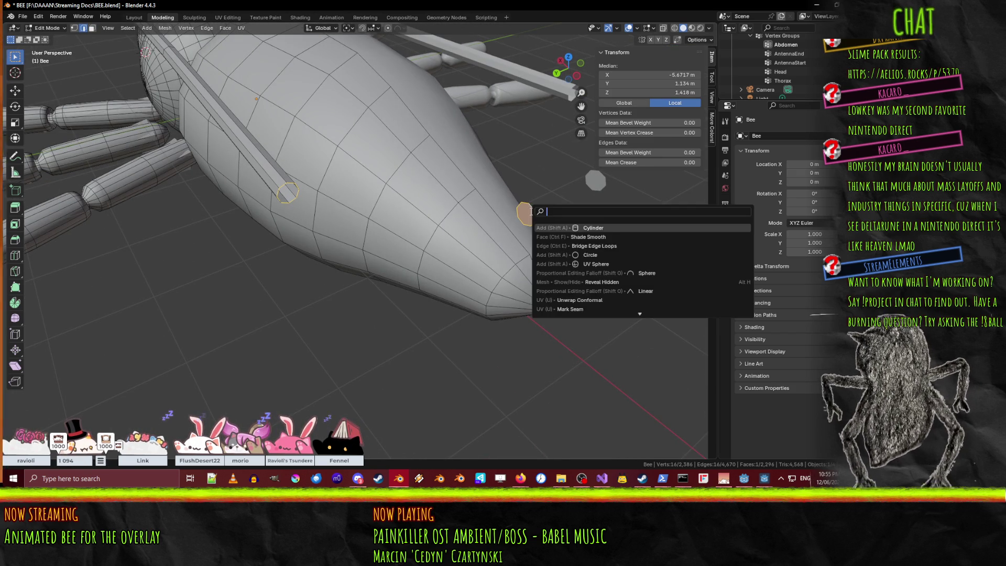
text(br)
click(584, 228)
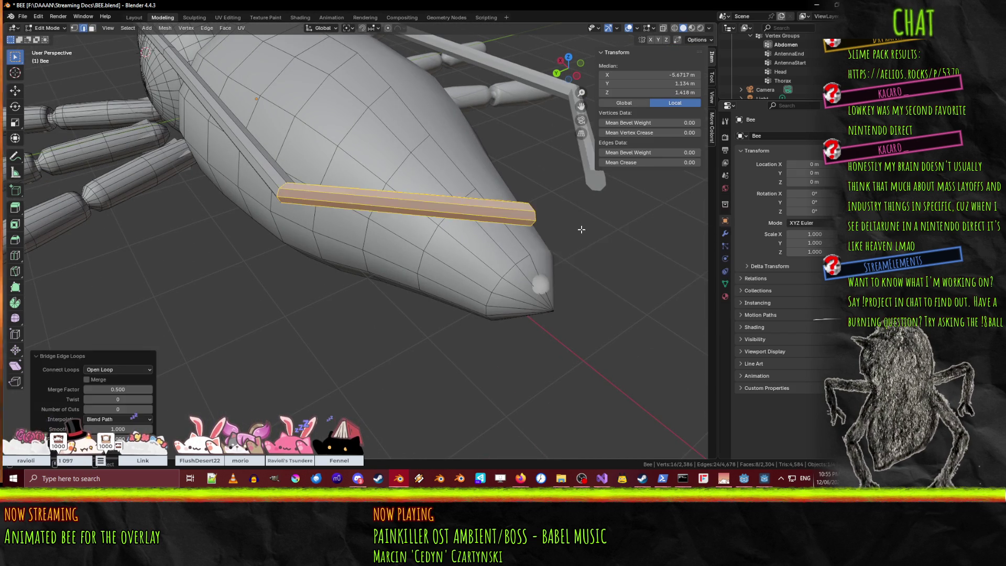
Give the bridged bar three cuts and inspect the frame around the bee.
middle_drag(487, 176, 311, 273)
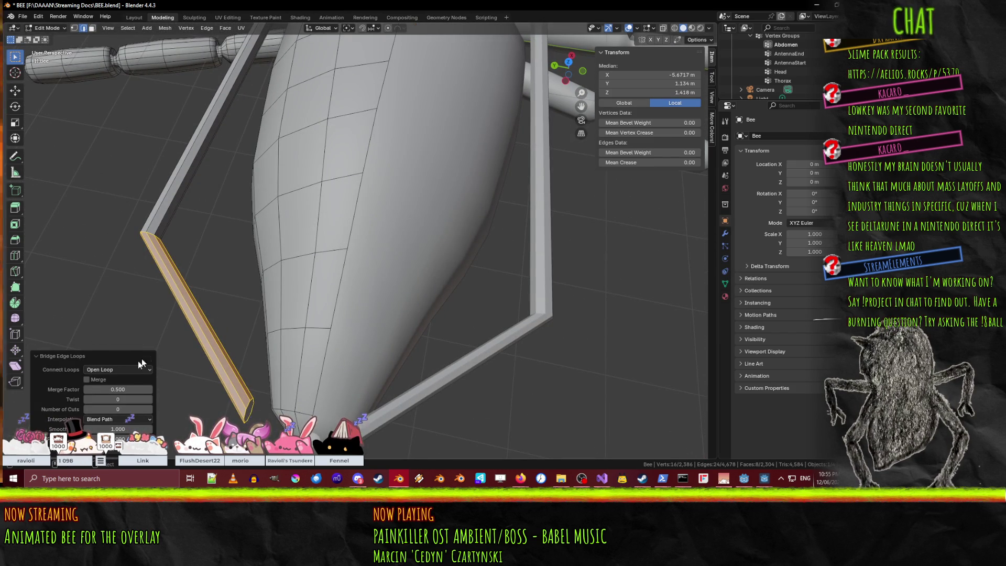
click(149, 409)
click(150, 409)
click(150, 409)
scroll(293, 293, down, 5)
mouse_move(220, 272)
middle_down()
mouse_move(242, 234)
mouse_move(269, 226)
mouse_move(251, 273)
middle_up()
scroll(269, 226, up, 3)
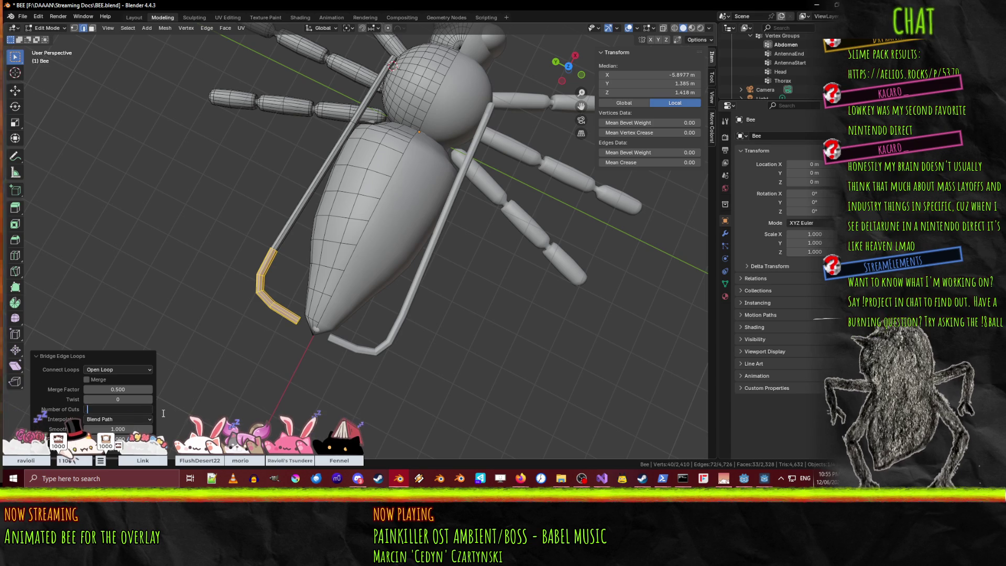
mouse_move(451, 289)
middle_down()
mouse_move(411, 299)
mouse_move(472, 244)
mouse_move(130, 438)
middle_up()
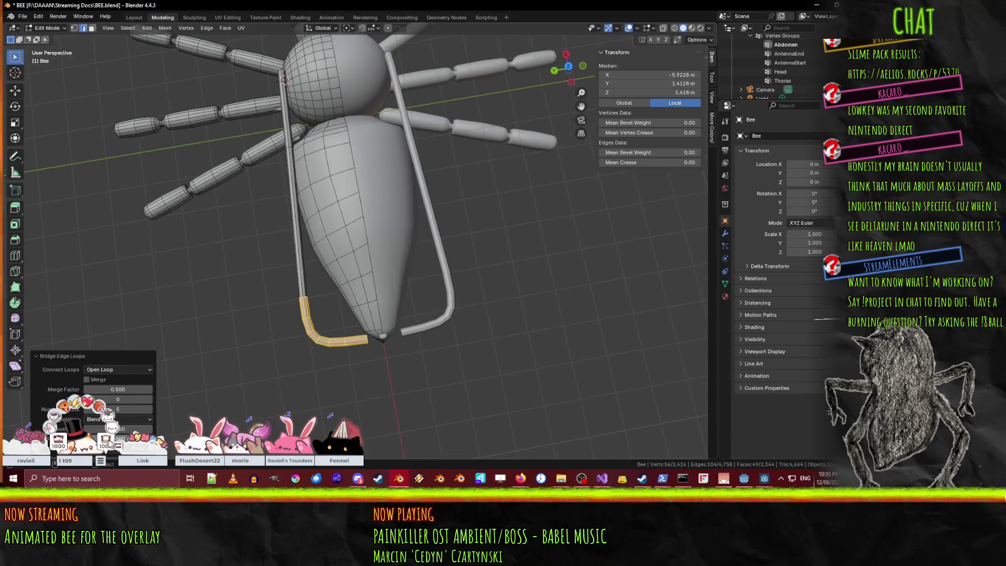
click(52, 357)
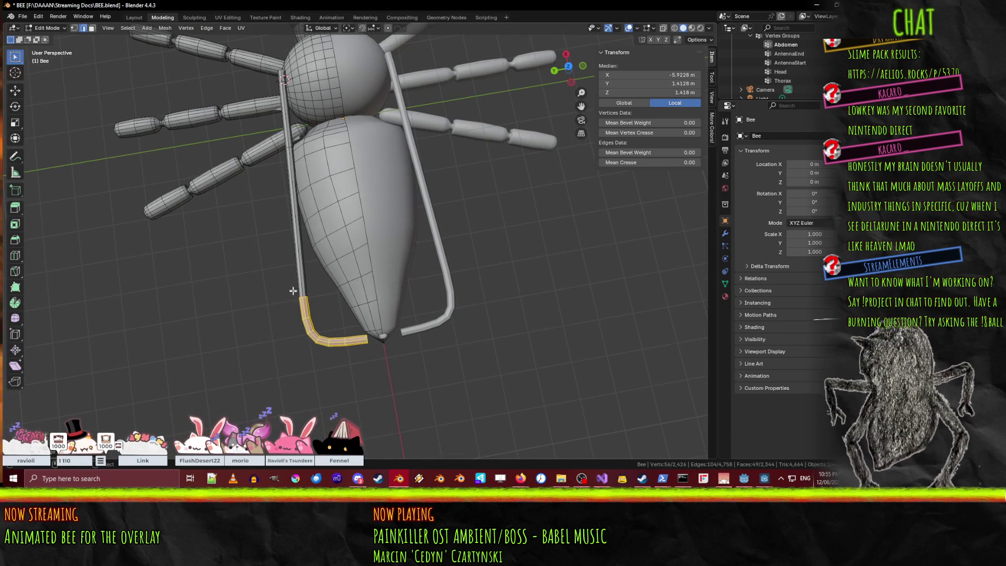
Delete the bent bridged sections and re-bridge the rod end straight to the tip rod.
key(x)
click(355, 307)
key(ctrl+e)
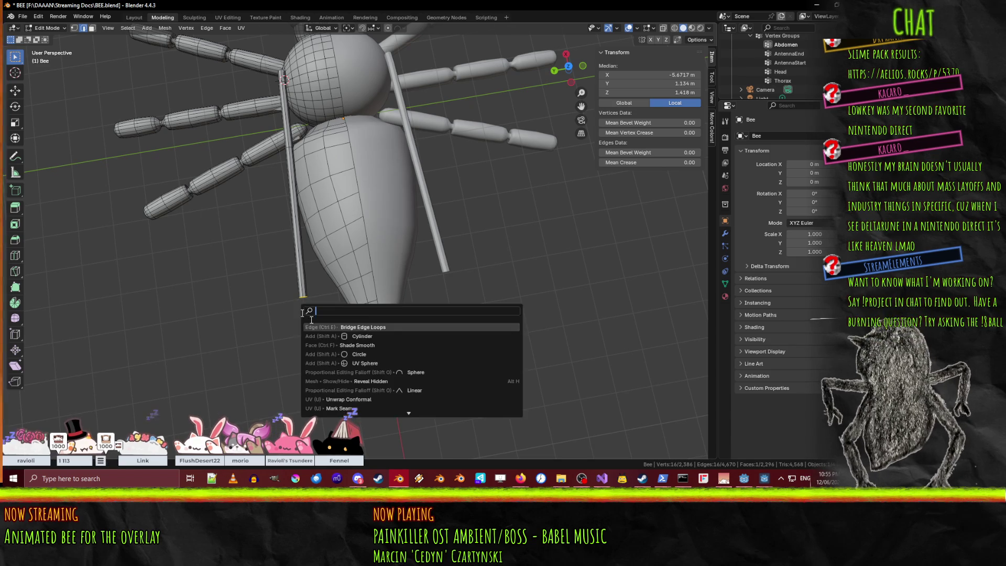
click(355, 309)
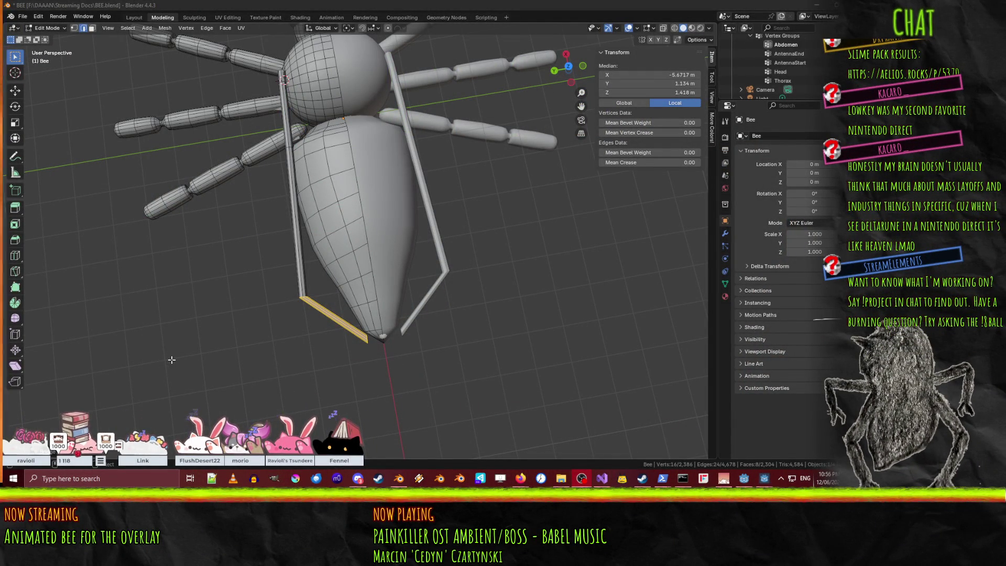
scroll(182, 366, up, 2)
key(ctrl+z)
scroll(242, 339, down, 2)
key(F3)
click(294, 356)
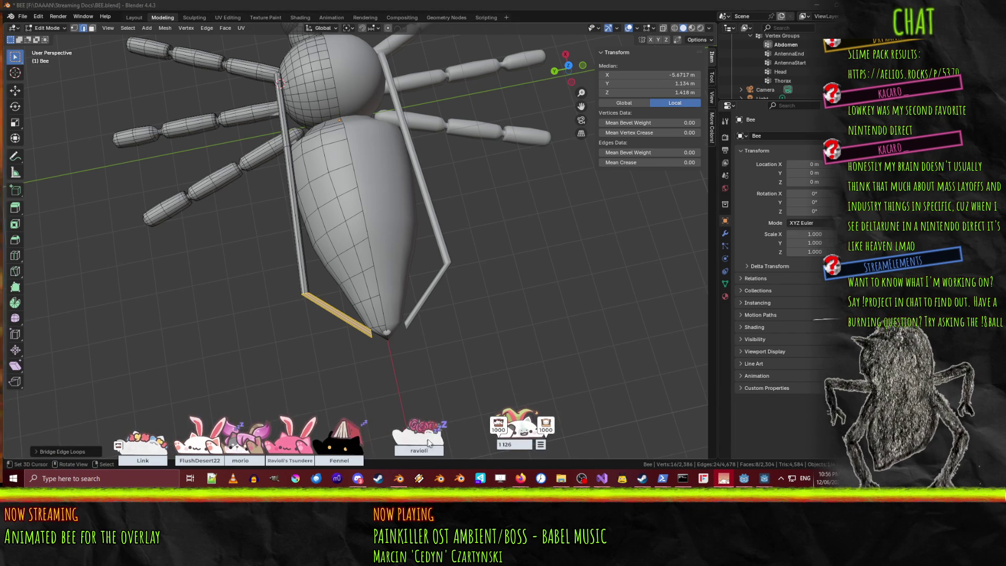
Give the bridge 3 cuts, try Sphere and Linear profiles, then return to Smooth.
click(36, 451)
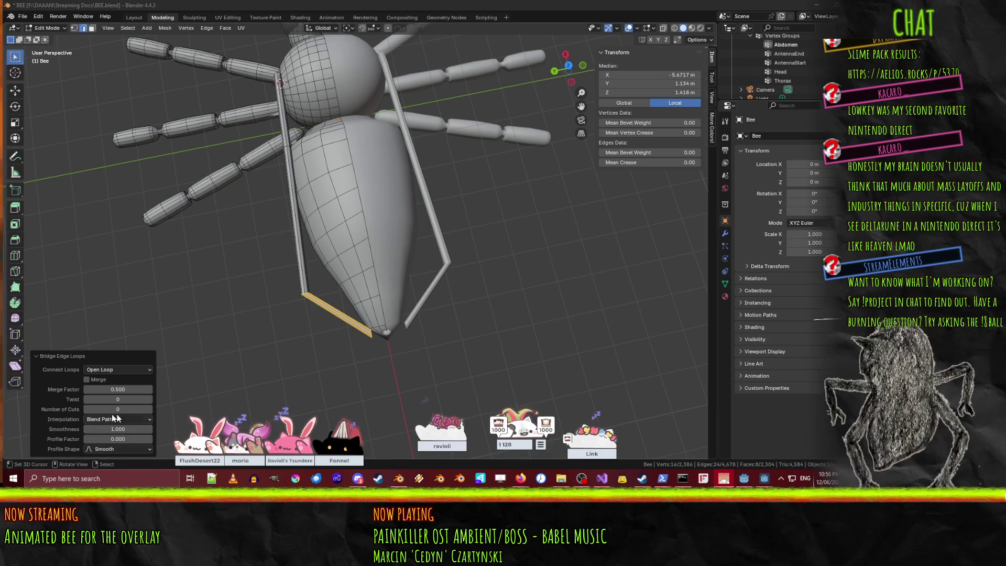
click(149, 407)
click(149, 407)
click(149, 407)
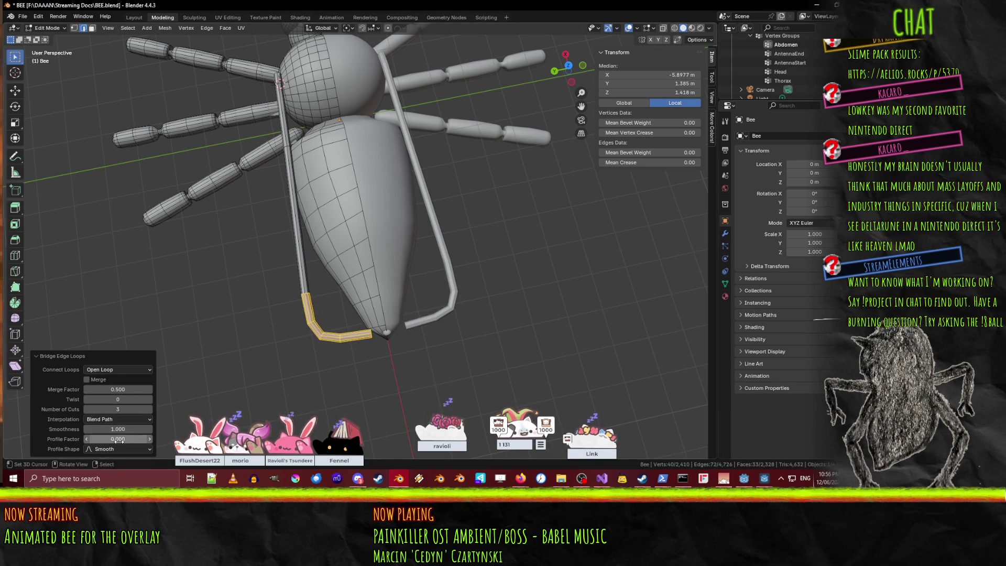
click(147, 449)
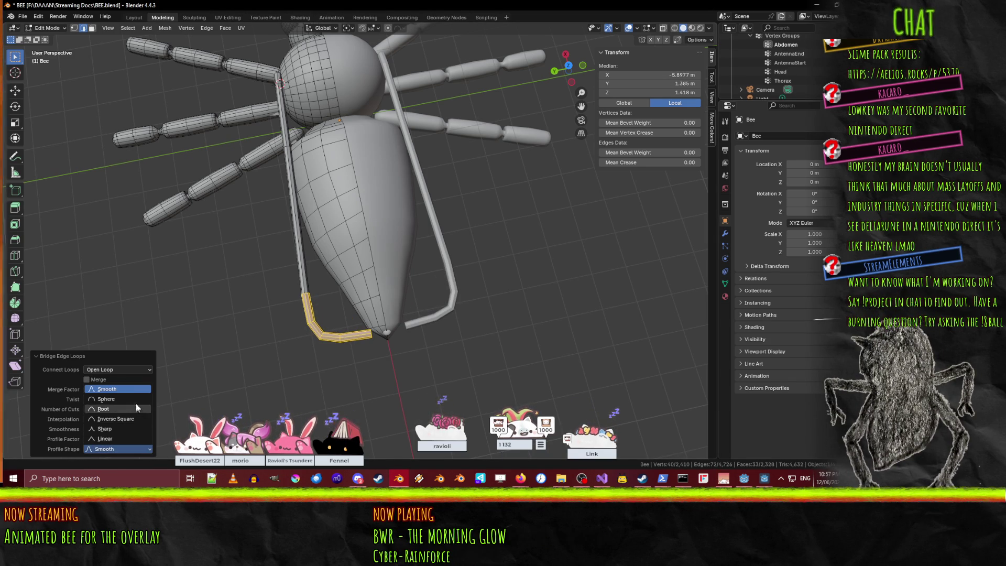
click(120, 399)
click(140, 449)
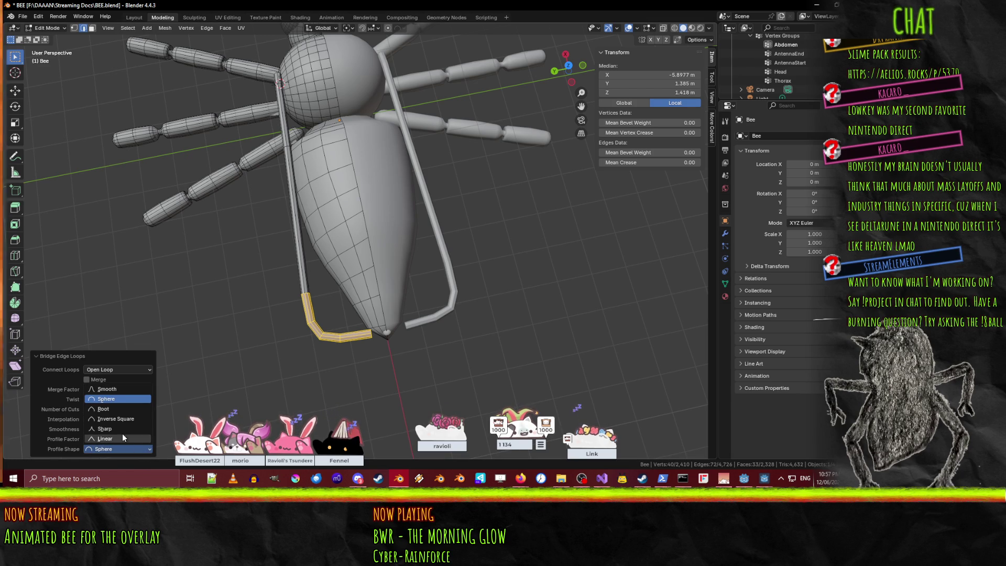
click(121, 436)
click(145, 452)
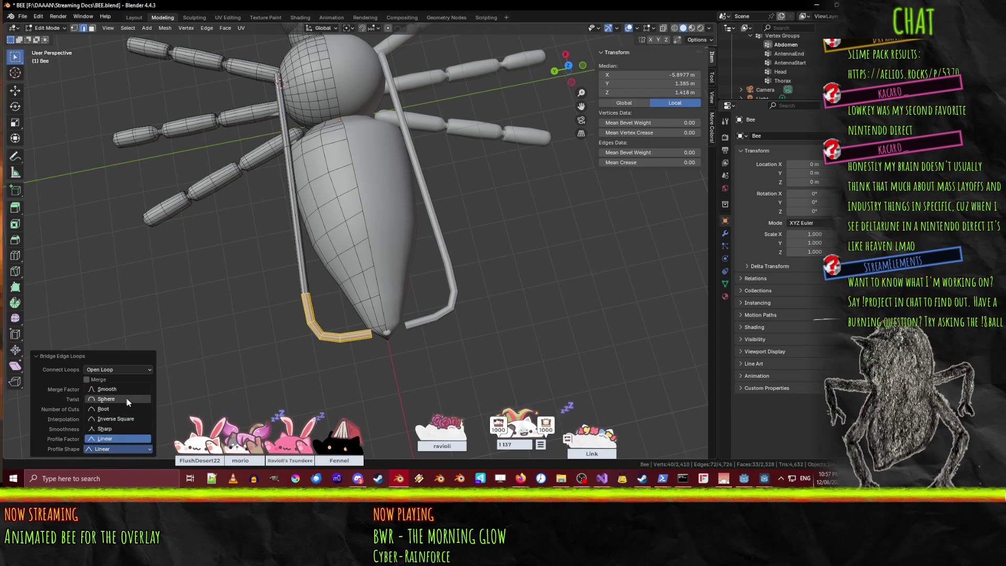
click(107, 388)
Reset the profile factor to 0 and settle the bridge smoothness at 0.320.
mouse_move(109, 439)
mouse_down()
mouse_move(157, 439)
mouse_move(105, 439)
mouse_up()
click(121, 438)
text(-0.25)
key(Return)
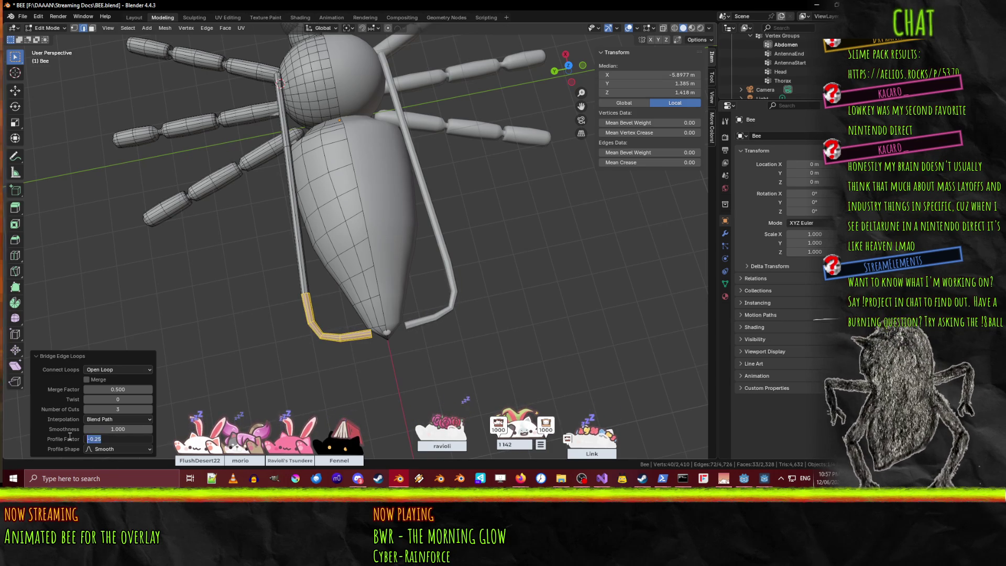
key(BackSpace)
mouse_move(118, 429)
mouse_down()
mouse_move(139, 429)
mouse_move(107, 429)
mouse_up()
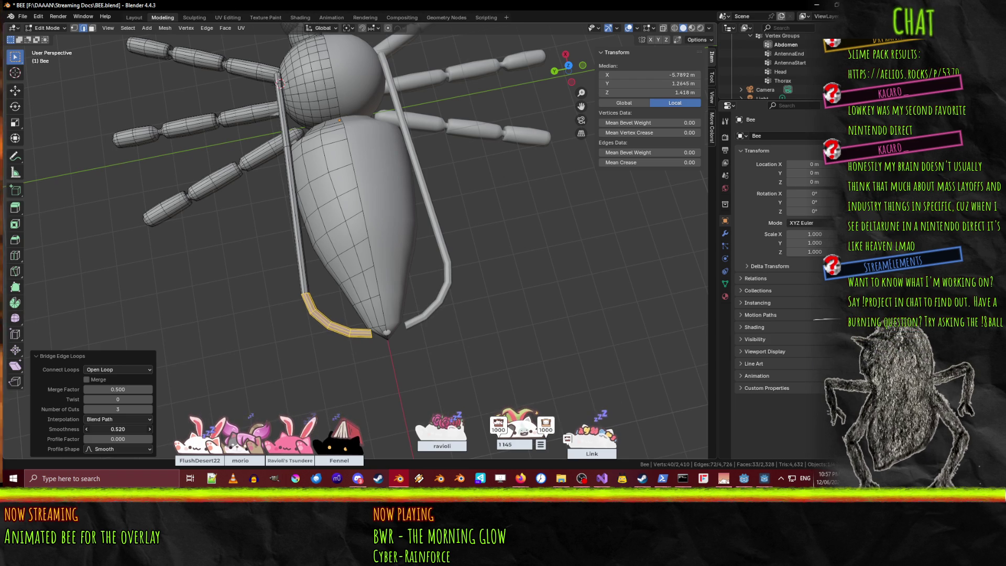
drag(108, 429, 103, 429)
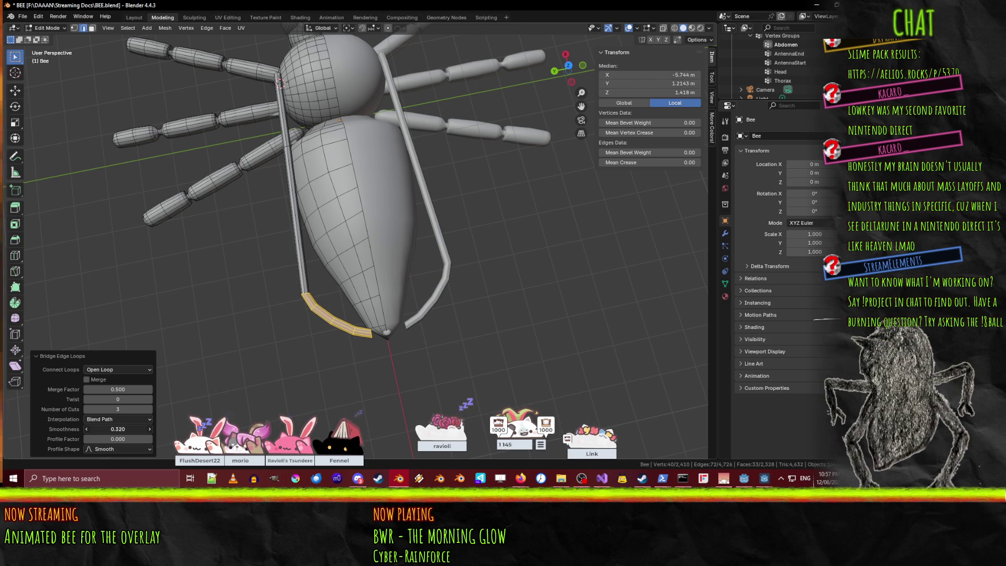
mouse_move(335, 225)
middle_down()
mouse_move(375, 304)
mouse_move(408, 258)
mouse_move(276, 231)
mouse_move(232, 234)
mouse_move(288, 287)
middle_up()
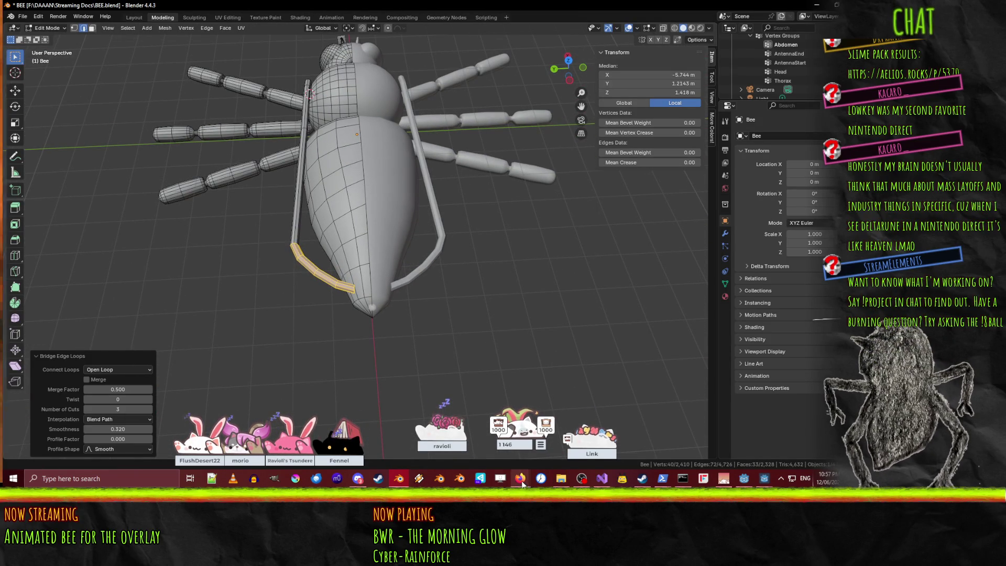
Undo the last bridge and reposition the rod-end vertices.
mouse_move(520, 480)
mouse_move(442, 434)
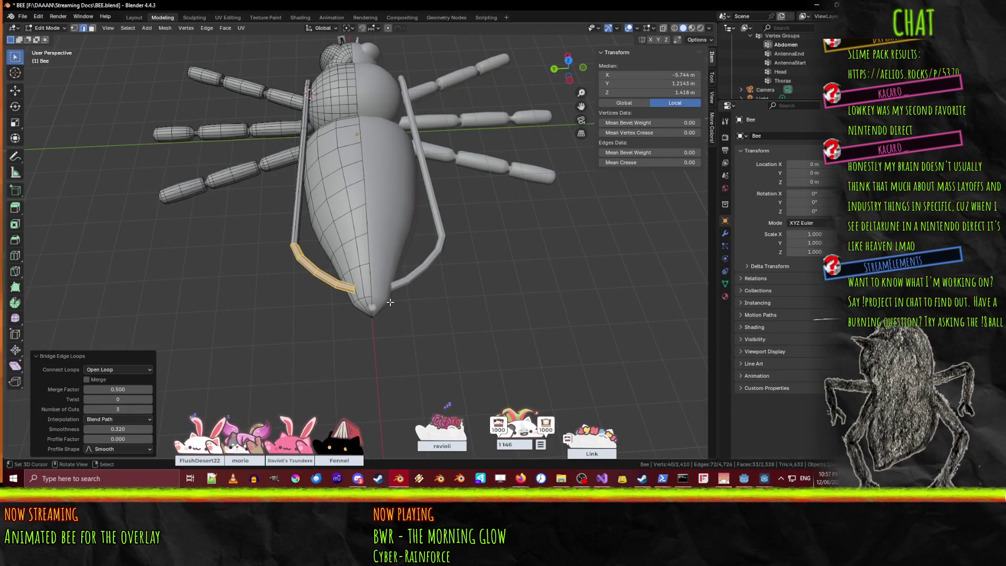
key(ctrl+z)
scroll(346, 319, up, 3)
mouse_move(346, 318)
middle_down()
mouse_move(428, 304)
mouse_move(376, 310)
middle_up()
key(ctrl+z)
key(g)
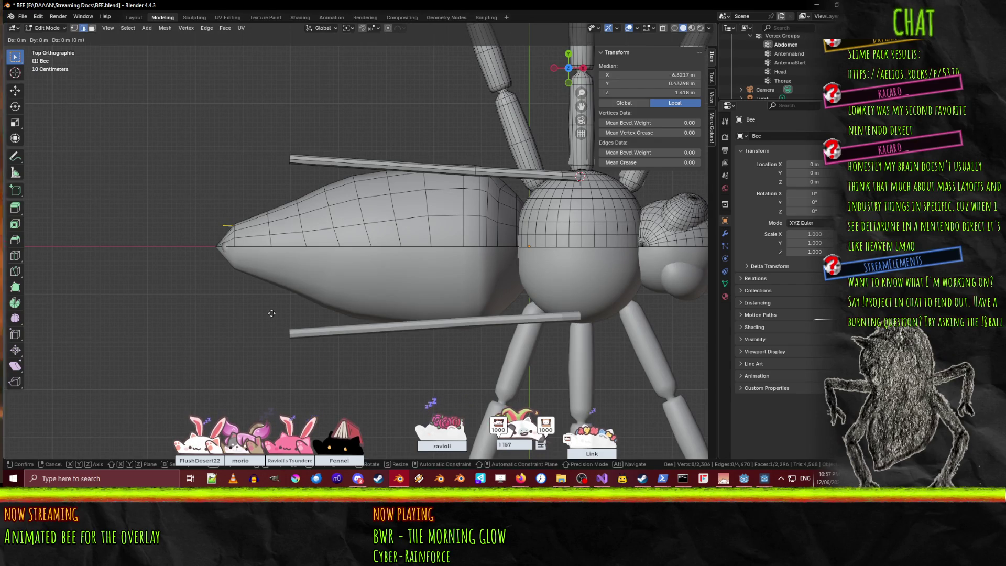
click(273, 298)
Bridge the two rod-end loops with 5 cuts to form a curved corner.
middle_drag(273, 298, 254, 196)
alt+shift+click(254, 196)
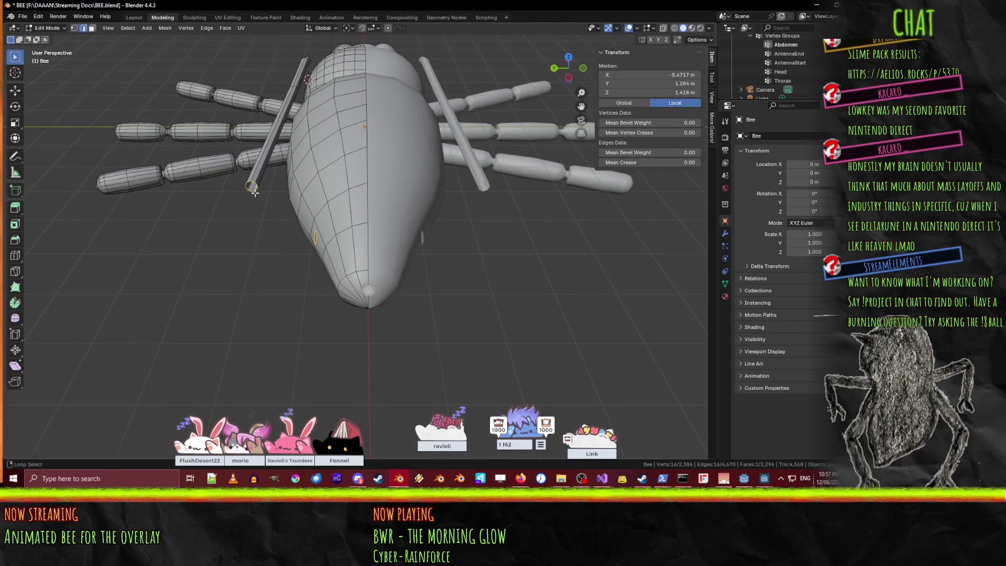
right_click(321, 259)
click(320, 259)
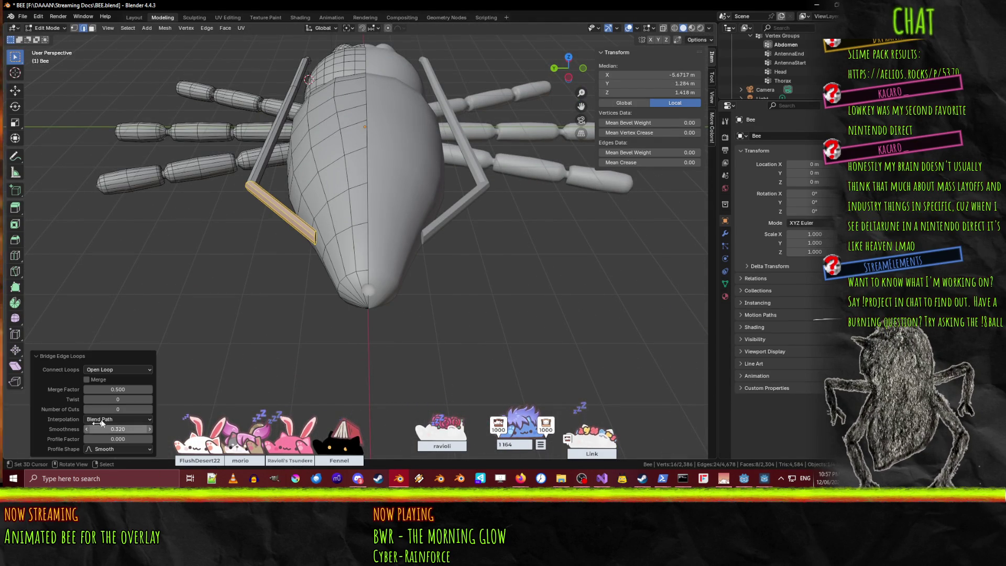
click(125, 405)
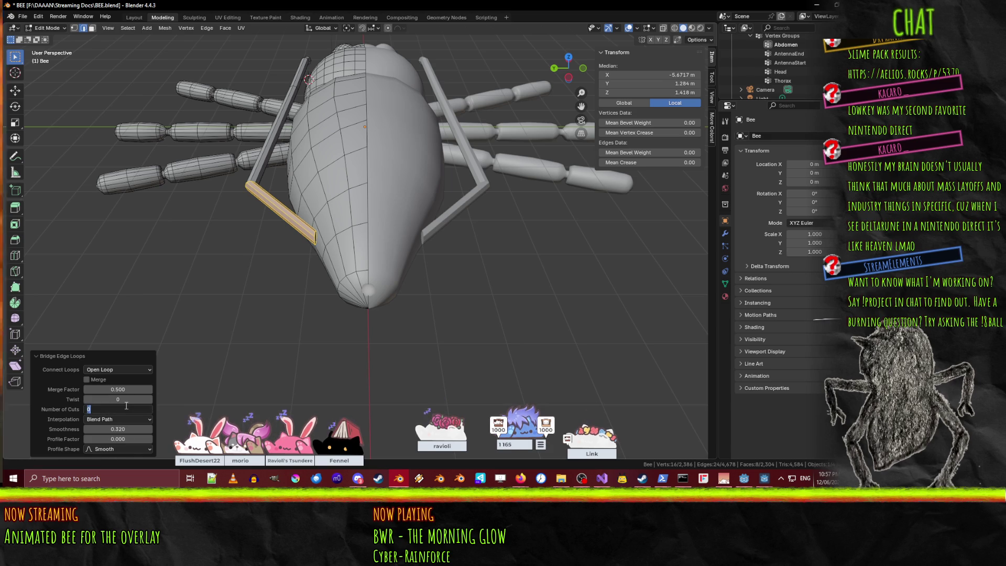
text(5)
key(Return)
mouse_move(126, 405)
middle_down()
mouse_move(274, 336)
mouse_move(238, 320)
middle_up()
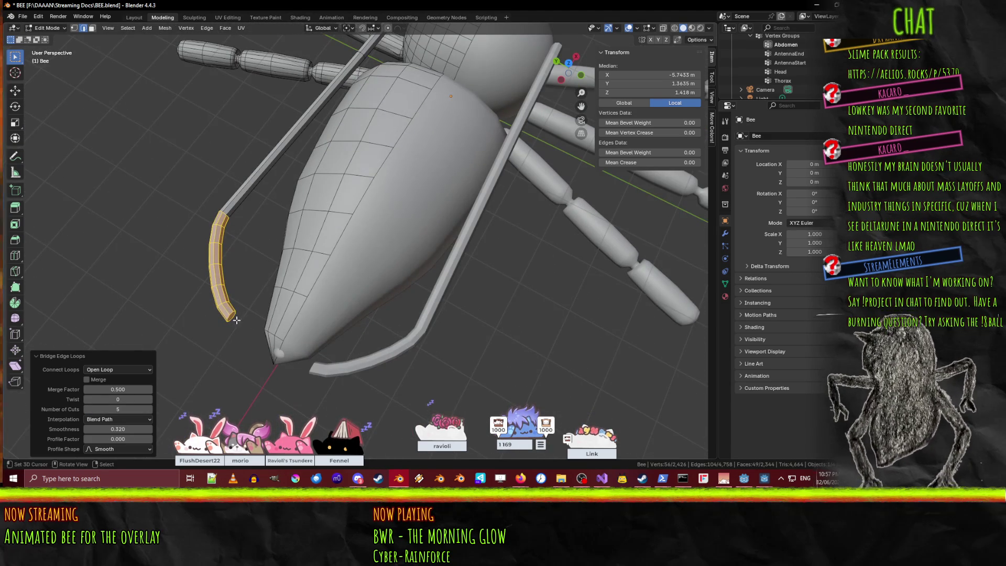
alt+click(230, 316)
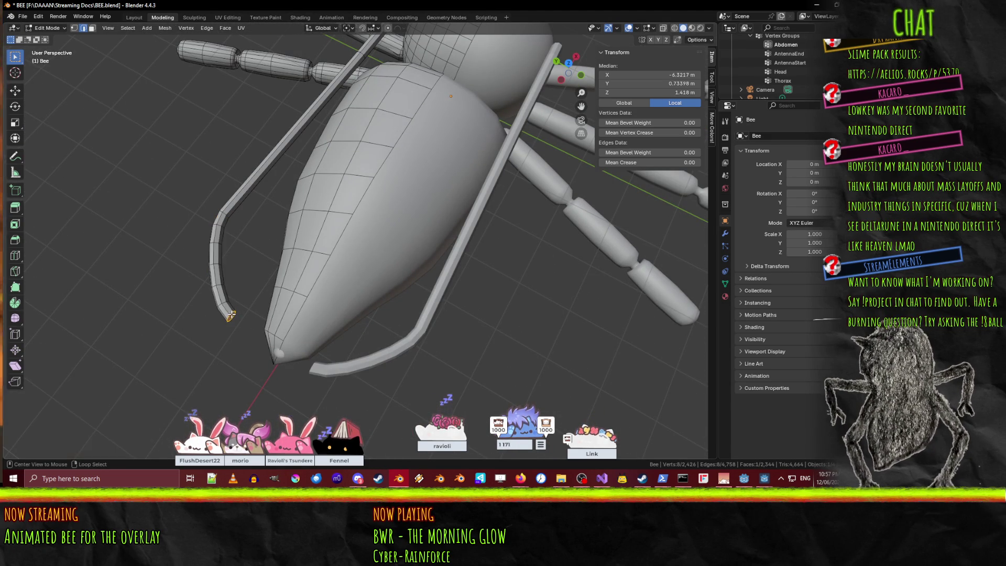
key(KP_7)
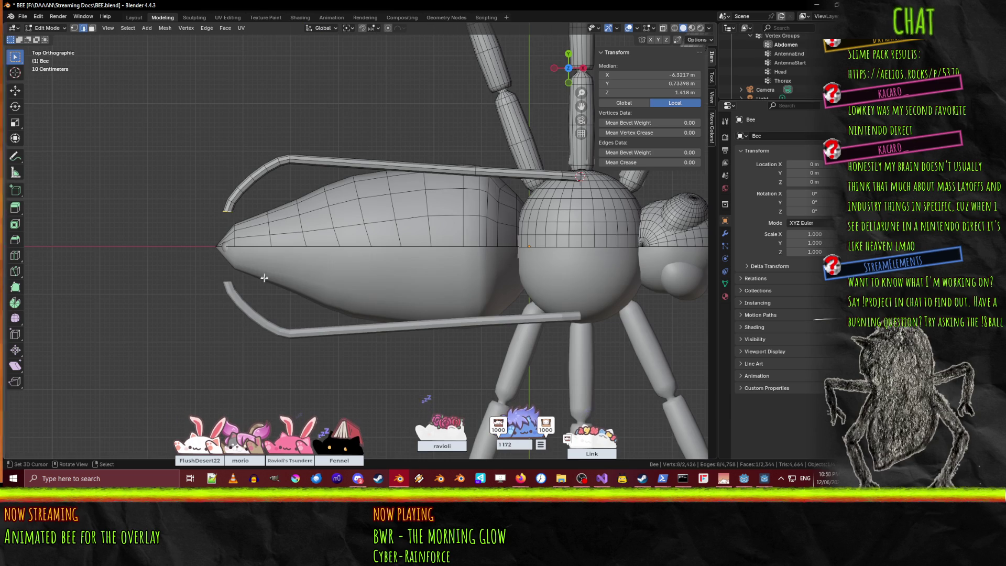
key(shift+d)
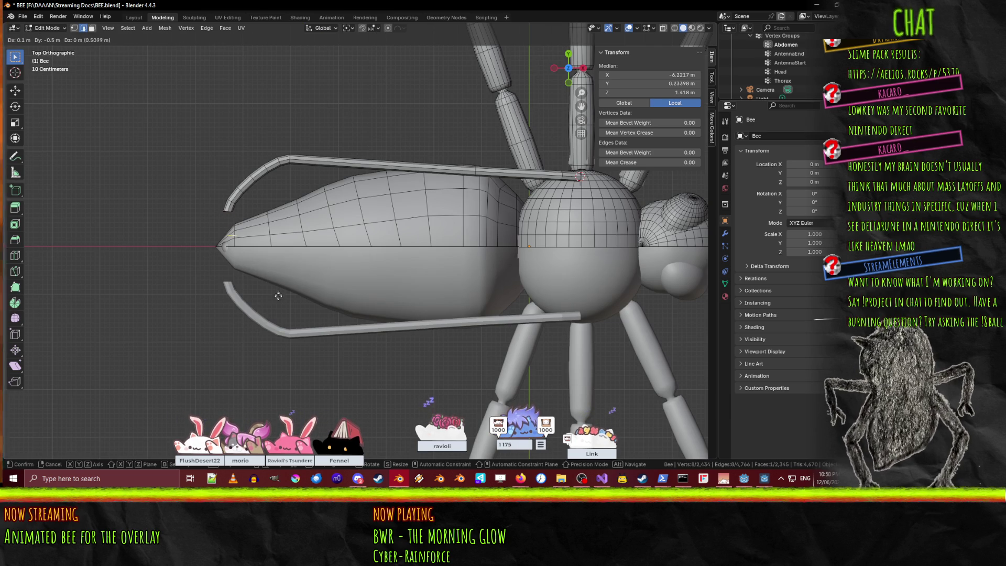
key(Return)
key(r)
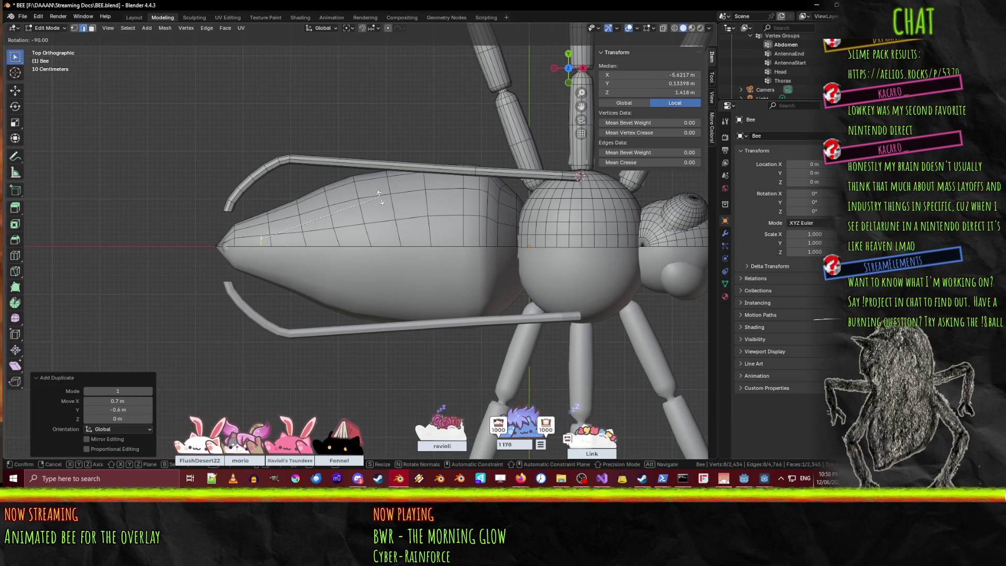
click(376, 198)
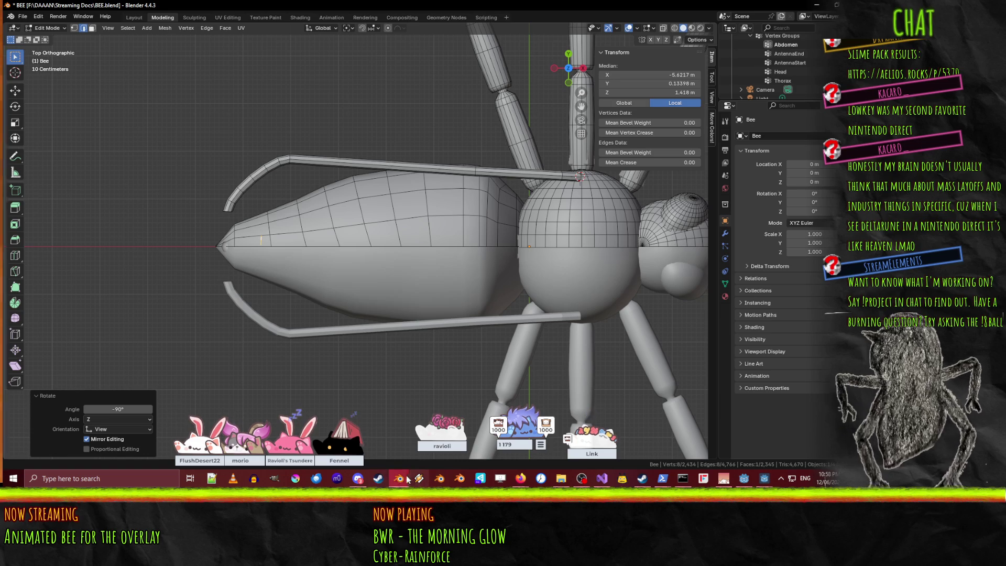
click(399, 479)
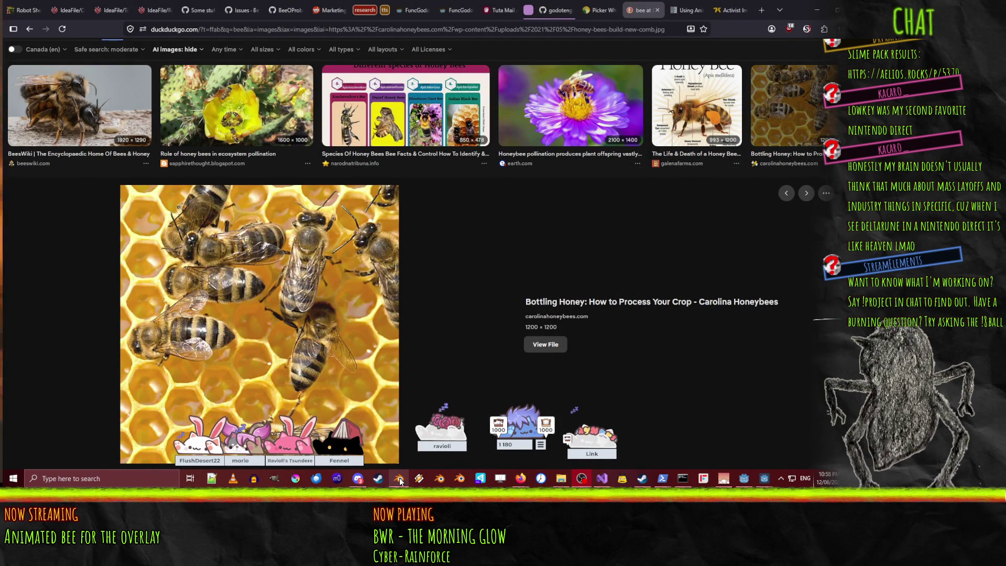
click(399, 480)
key(r)
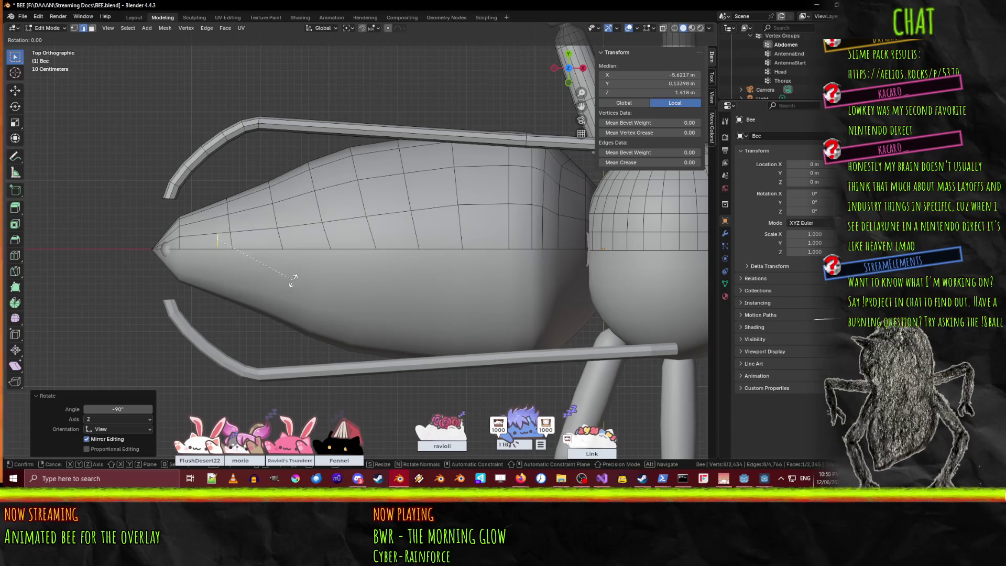
right_click(258, 298)
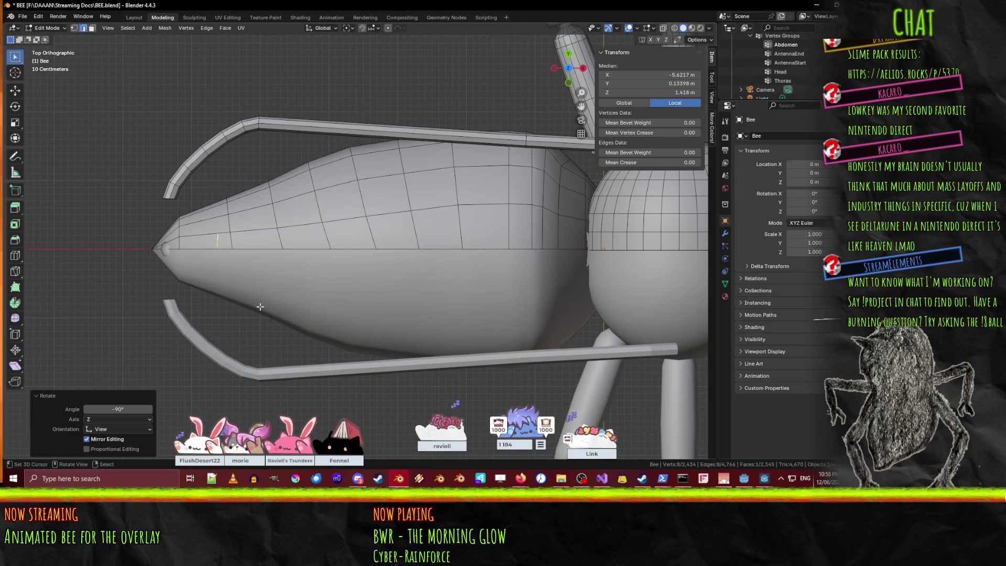
scroll(361, 251, down, 1)
click(399, 481)
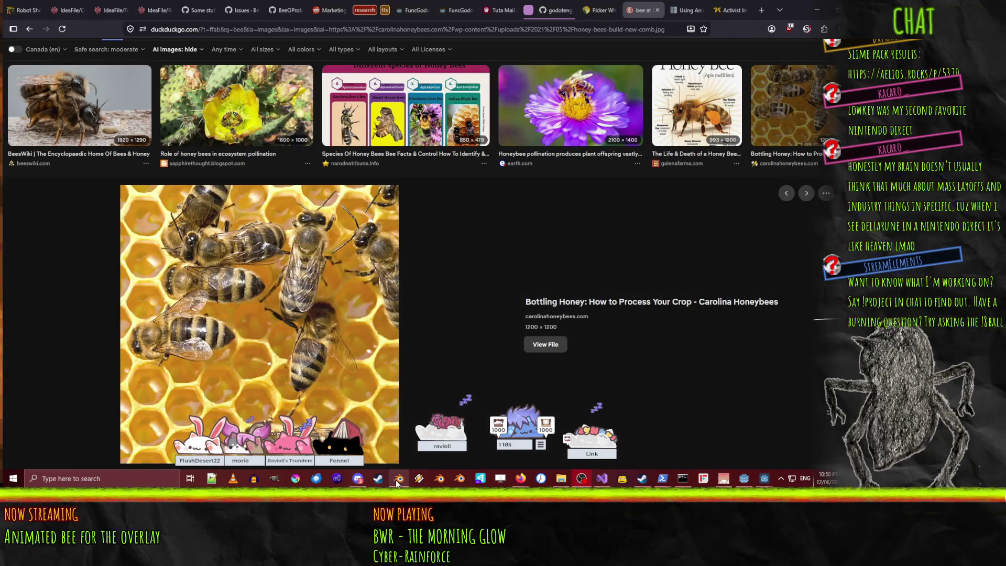
click(396, 481)
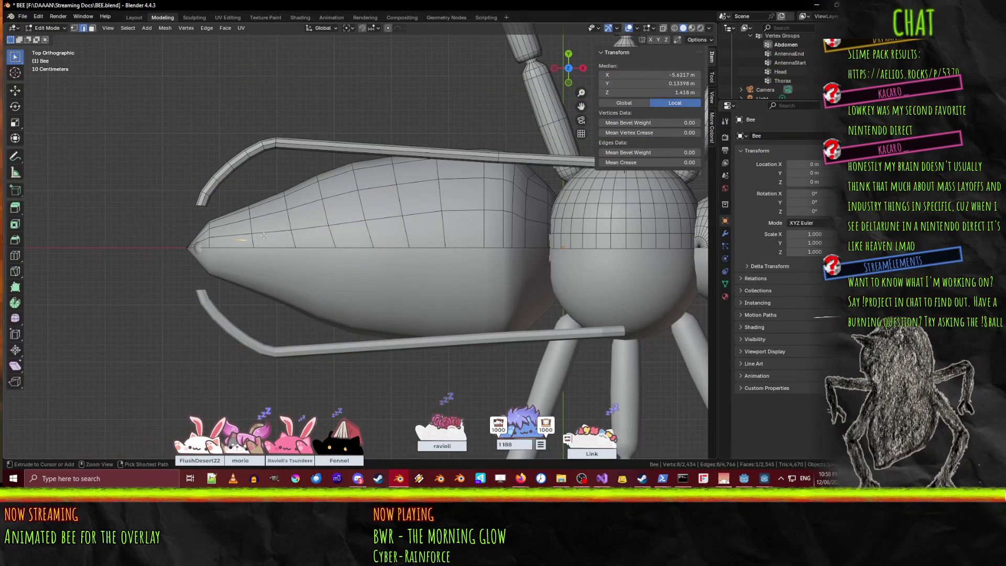
middle_drag(269, 239, 308, 201)
key(ctrl+l)
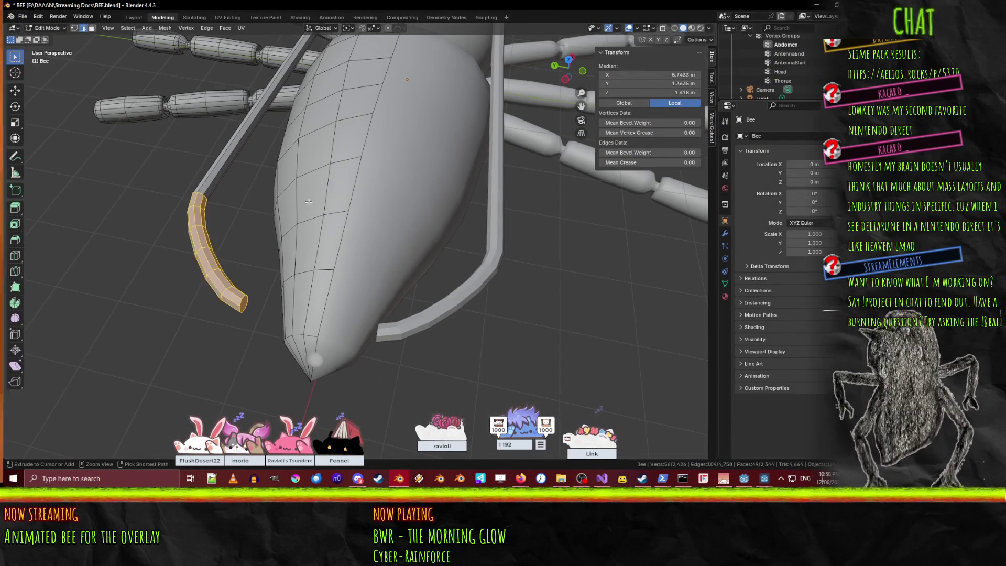
Delete the curved corner section and turn the end ring 30° in top view.
key(x)
click(297, 246)
alt+click(242, 302)
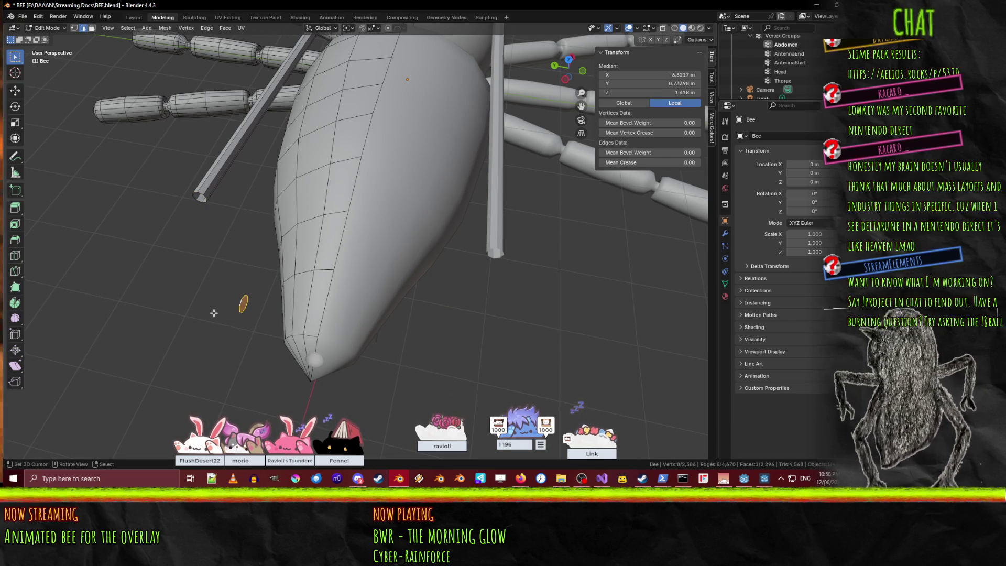
key(KP_7)
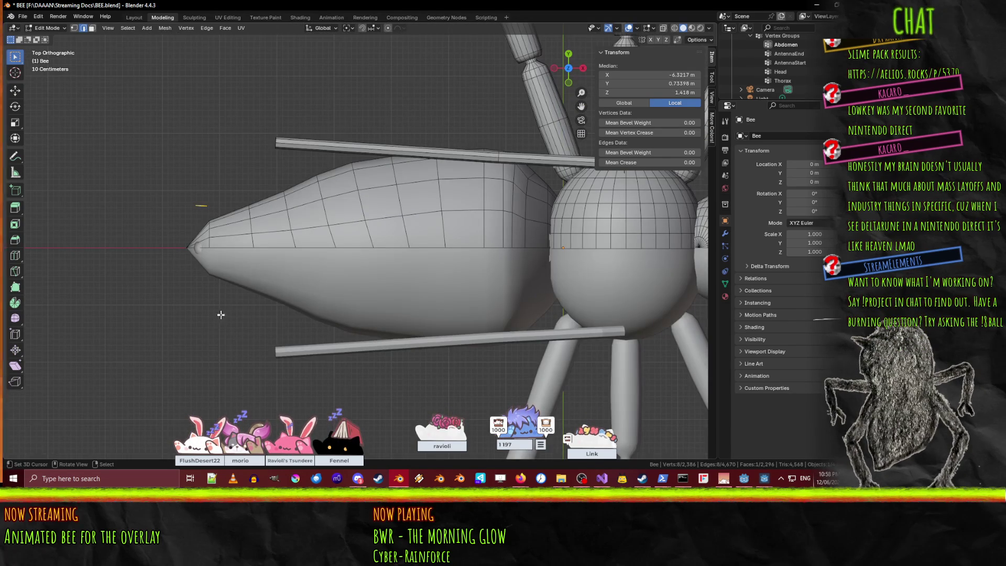
text(r30)
key(Return)
Move the end ring past the rod, rotate it 20° and scale it to 0.2.
key(g)
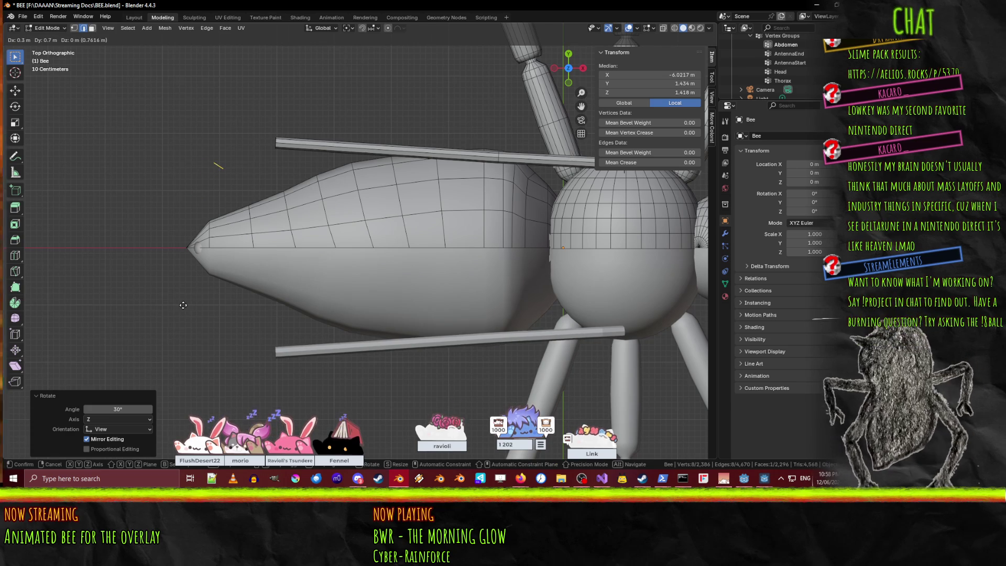
key(Return)
text(r20)
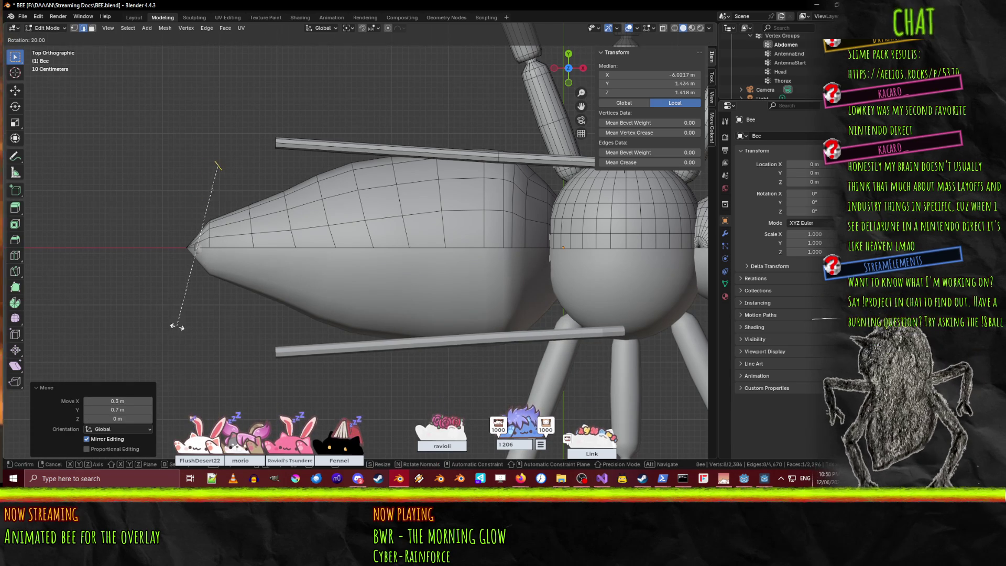
key(Return)
middle_drag(177, 327, 314, 220)
key(s)
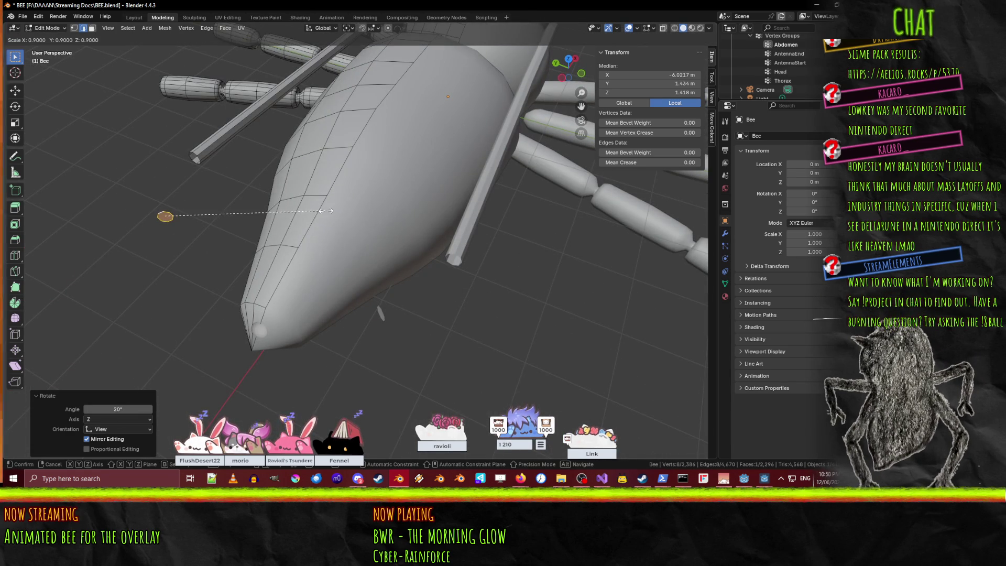
click(204, 215)
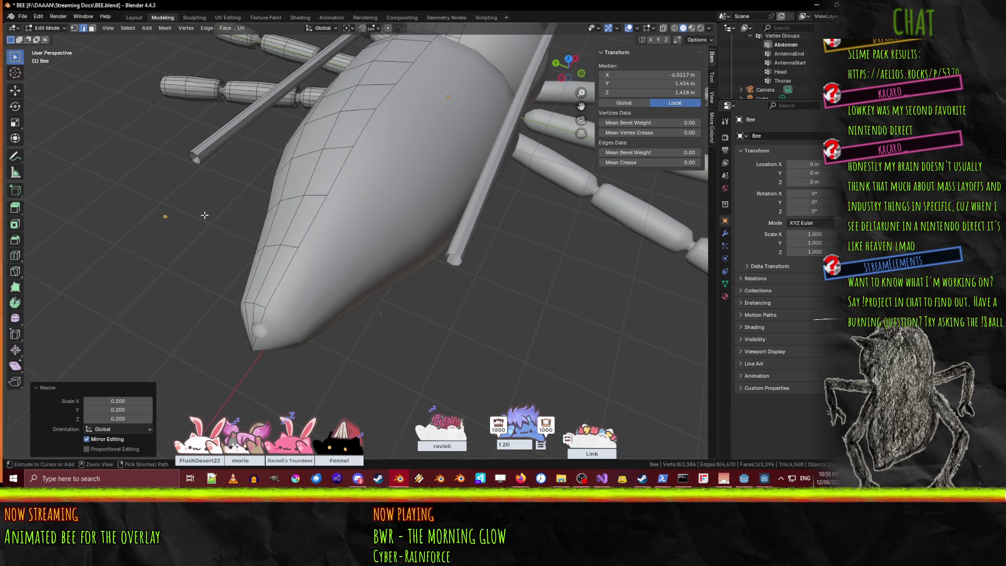
Bridge the small ring onto the rod's open end with 3 cuts to form the pointed tip.
alt+shift+click(196, 156)
key(ctrl+e)
click(346, 223)
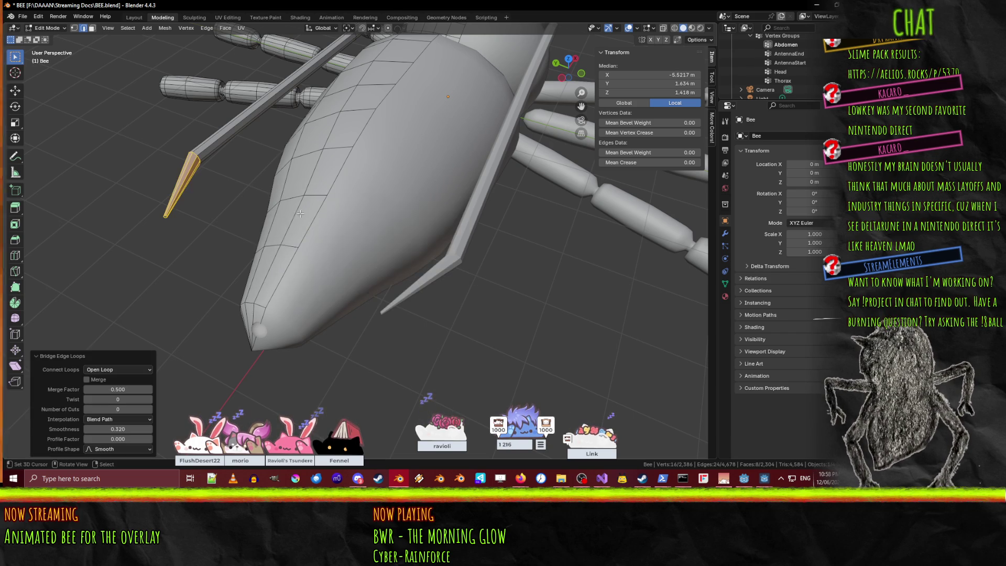
click(147, 409)
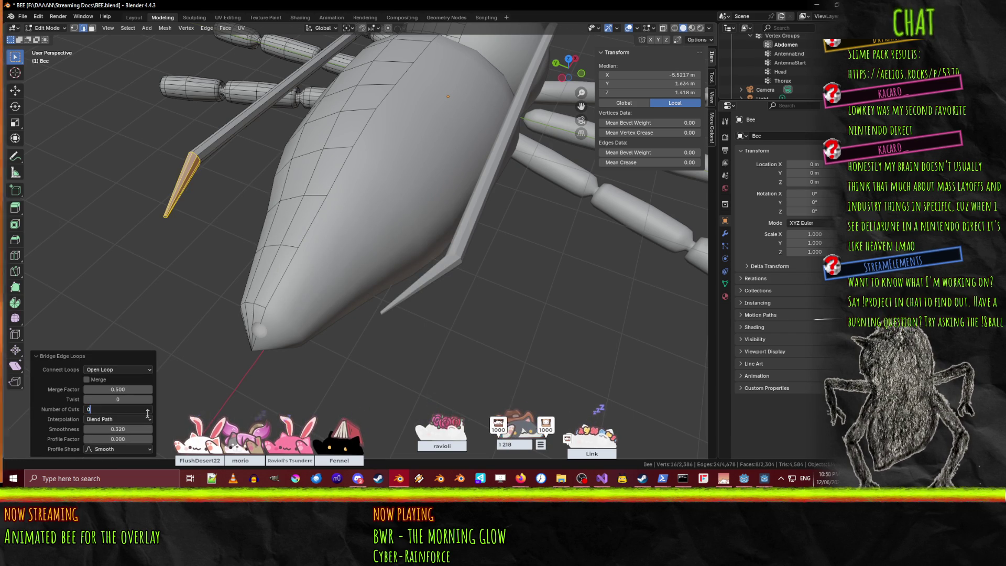
text(3)
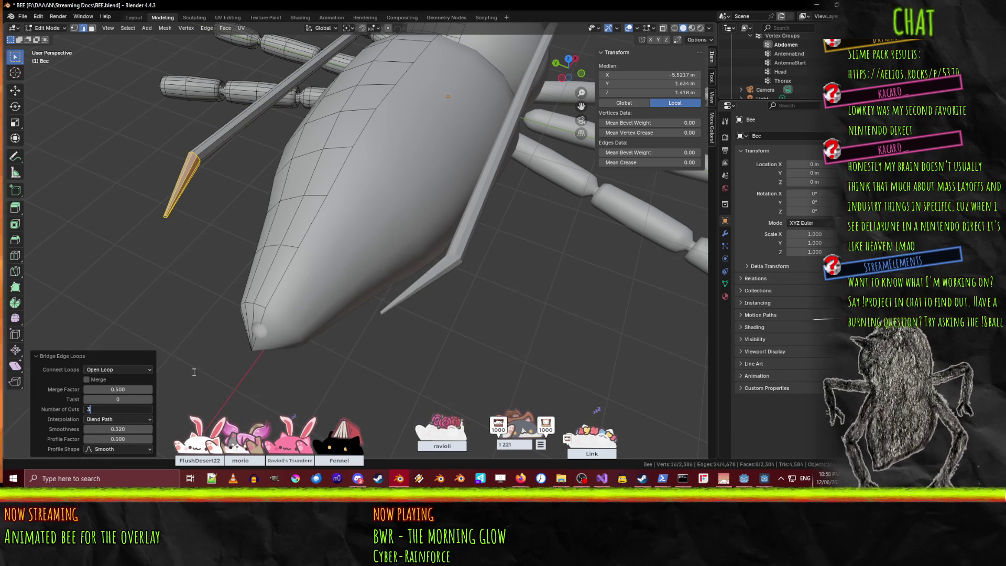
key(Return)
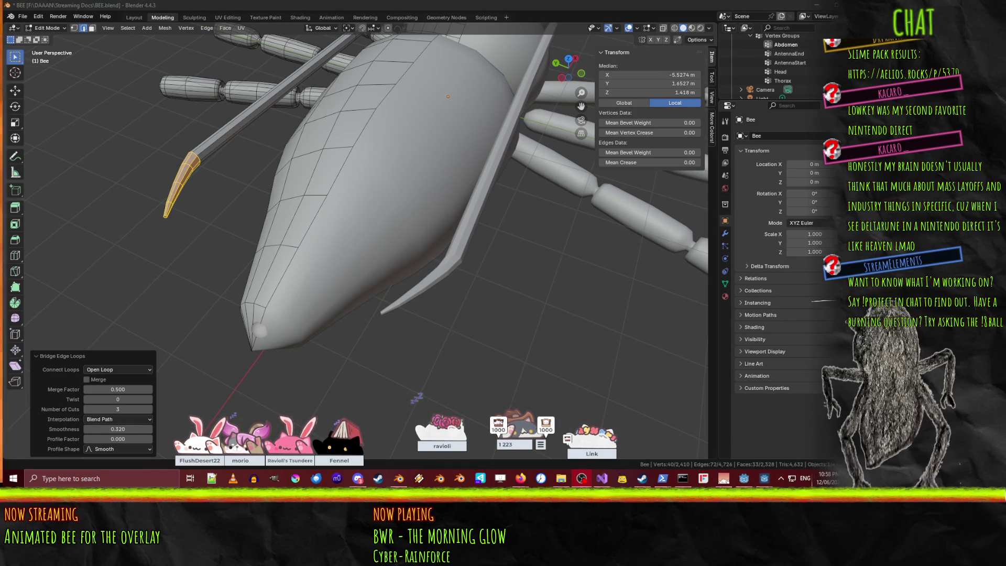
middle_drag(293, 246, 217, 251)
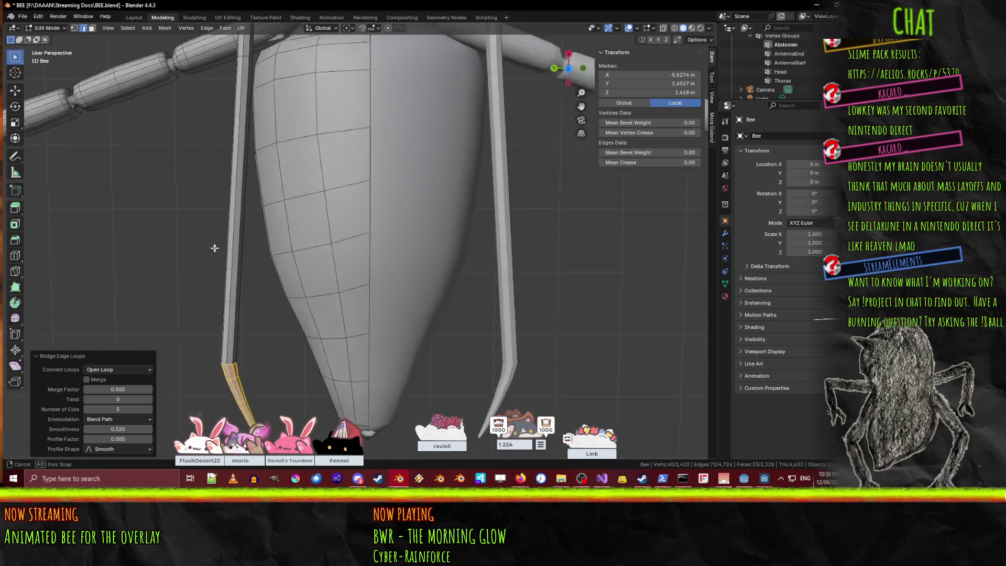
scroll(218, 251, down, 8)
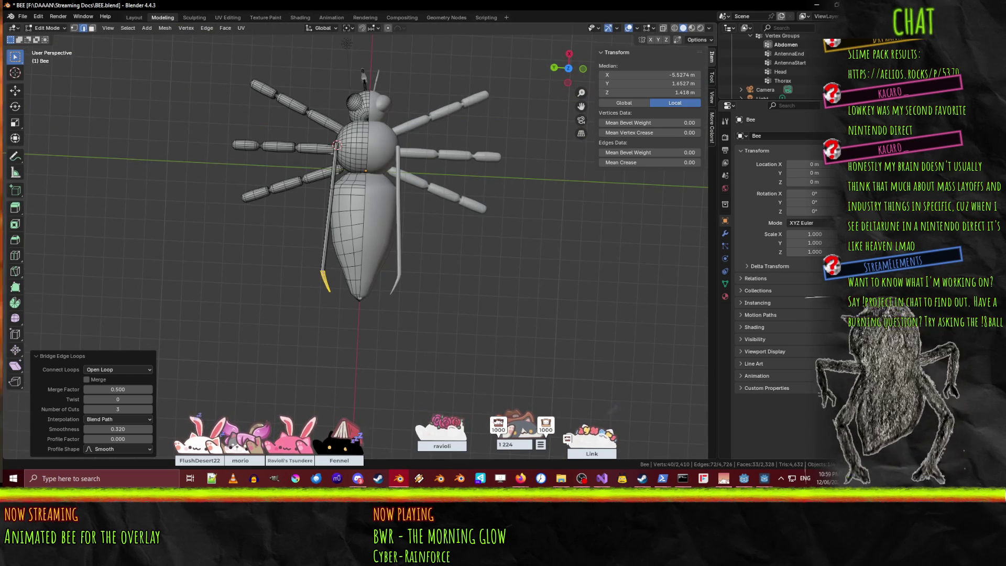
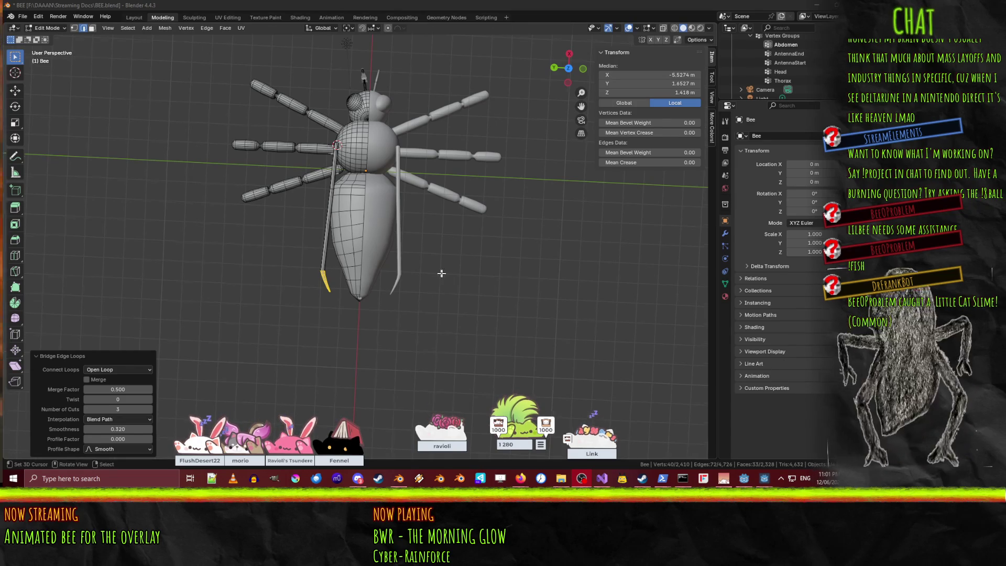
Select three of the antenna's edge loops near its base.
mouse_move(443, 273)
middle_down()
mouse_move(344, 214)
mouse_move(446, 267)
middle_up()
scroll(344, 214, up, 4)
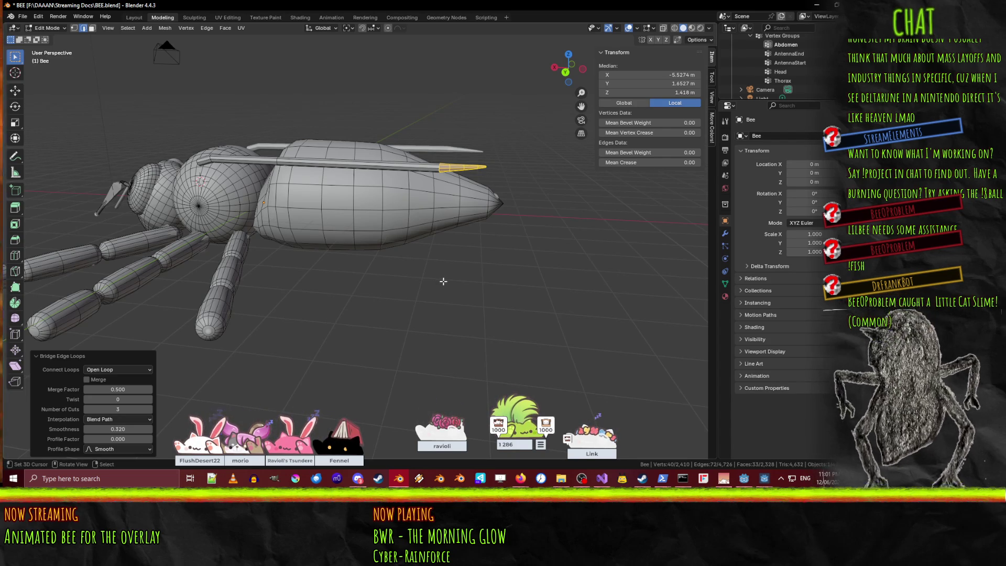
middle_drag(288, 239, 367, 230)
scroll(418, 169, up, 5)
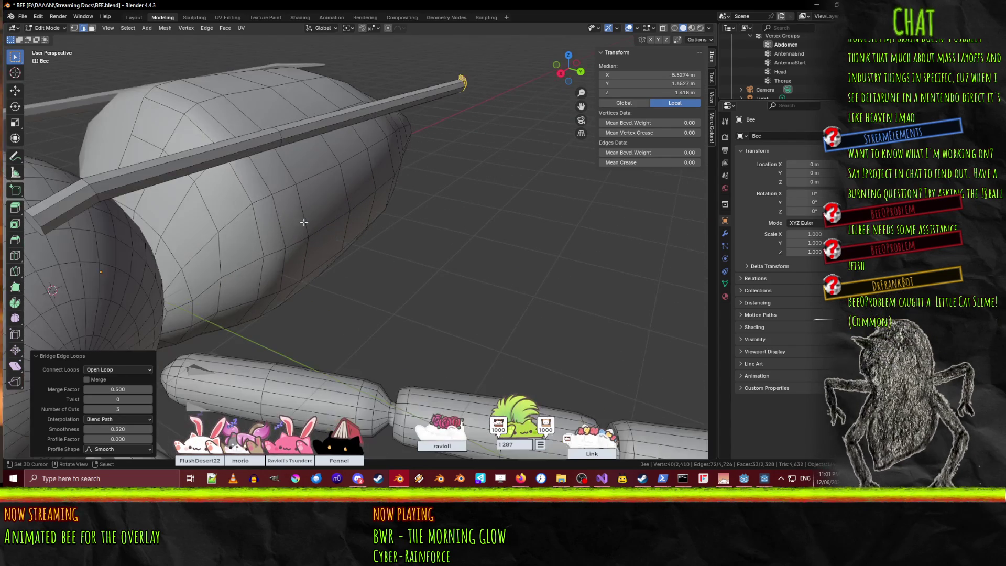
alt+shift+click(48, 206)
alt+shift+click(90, 190)
alt+shift+click(273, 140)
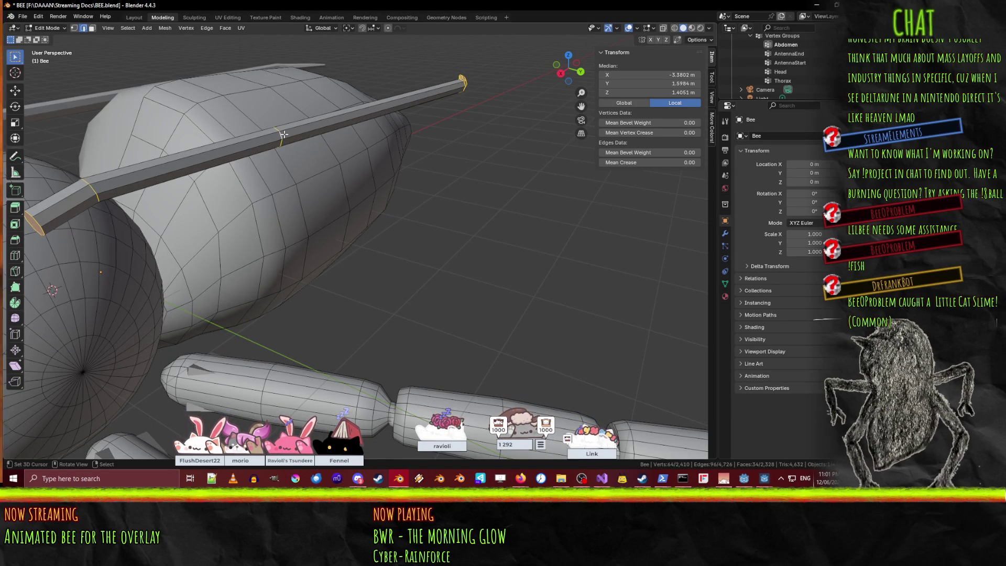
Check the bee in front and side views, then bring up the bee reference image search.
key(KP_1)
key(KP_3)
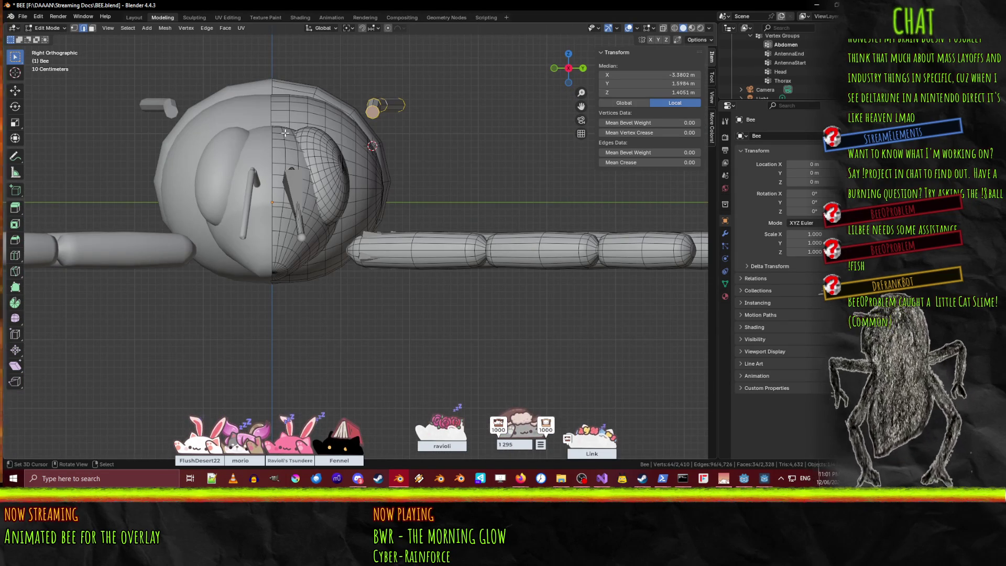
key(ctrl+KP_3)
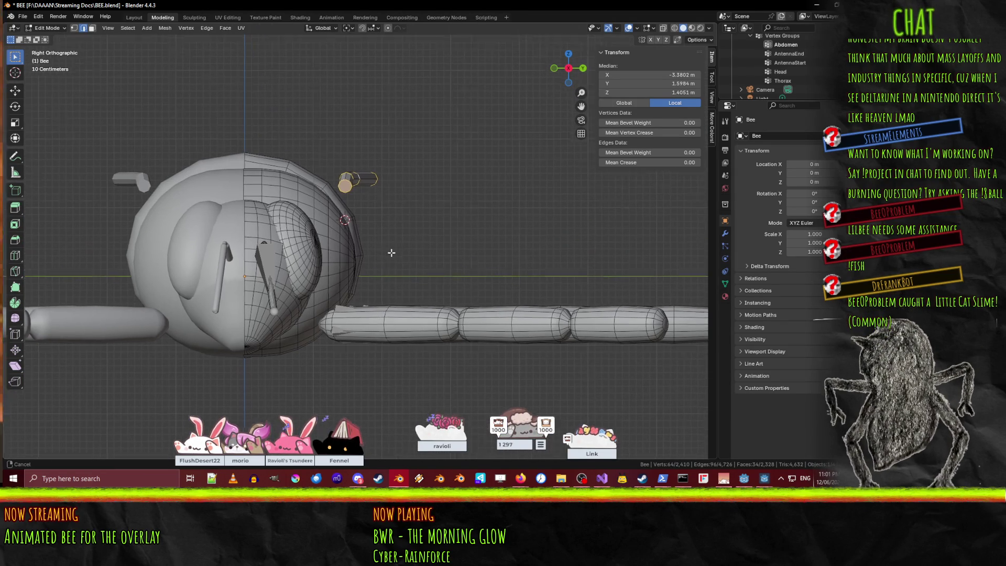
key(KP_1)
key(ctrl+KP_1)
key(KP_1)
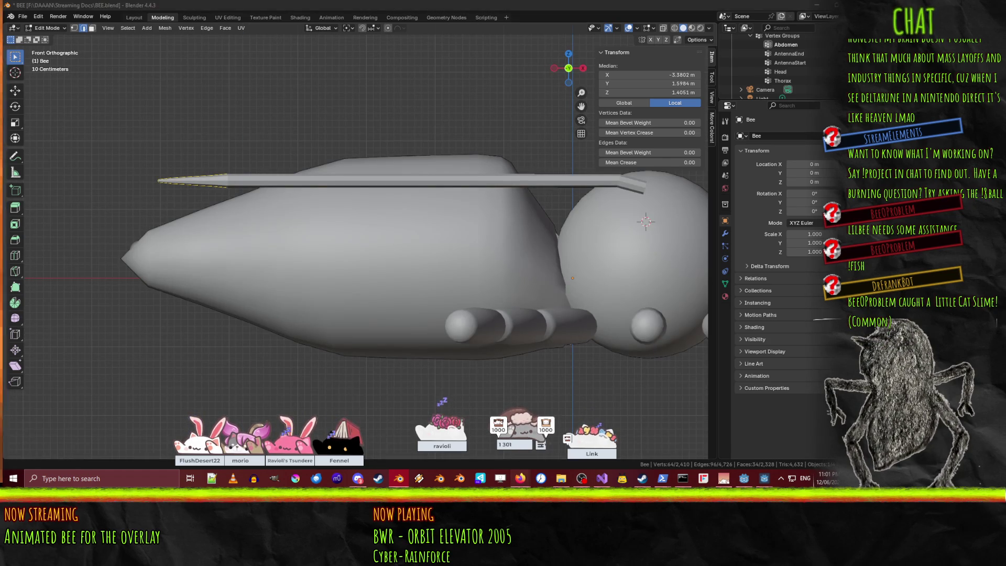
mouse_move(520, 478)
click(454, 438)
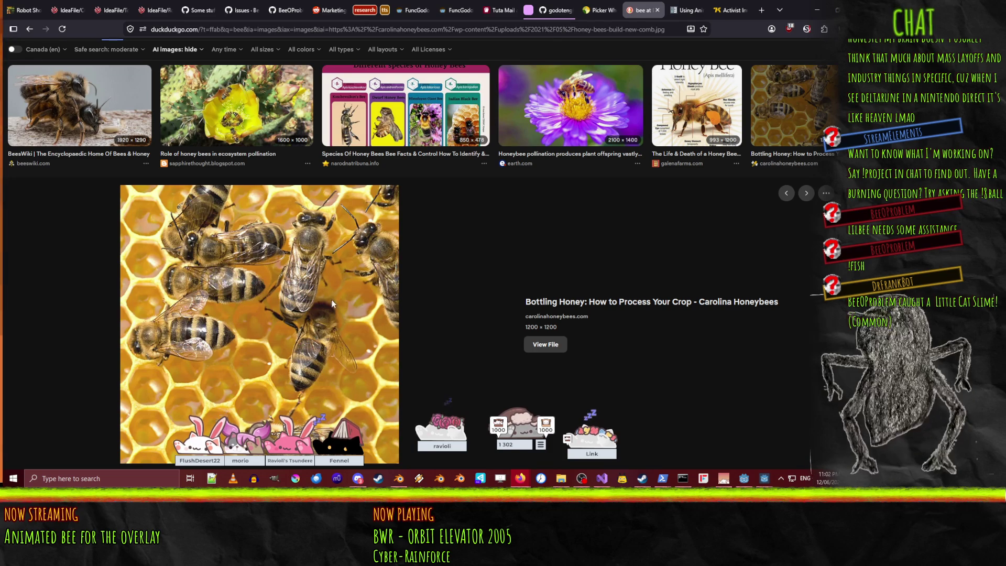
Preview the coolkidfacts close-up honey bee photo, then return to the Blender bee model.
scroll(324, 303, up, 5)
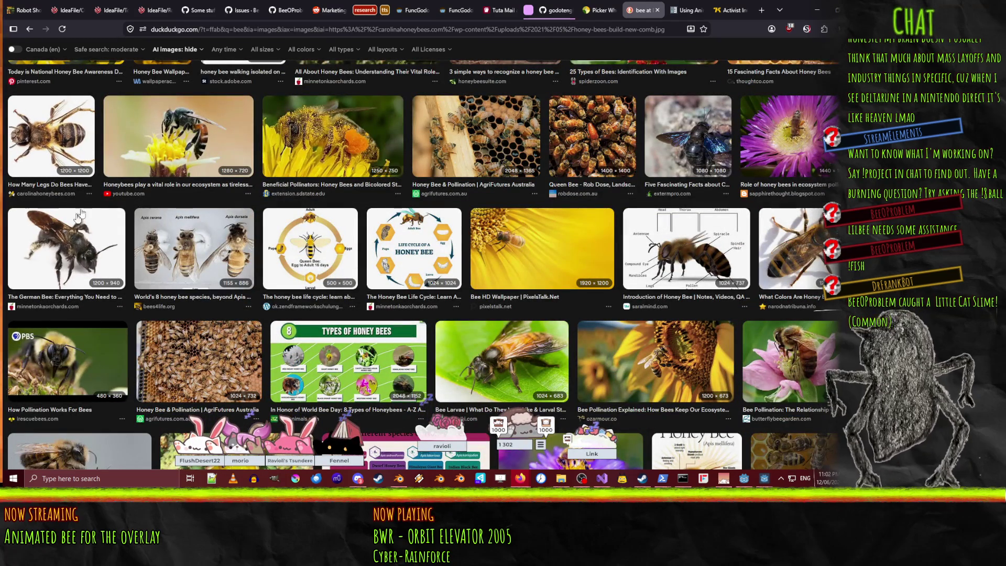
scroll(208, 135, up, 3)
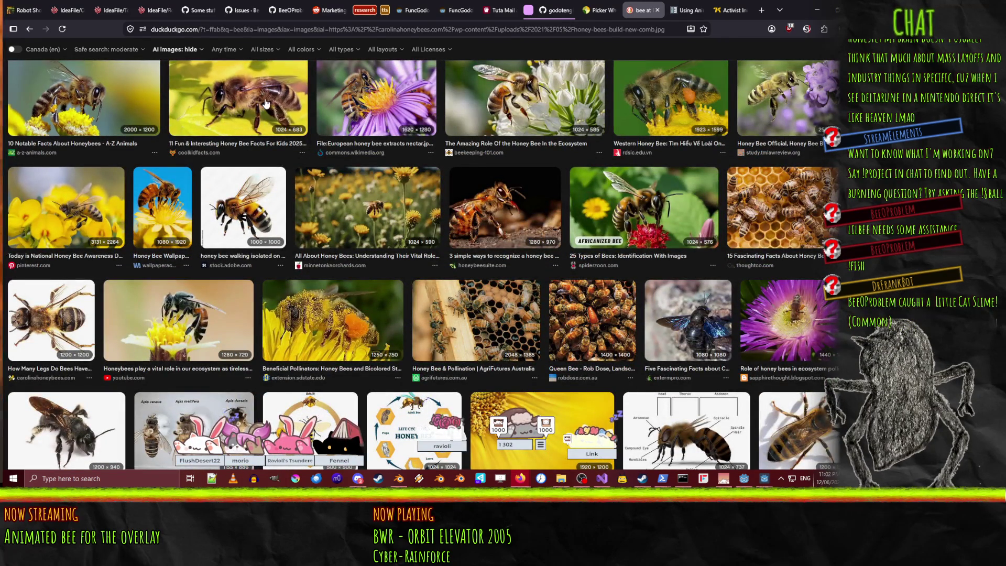
click(228, 114)
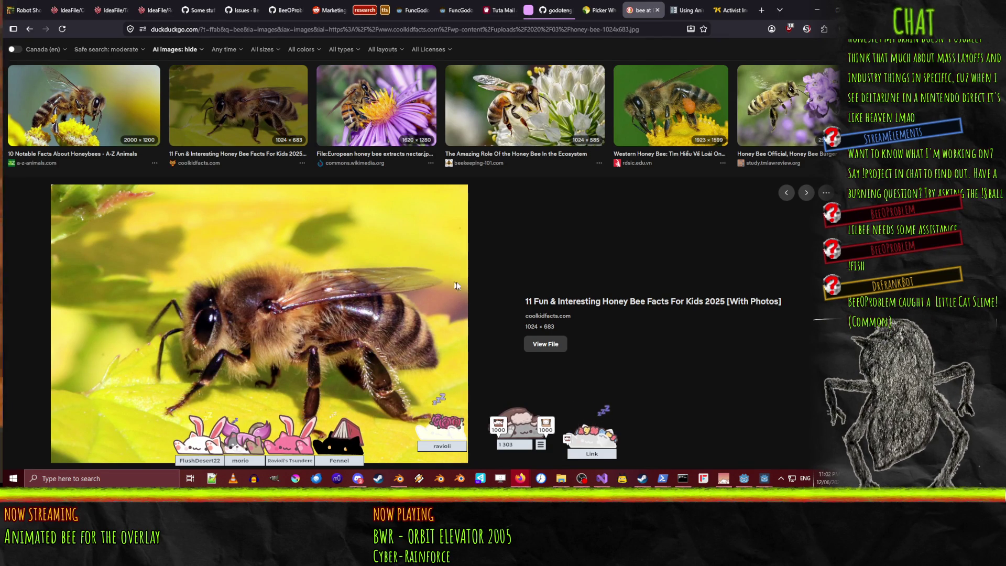
click(816, 10)
scroll(479, 281, down, 4)
scroll(460, 260, up, 4)
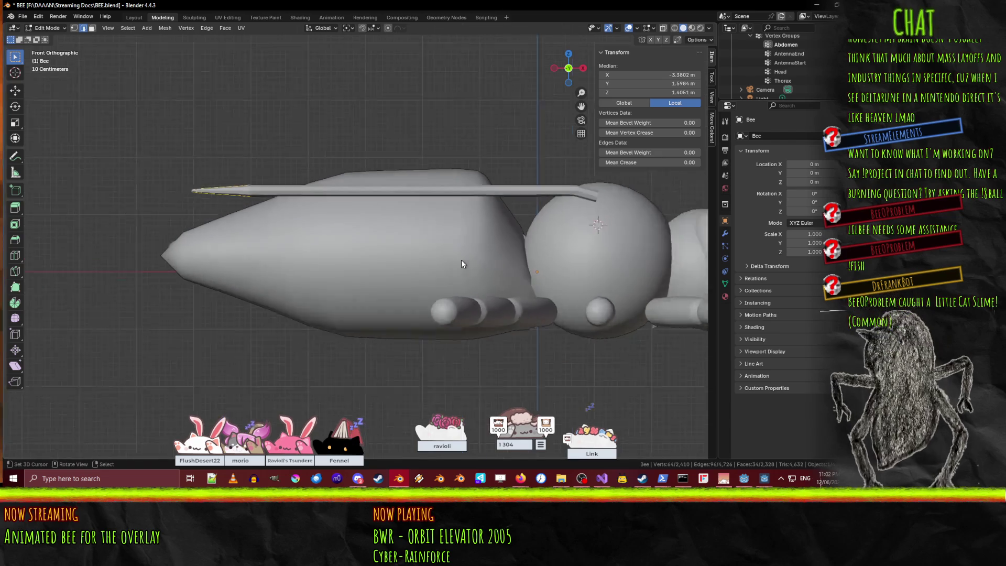
Place the 3D cursor at the antenna base and set the pivot point to 3D Cursor.
mouse_move(576, 271)
shift+middle_down()
mouse_move(460, 277)
mouse_move(441, 250)
shift+middle_up()
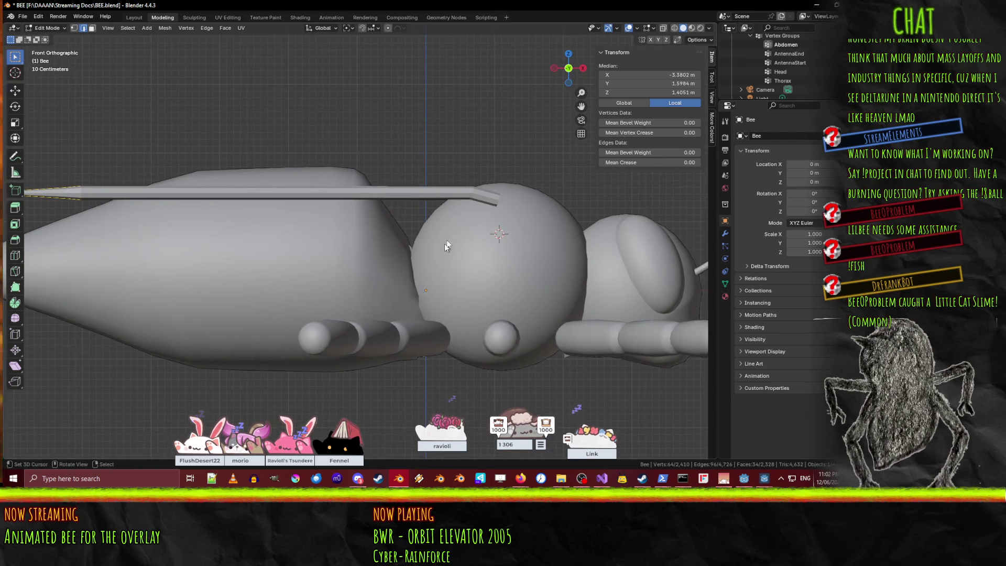
shift+right_click(497, 200)
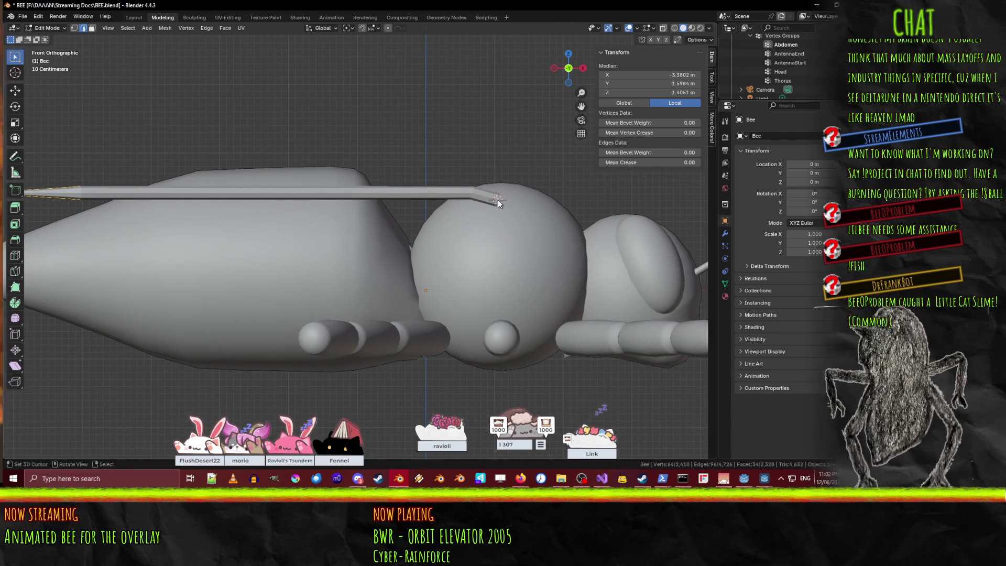
click(329, 29)
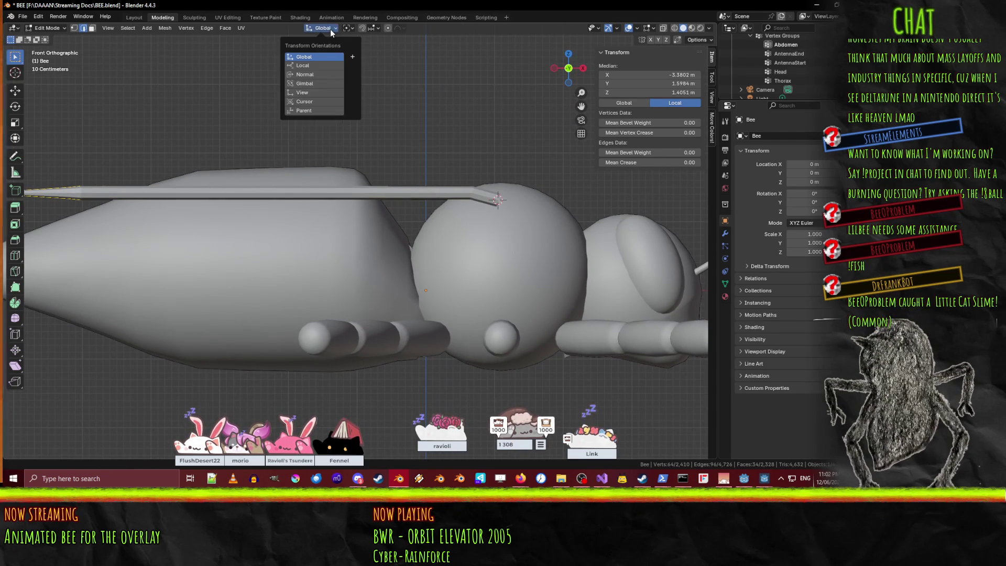
click(322, 83)
click(317, 27)
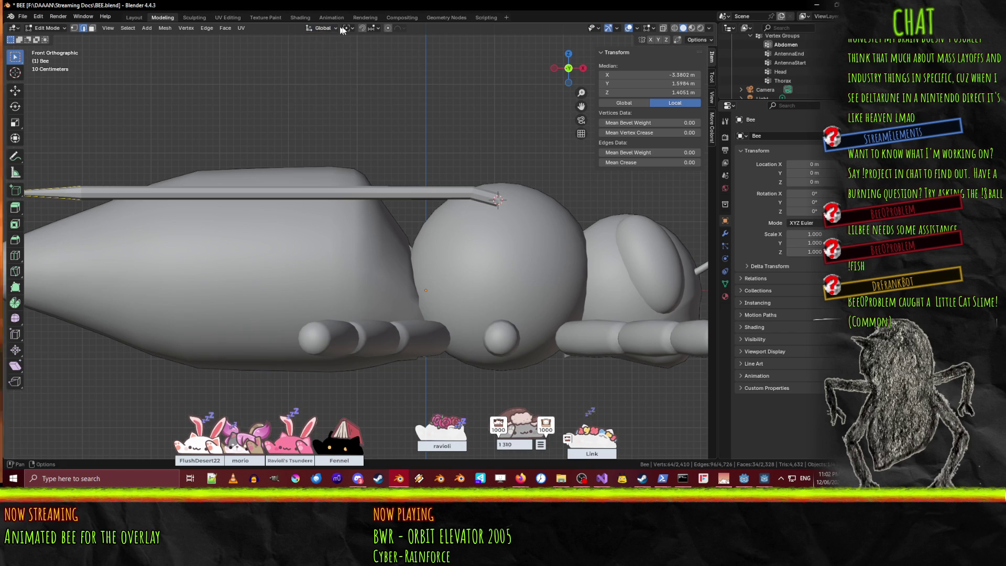
click(347, 28)
click(382, 61)
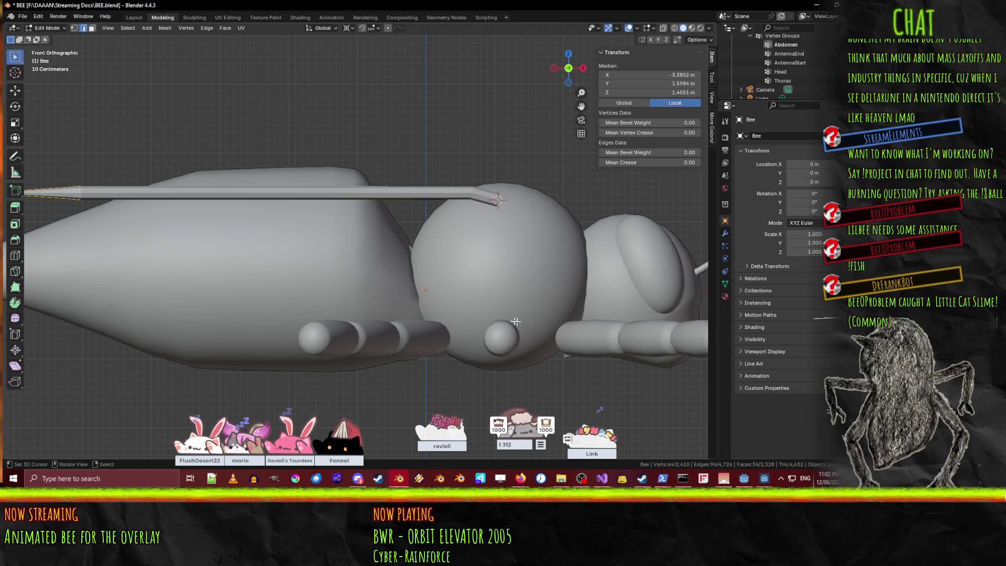
Rotate the antenna about its base by 10°, refine it by -3°, then deselect all.
key(r)
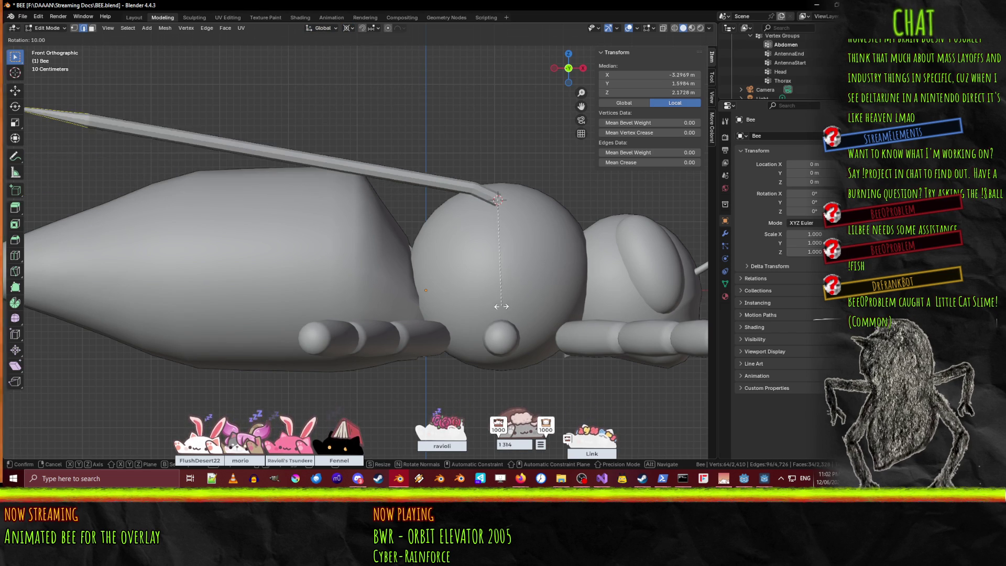
click(501, 306)
middle_drag(500, 306, 331, 268)
key(KP_1)
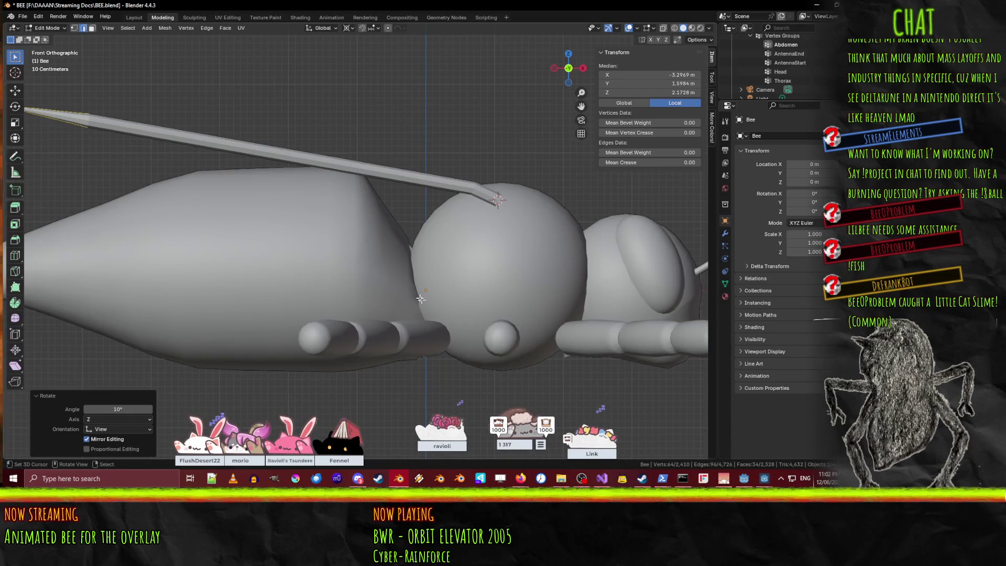
key(r)
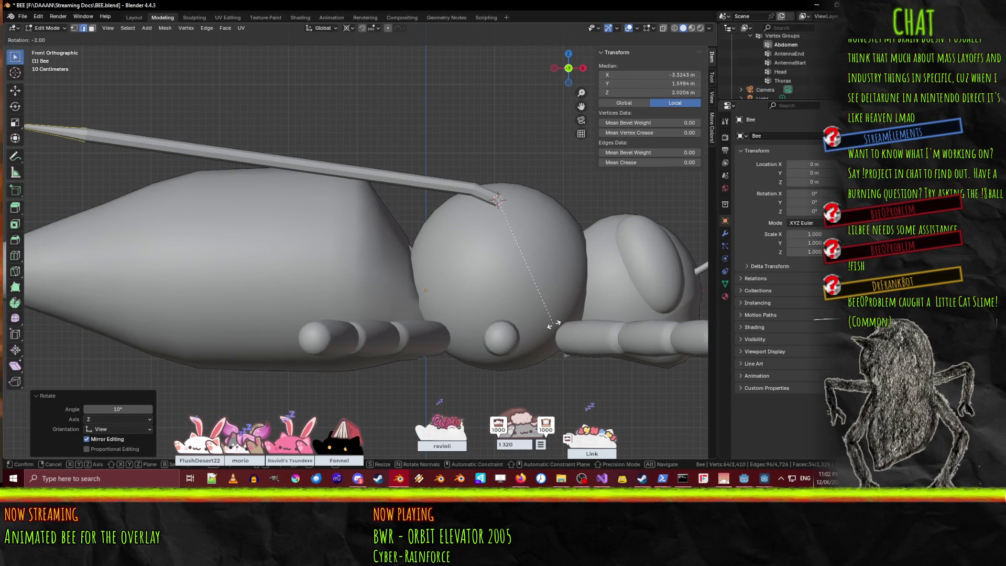
click(569, 316)
scroll(568, 317, down, 5)
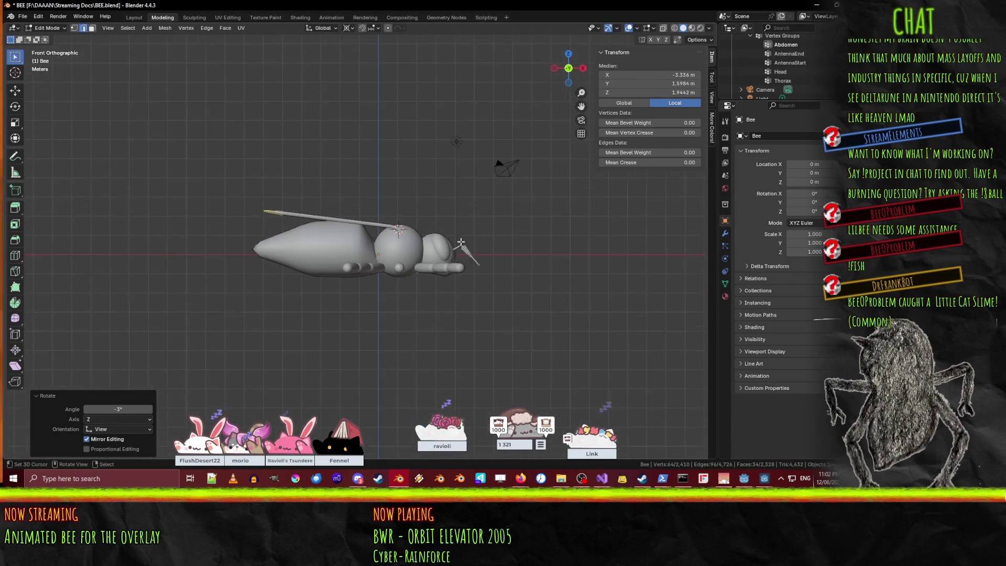
mouse_move(569, 317)
middle_down()
mouse_move(321, 239)
mouse_move(209, 84)
middle_up()
scroll(392, 265, up, 5)
key(alt+a)
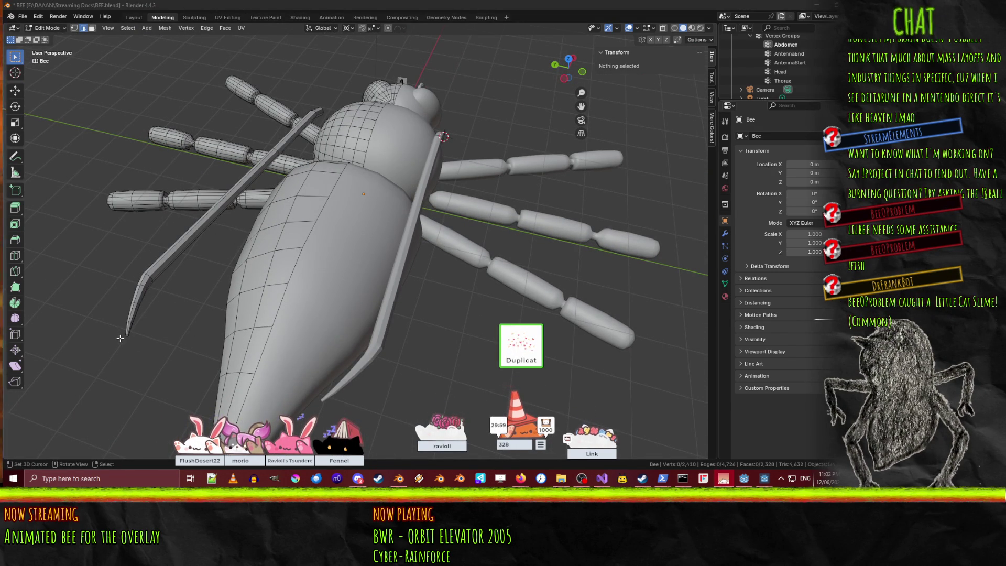
Select the chain of edges along the antenna tip.
alt+click(180, 239)
mouse_move(180, 239)
middle_down()
mouse_move(258, 160)
mouse_move(349, 150)
middle_up()
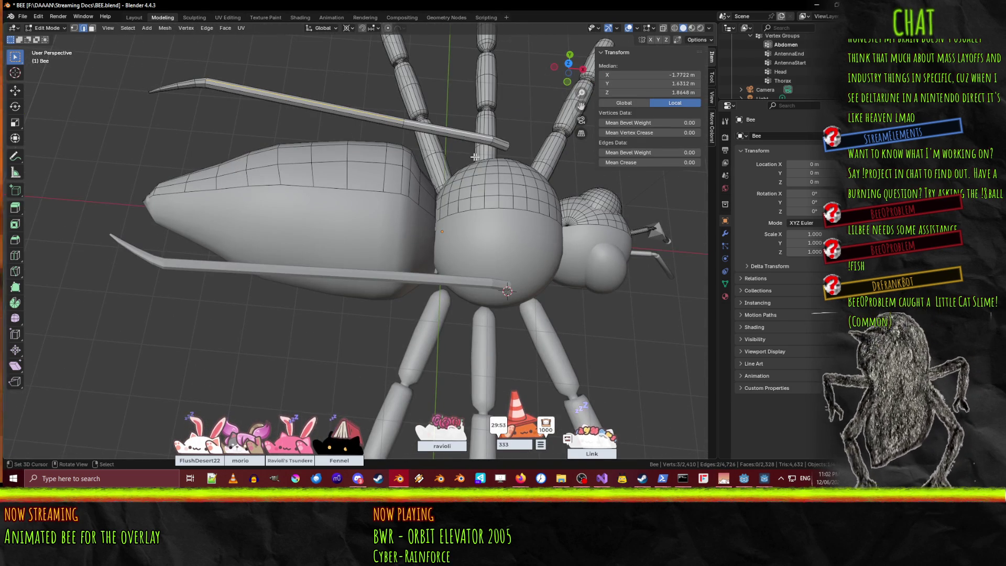
shift+click(150, 91)
middle_drag(110, 95, 157, 318)
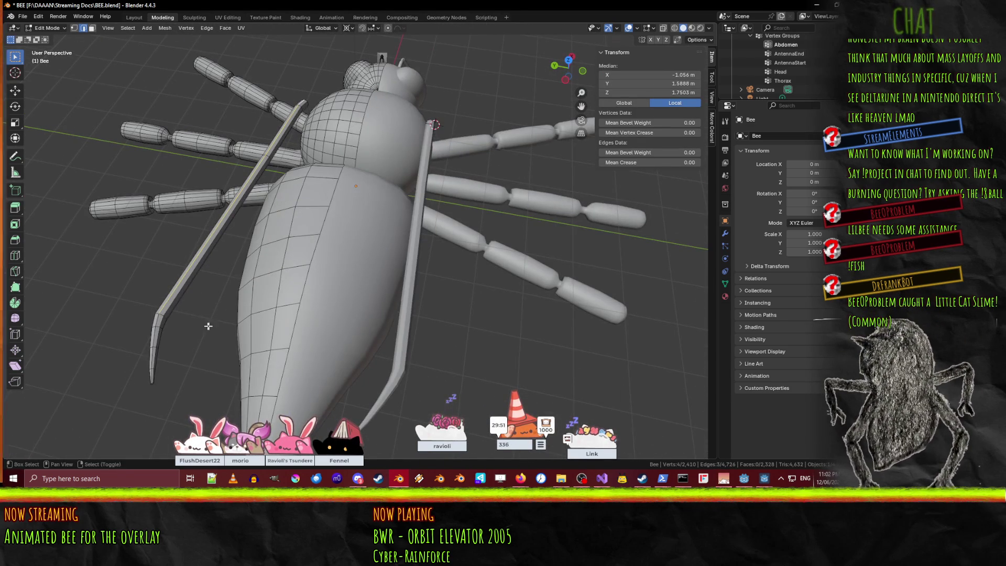
shift+click(153, 356)
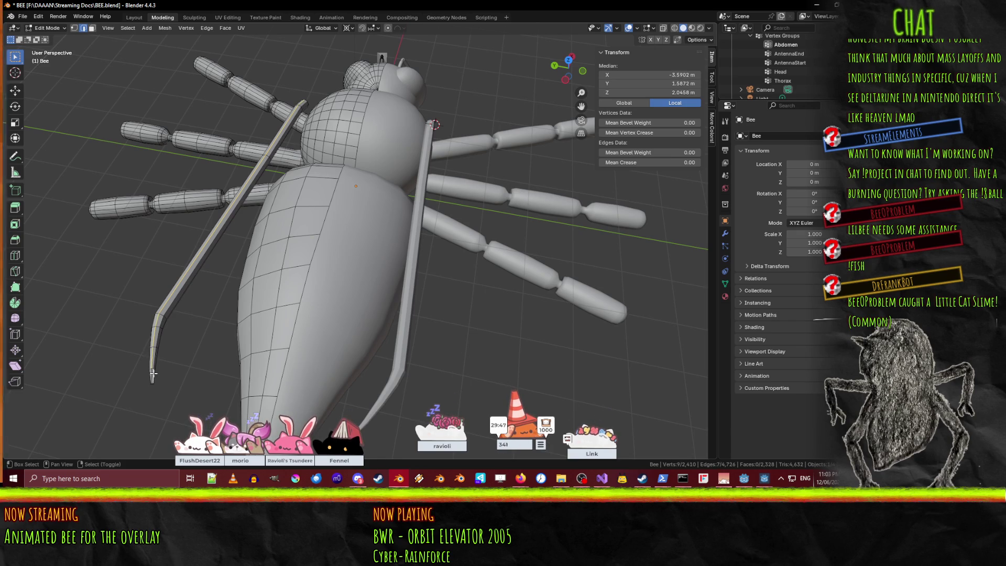
shift+click(151, 375)
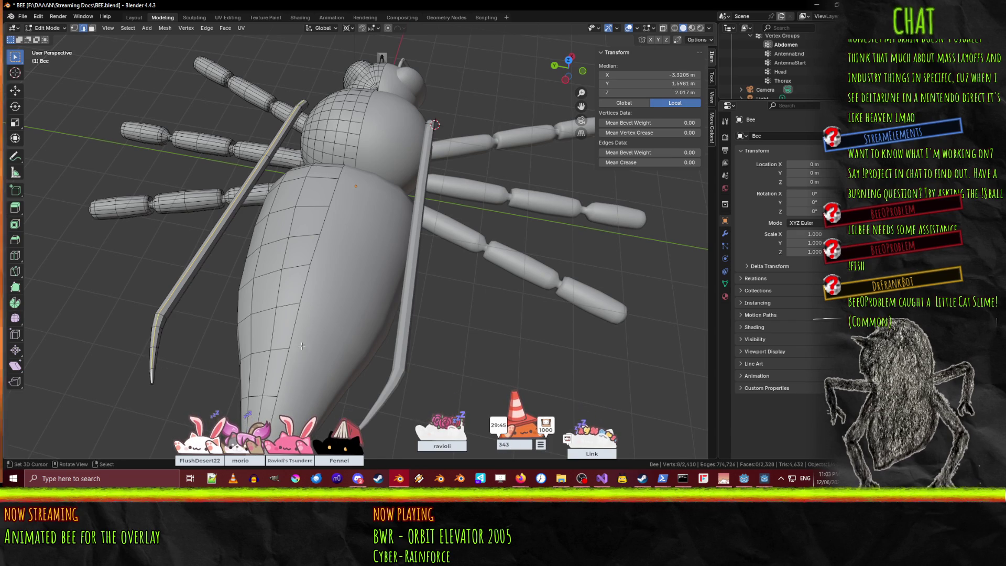
Duplicate the tip edges in place and extrude them 1 m sideways into a flat panel.
key(shift+d)
key(Escape)
key(e)
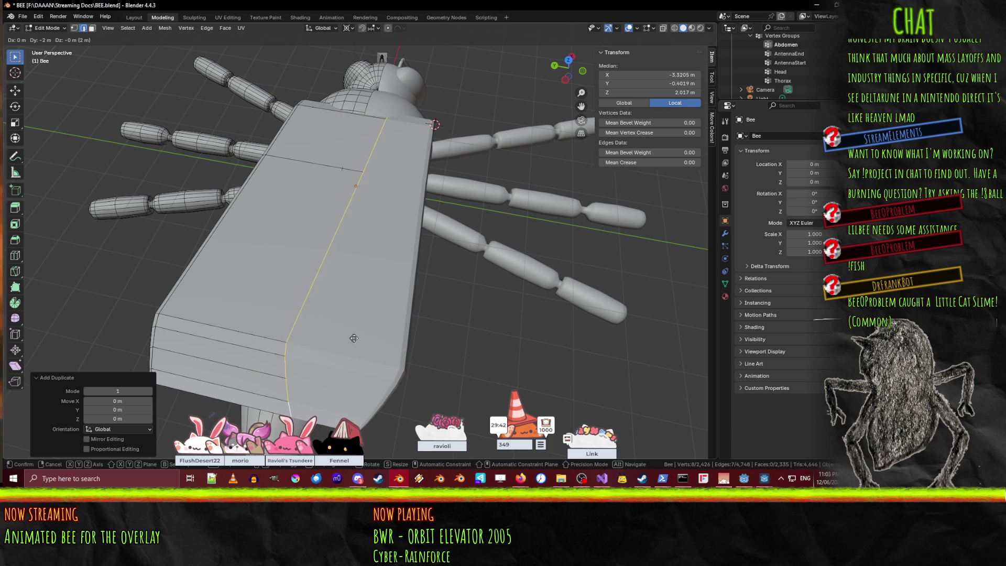
click(332, 331)
key(KP_7)
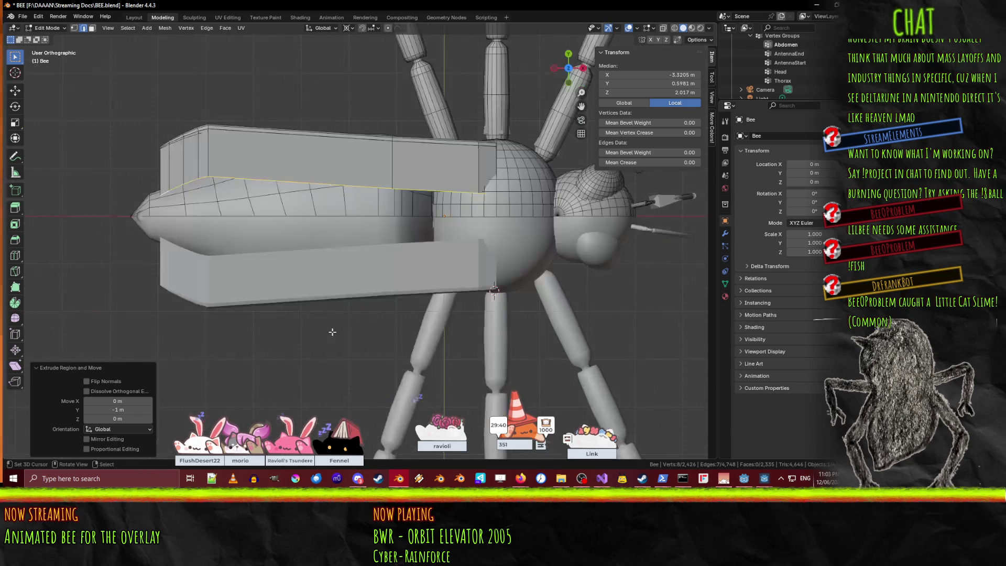
scroll(156, 194, up, 3)
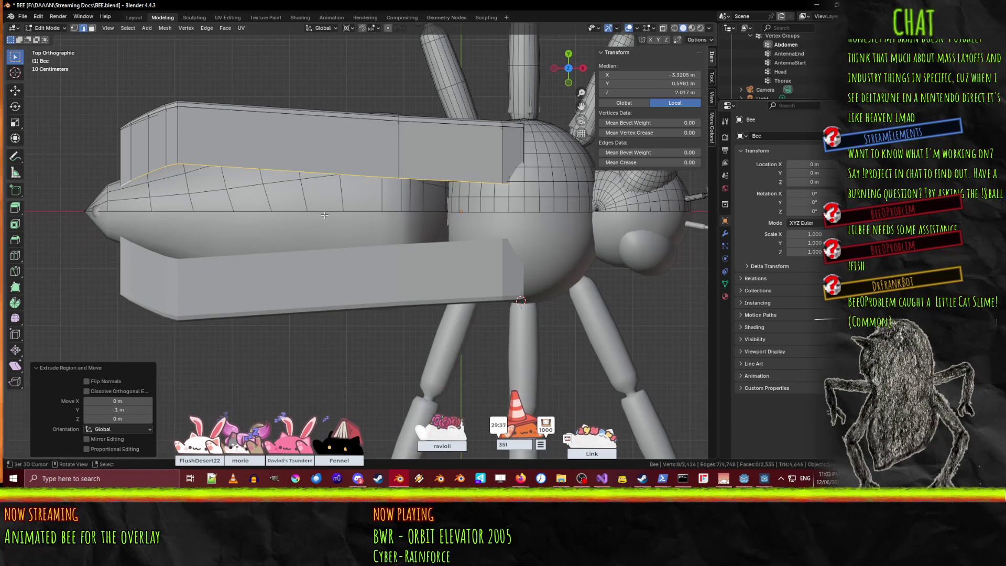
click(398, 478)
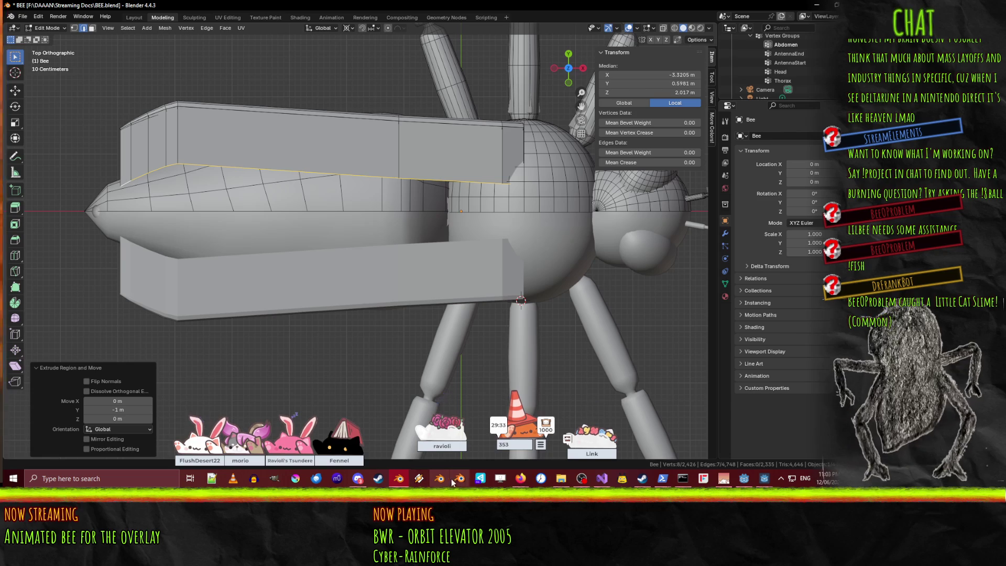
click(520, 479)
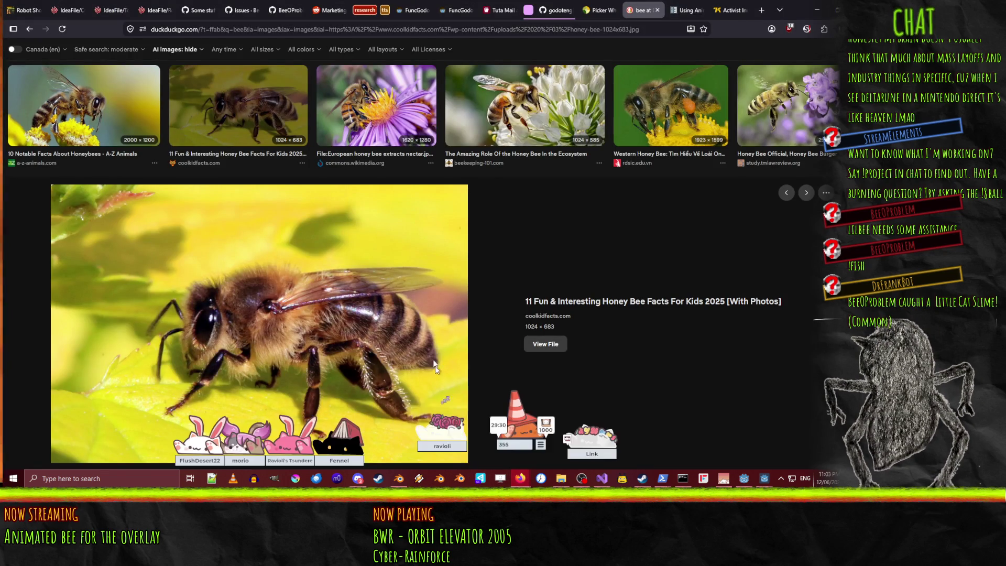
Preview the 'Learn how honeybees...' pollination image, then return to the Blender bee model.
scroll(403, 290, down, 5)
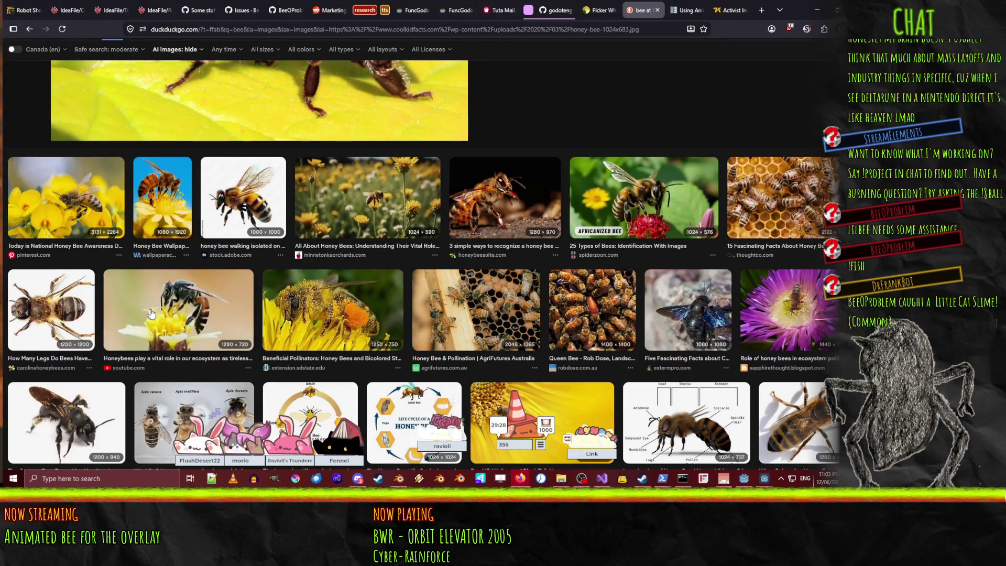
scroll(162, 313, down, 5)
scroll(162, 313, up, 2)
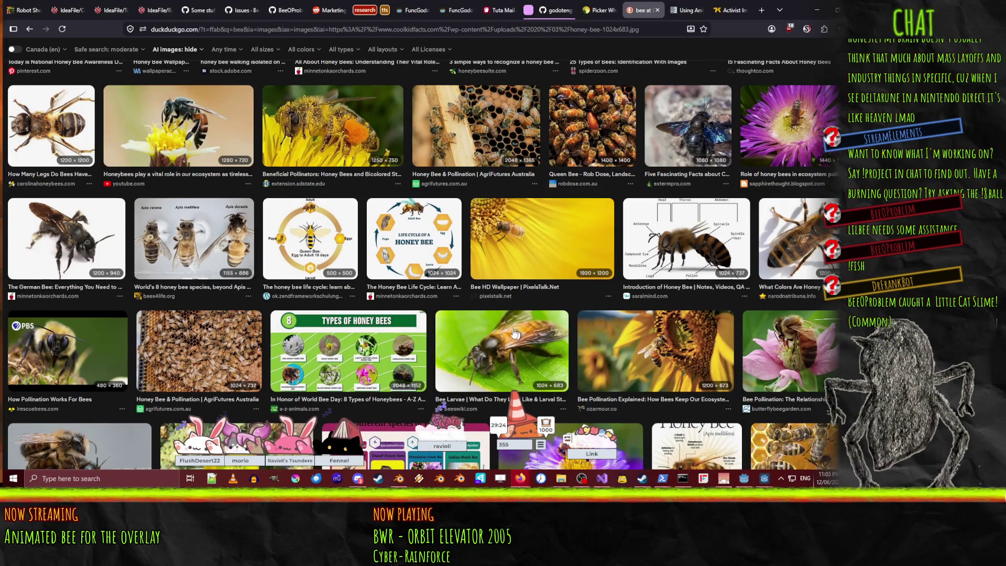
scroll(115, 281, down, 3)
scroll(116, 282, down, 5)
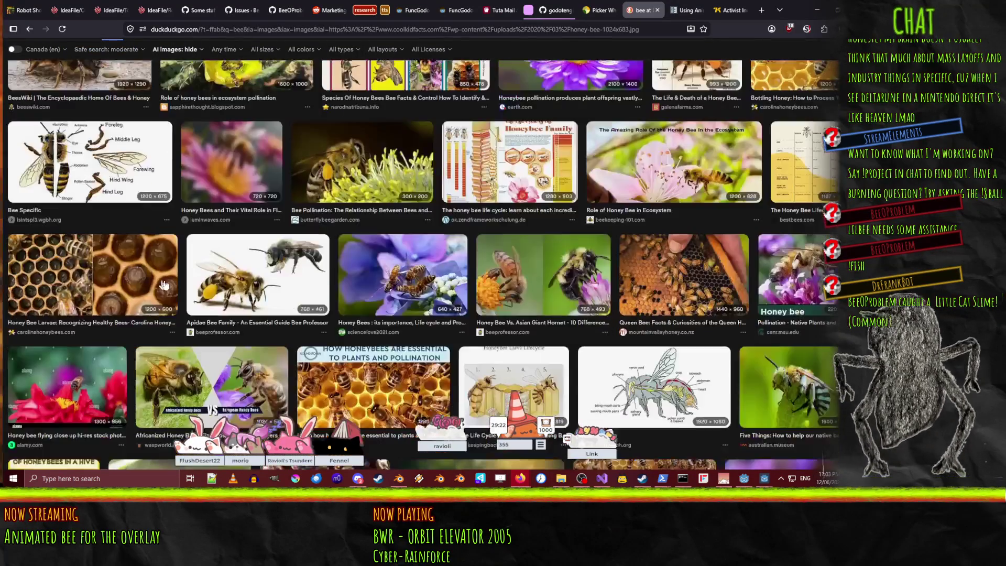
click(372, 266)
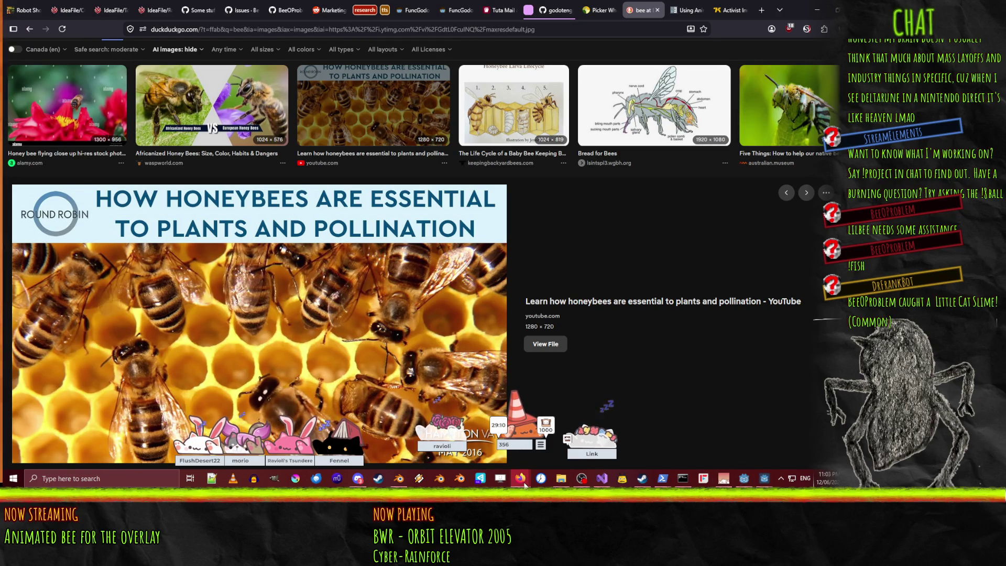
mouse_move(525, 485)
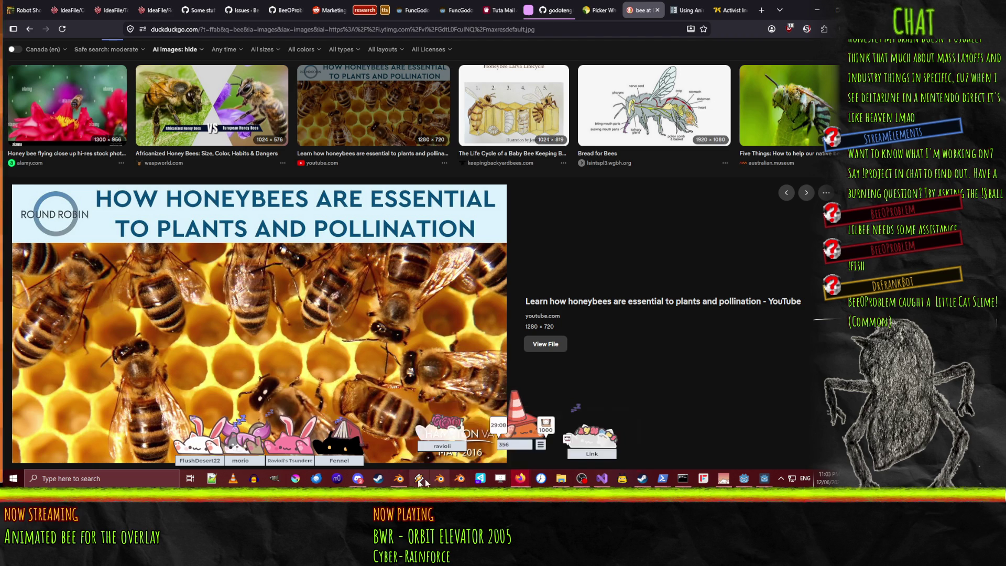
click(399, 478)
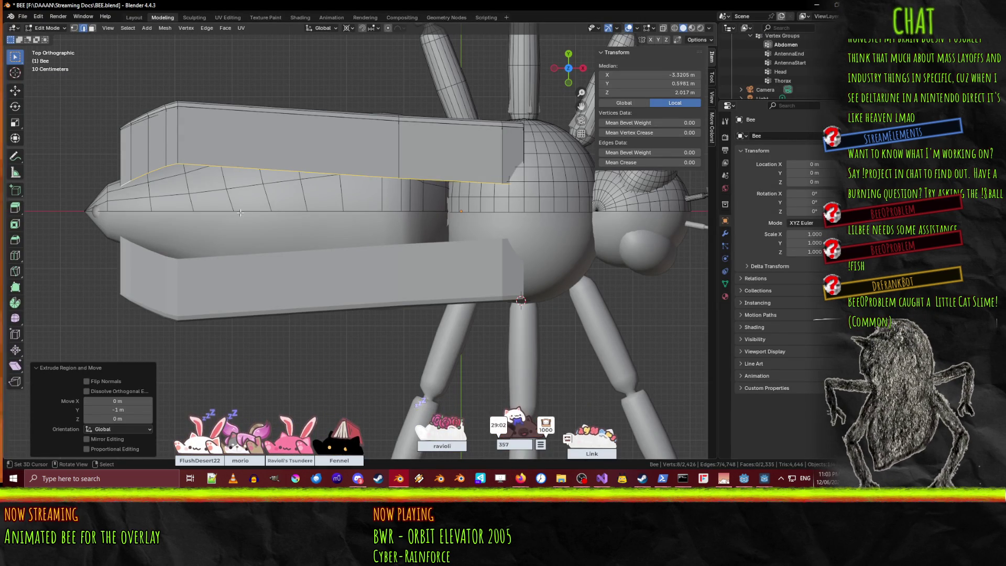
In vertex select mode, move two wing corner vertices 0.4 m inward along Y.
click(74, 29)
click(177, 163)
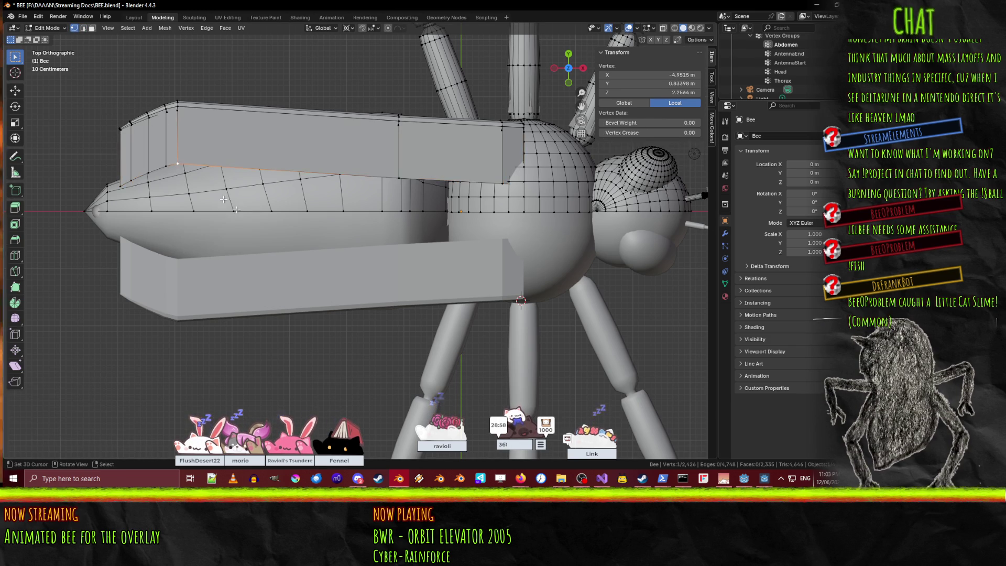
key(g)
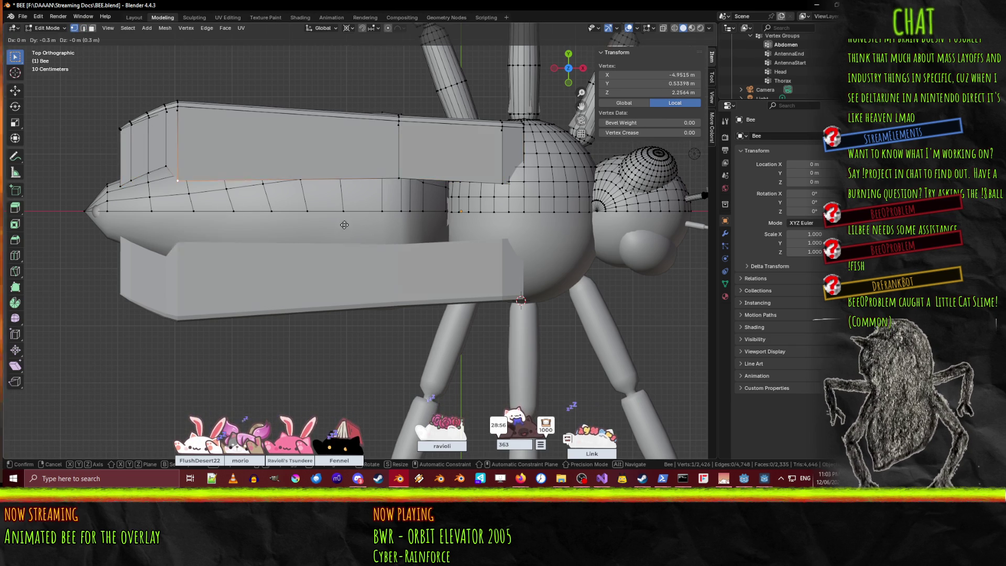
click(344, 232)
click(399, 178)
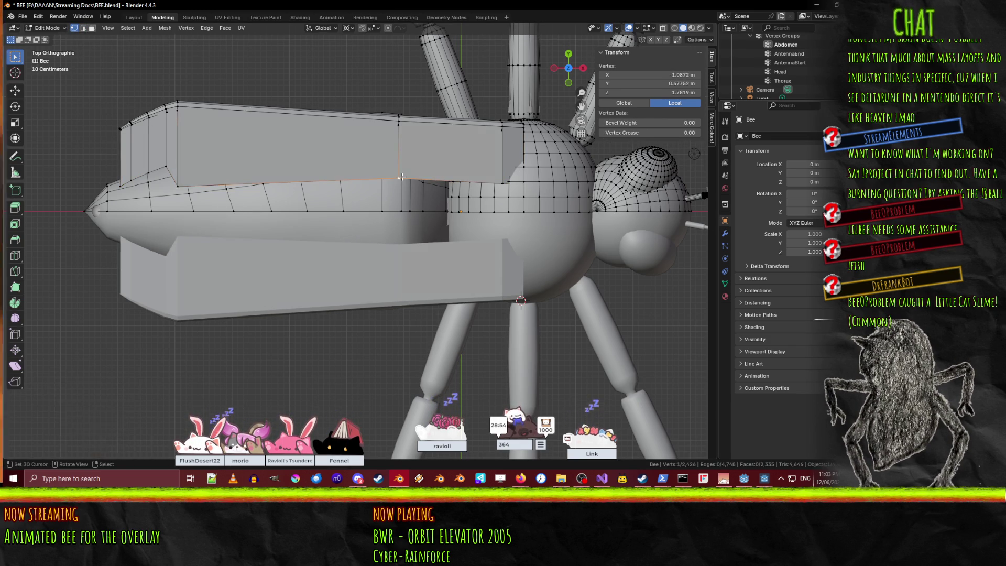
key(g)
key(y)
click(214, 196)
Reselect the first wing vertex and switch to wireframe shading in a left side view.
click(177, 186)
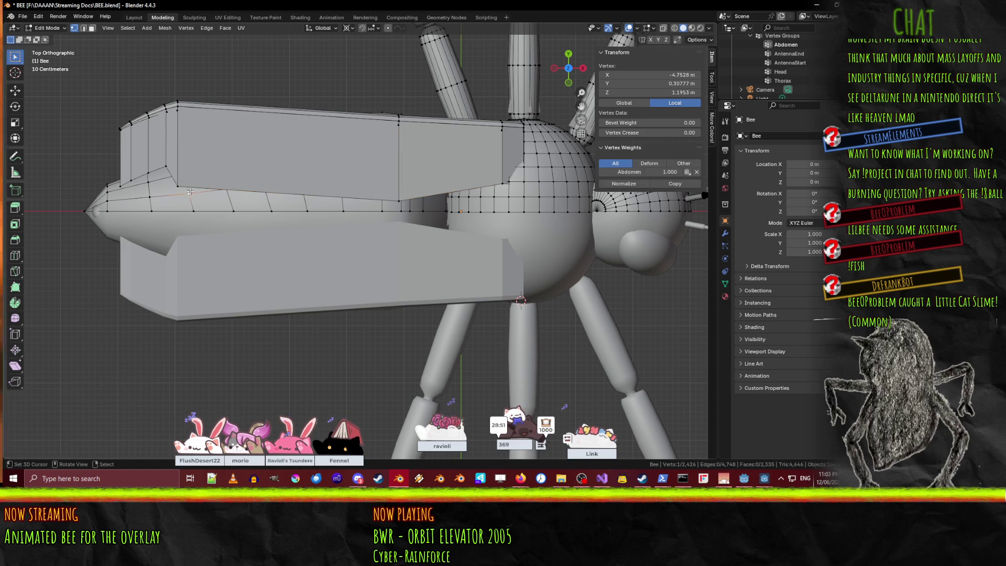
key(g)
key(y)
right_click(502, 194)
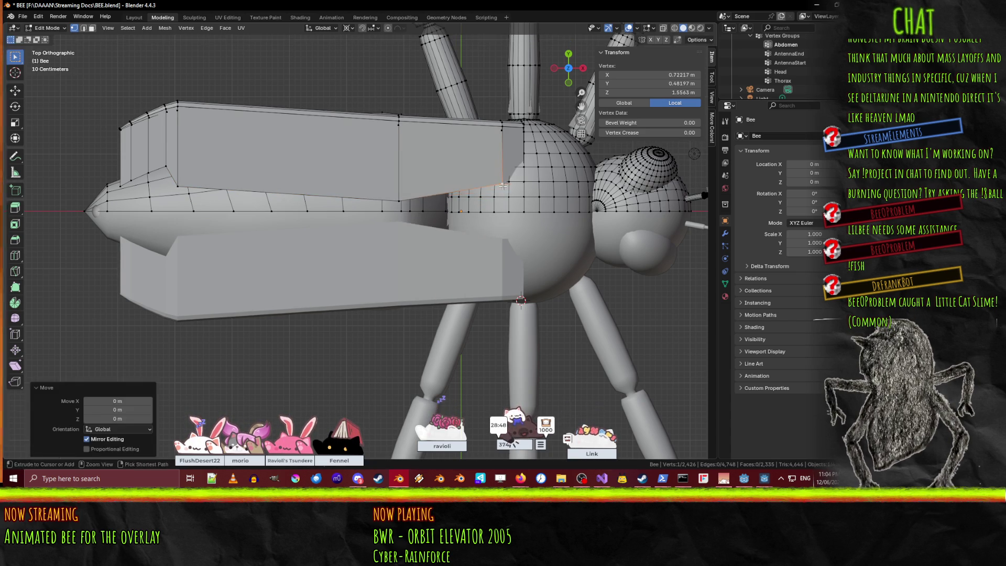
key(z)
click(453, 201)
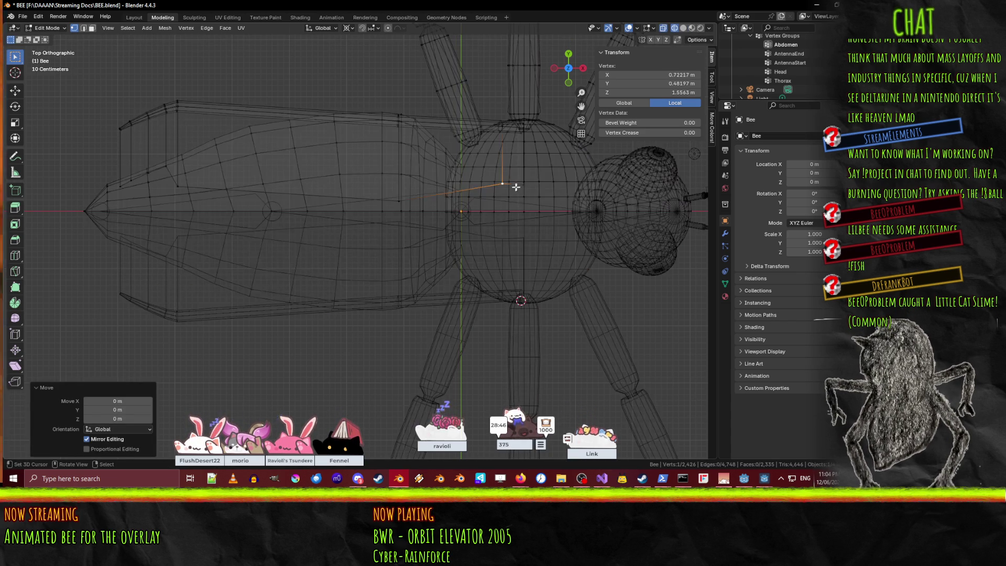
key(KP_1)
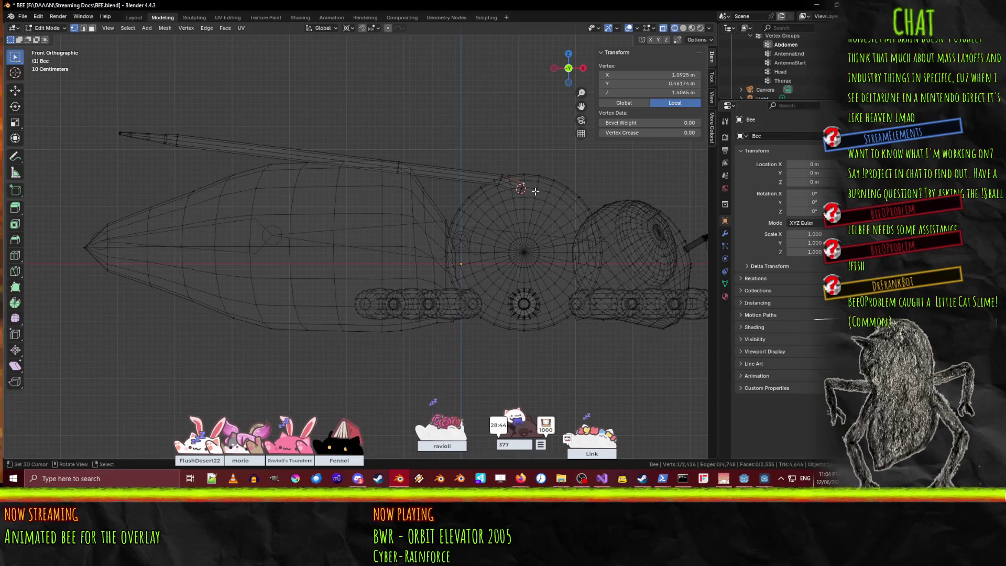
middle_drag(543, 227, 449, 238)
key(KP_1)
key(ctrl+KP_3)
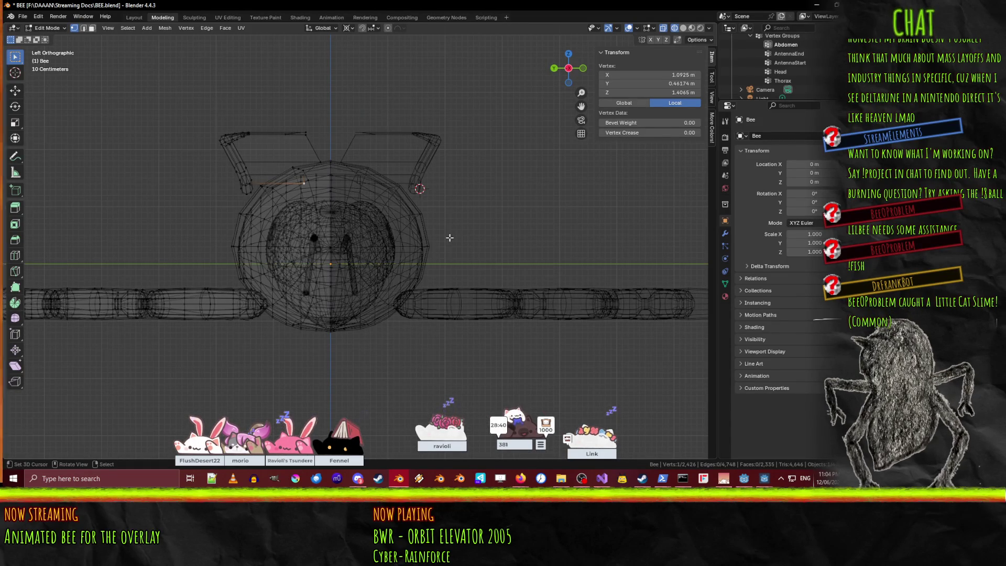
Raise a wing edge 0.1 m and then a single wing vertex 0.1 m along Z.
key(g)
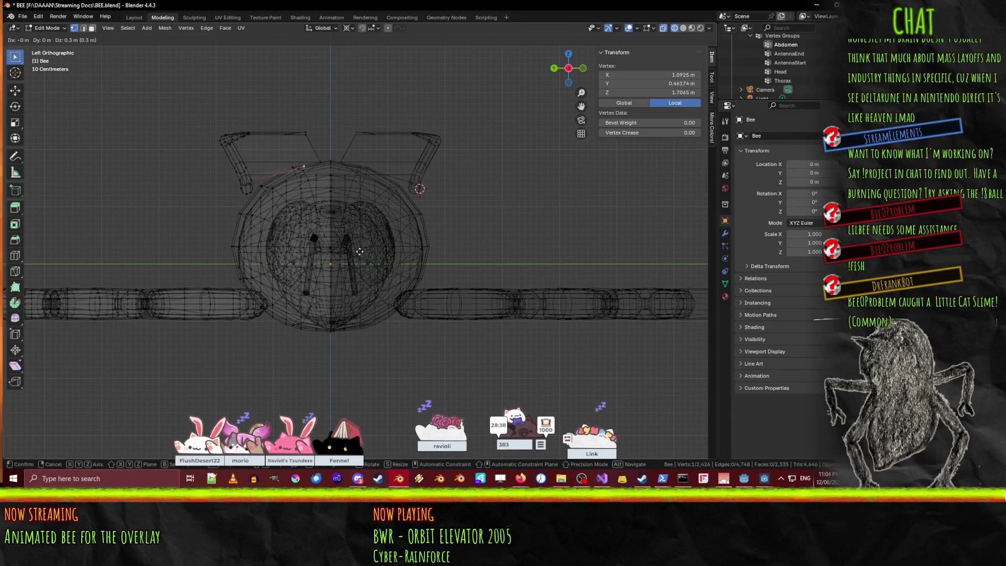
key(Escape)
shift+click(304, 174)
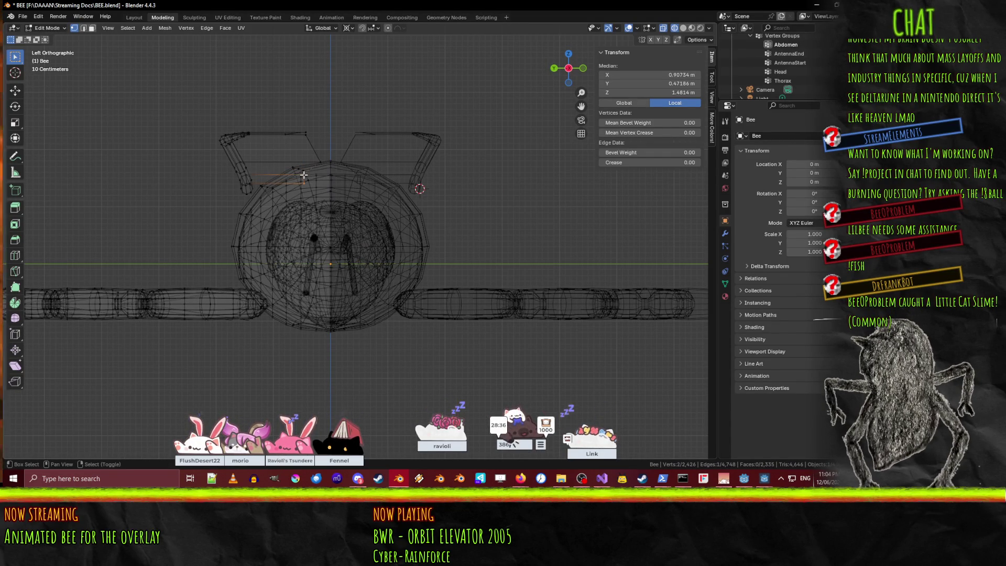
shift+click(323, 158)
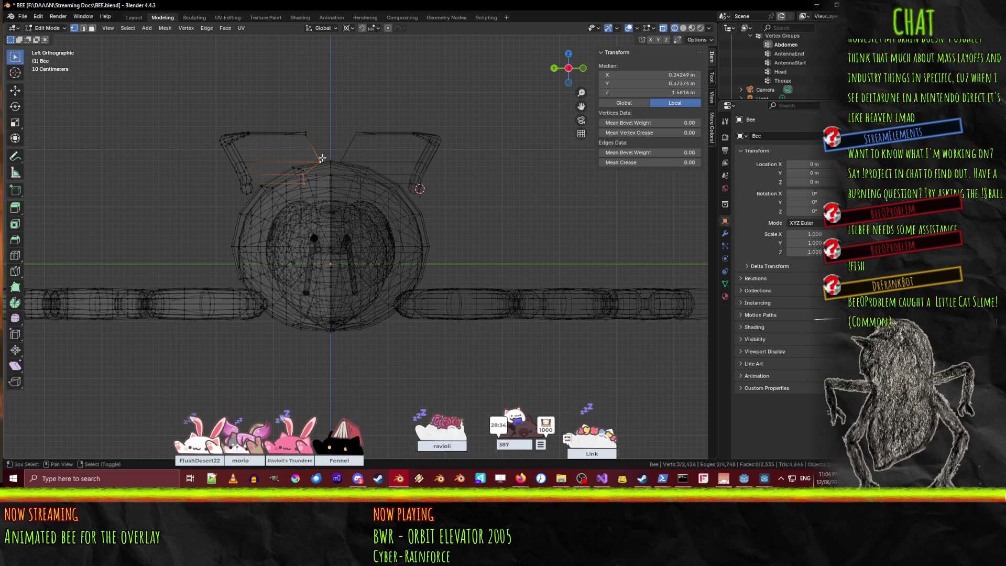
key(ctrl+z)
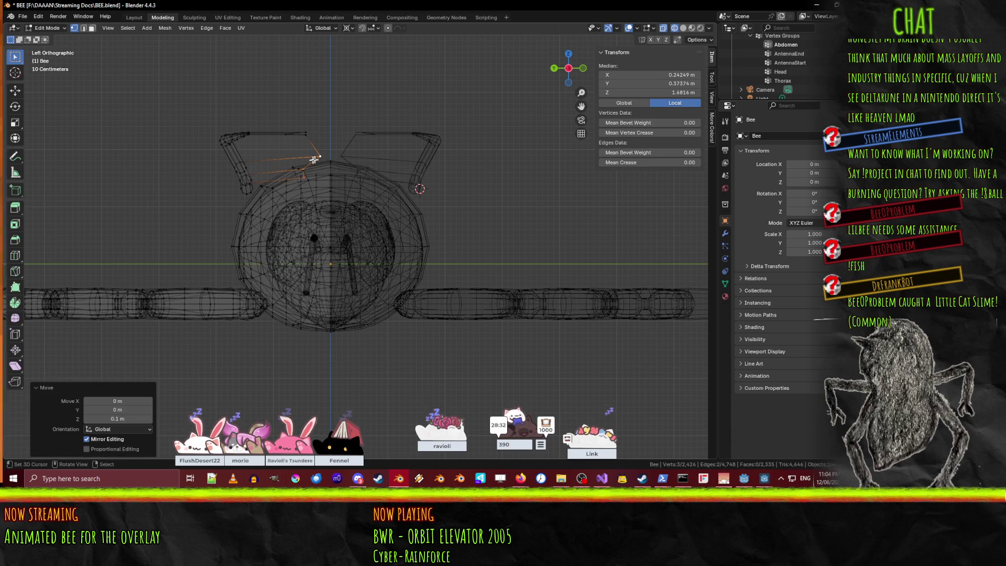
text(gz0.1)
key(Return)
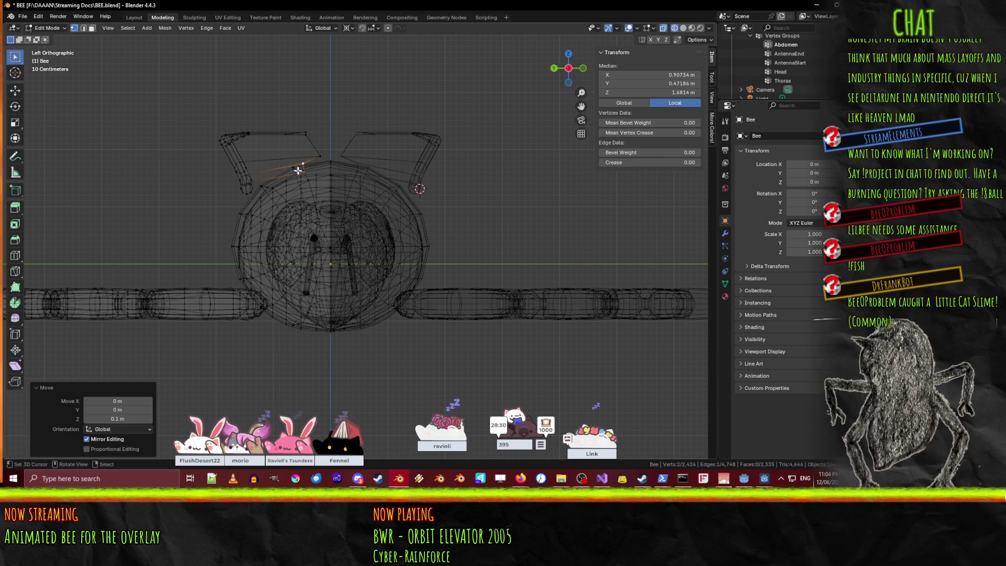
click(304, 175)
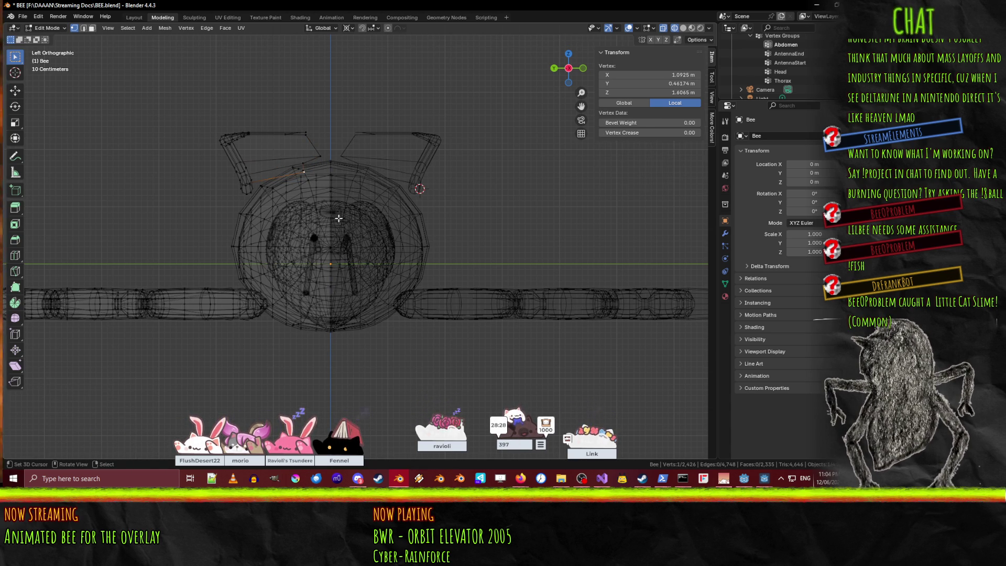
text(gz0.1)
key(Return)
mouse_move(339, 218)
middle_down()
mouse_move(333, 198)
mouse_move(449, 213)
mouse_move(482, 197)
middle_up()
Return to solid shading and move a wing-tip vertex back and inward in top view.
key(z)
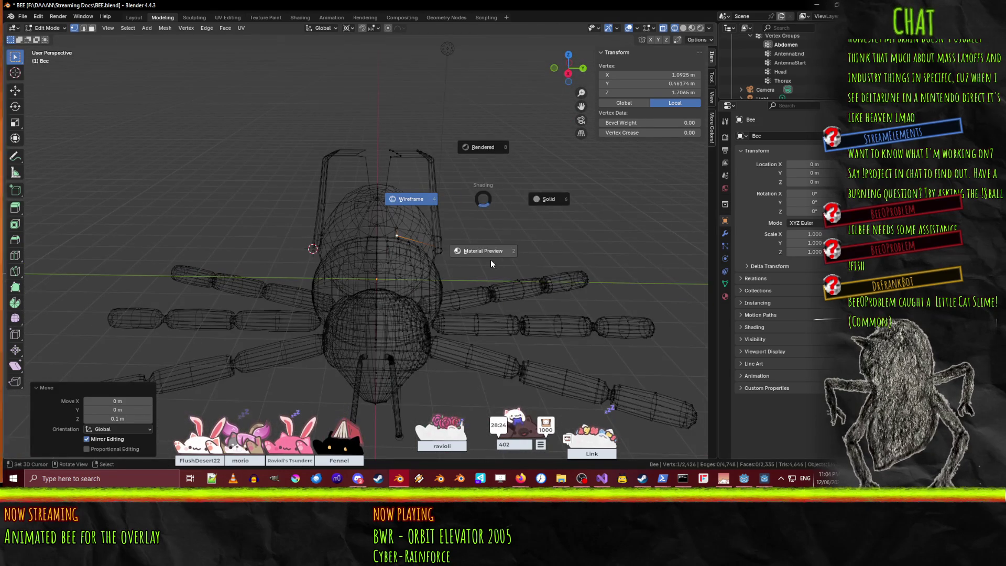
click(538, 183)
mouse_move(539, 184)
middle_down()
mouse_move(470, 210)
mouse_move(409, 203)
mouse_move(457, 194)
mouse_move(371, 94)
mouse_move(331, 112)
mouse_move(330, 202)
mouse_move(380, 223)
mouse_move(317, 288)
middle_up()
scroll(409, 136, up, 5)
click(327, 267)
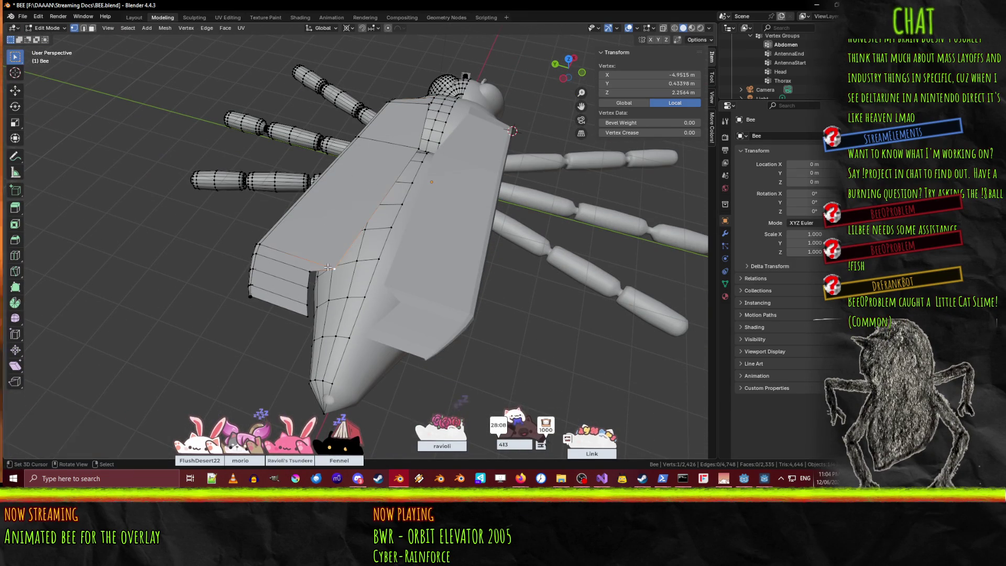
key(KP_7)
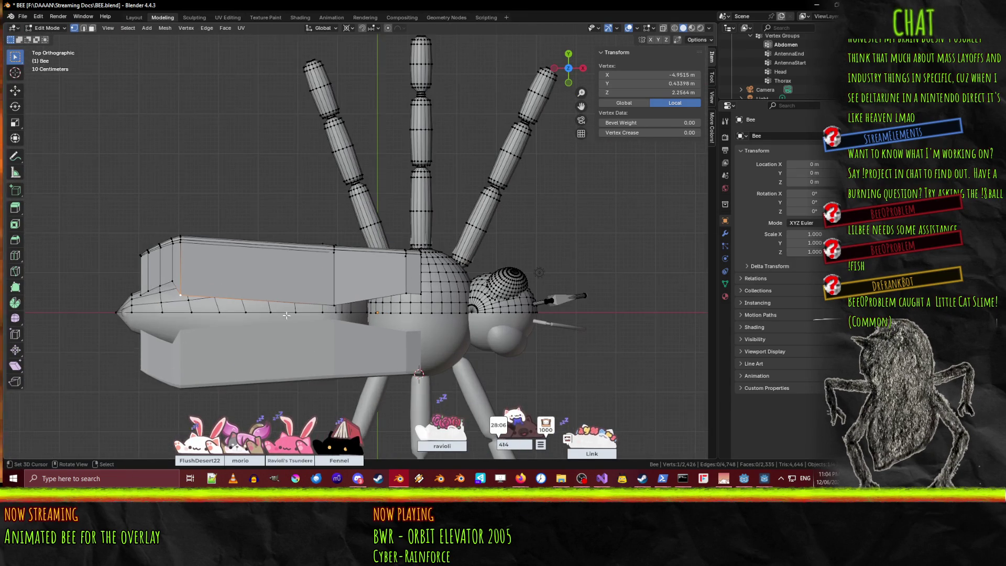
key(g)
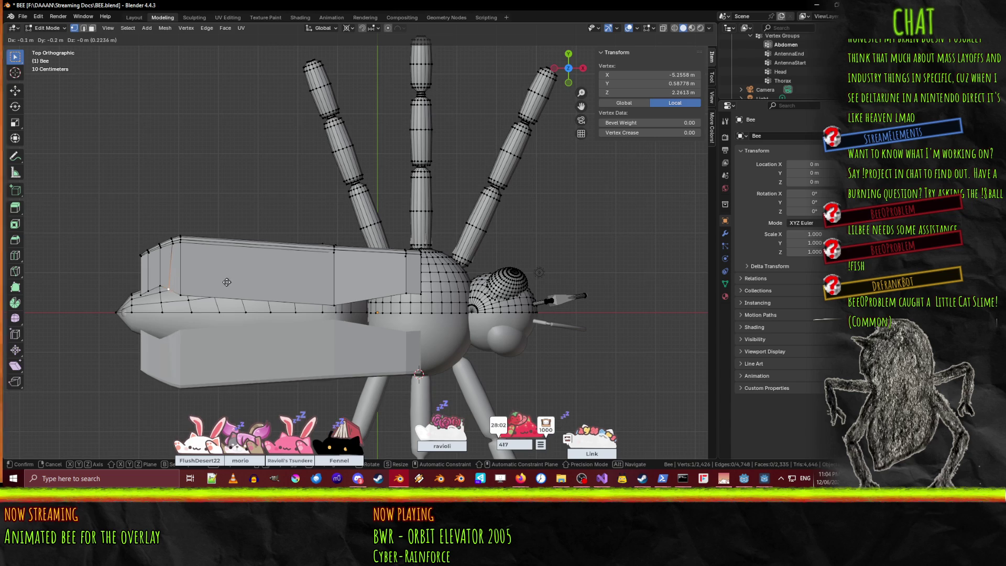
click(197, 288)
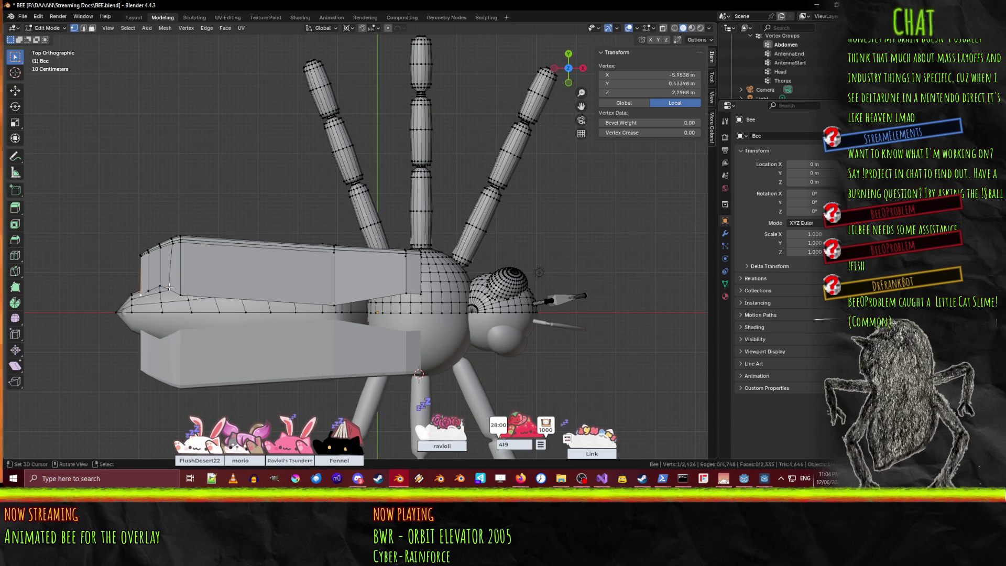
Move a second wing-tip vertex and shift a mid-wing vertex 0.5 m along X.
key(g)
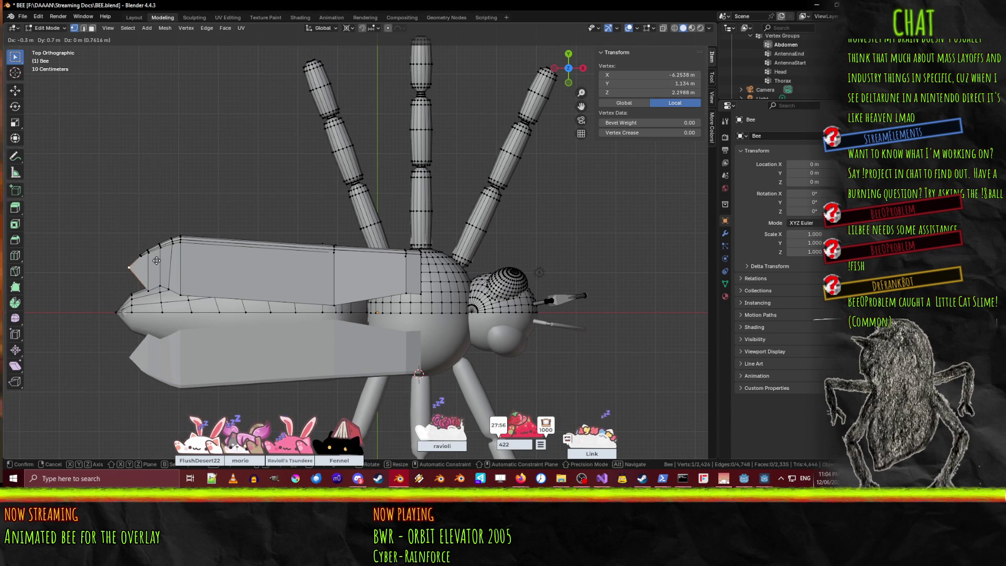
click(206, 296)
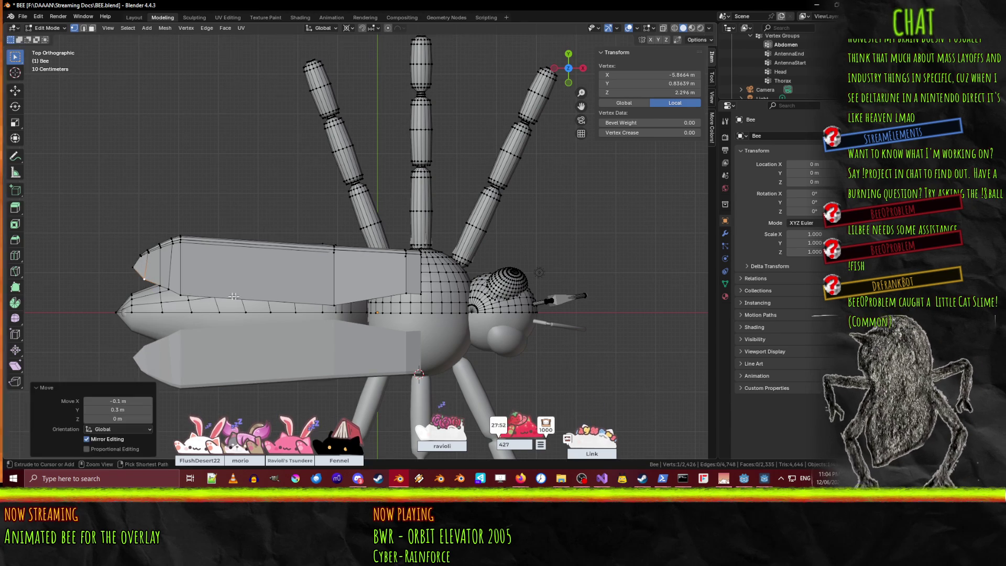
click(183, 295)
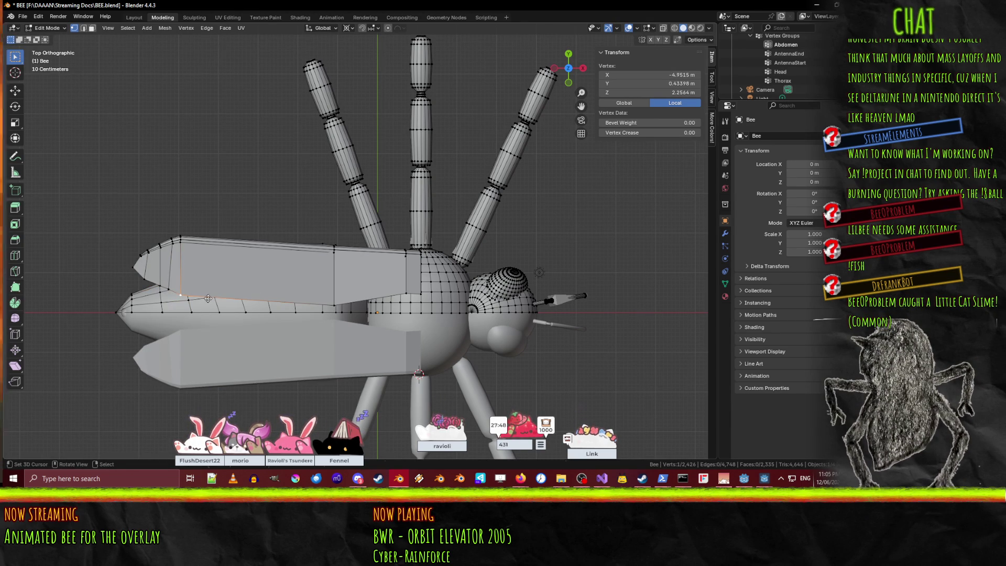
key(g)
click(228, 299)
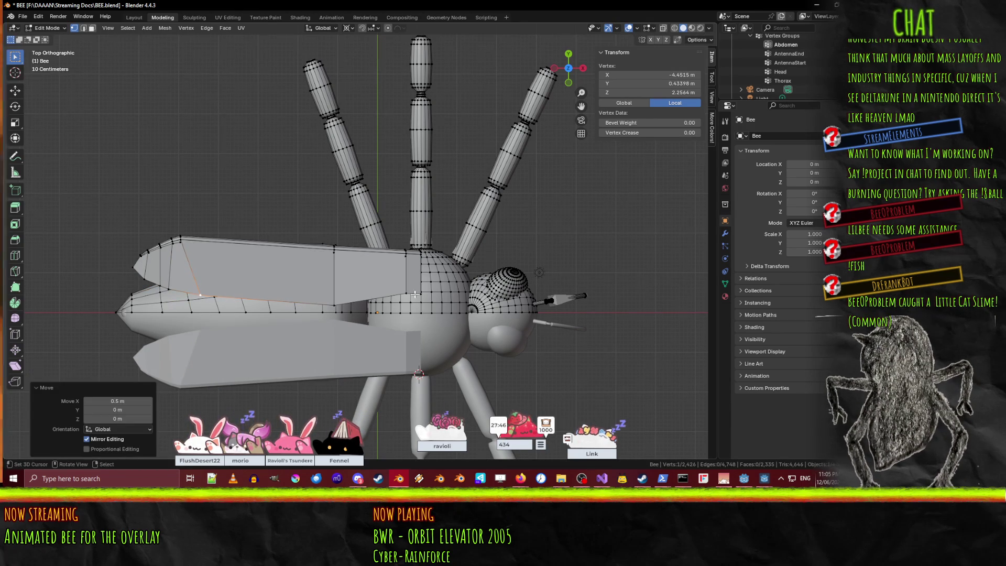
Move two lower-wing vertices, one of them 0.4 m to the left.
click(418, 296)
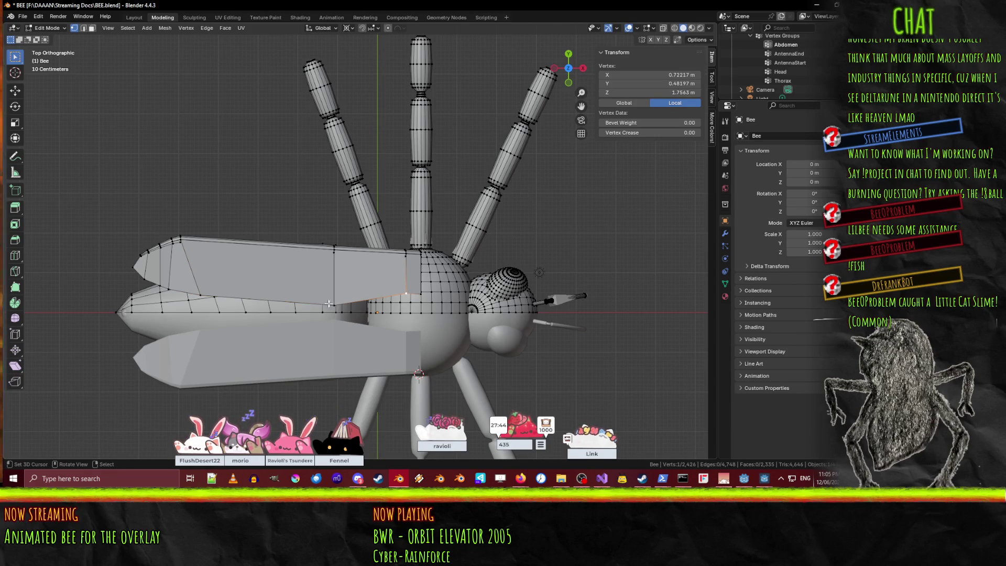
key(g)
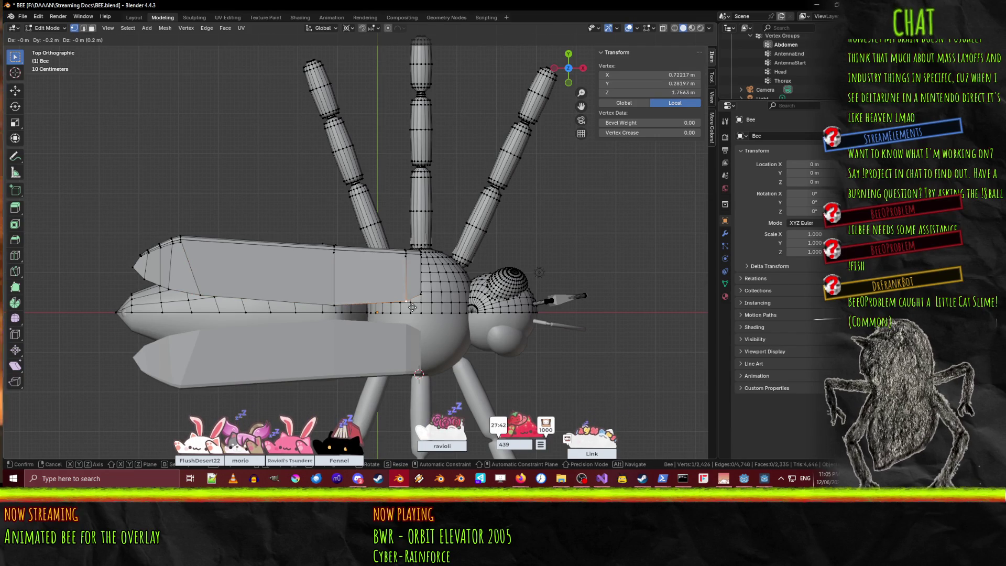
click(383, 307)
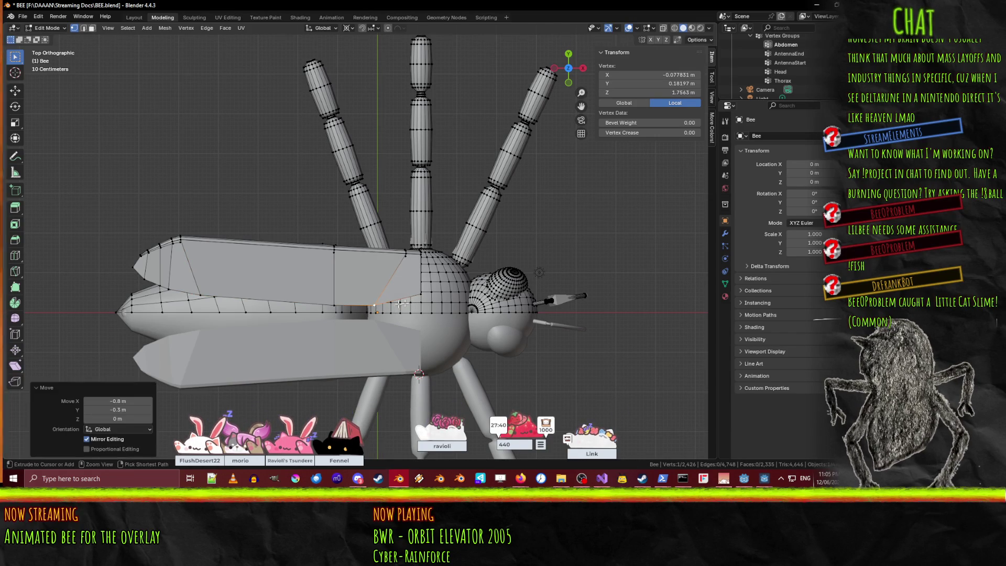
click(414, 295)
key(g)
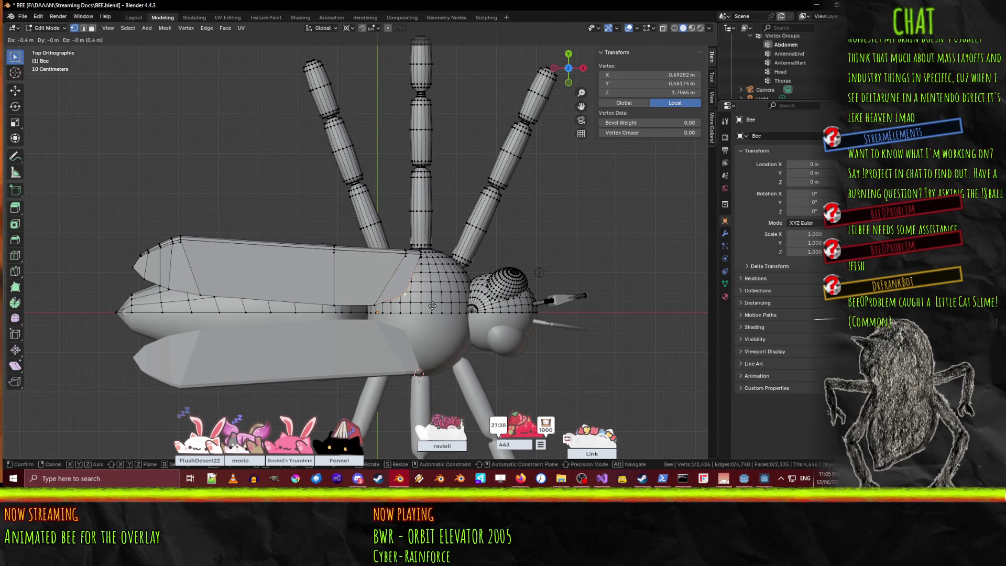
click(431, 307)
Glance at the bee image search, then return to a top view of the bee.
mouse_move(430, 306)
middle_down()
mouse_move(408, 243)
mouse_move(419, 315)
middle_up()
scroll(407, 243, down, 4)
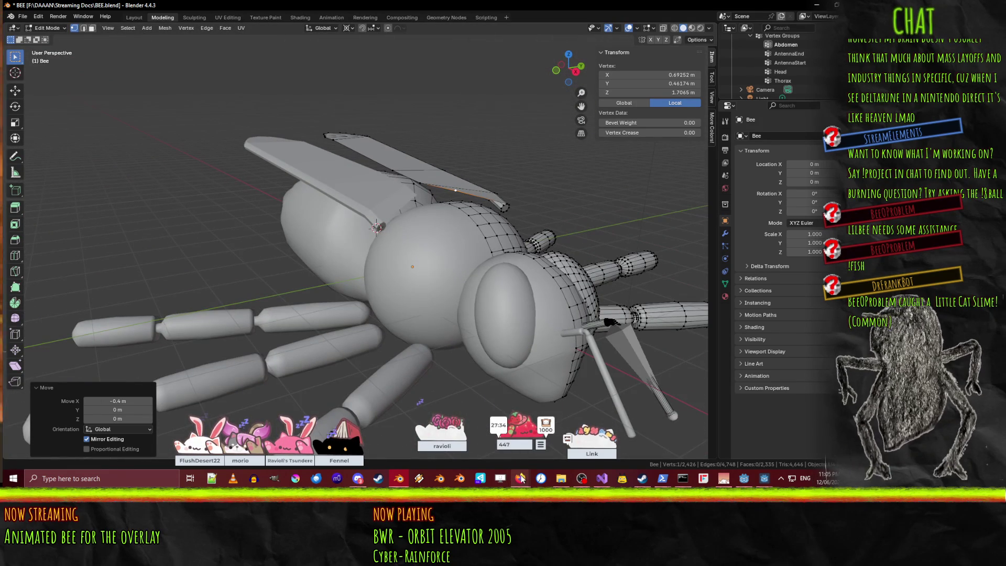
mouse_move(519, 478)
click(438, 425)
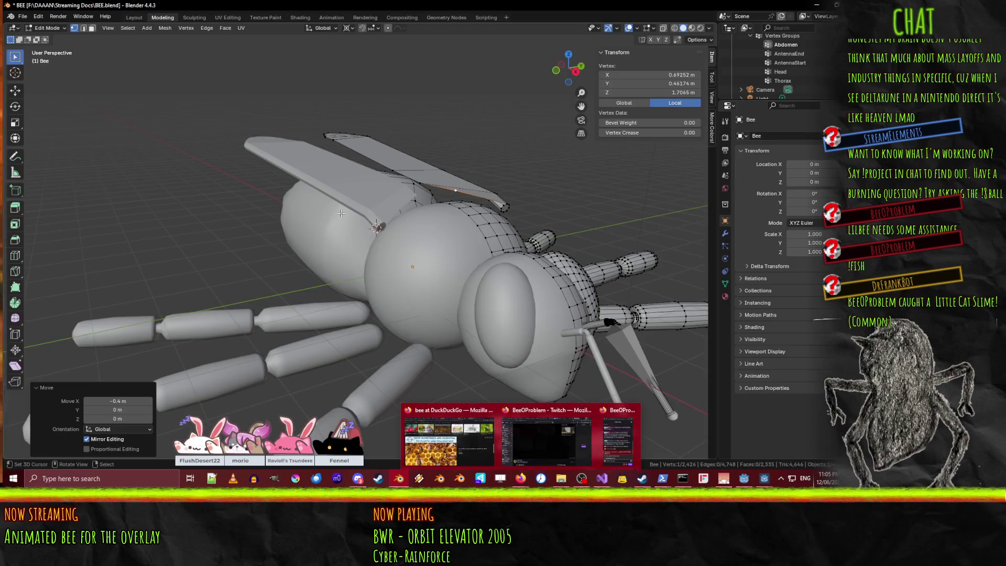
middle_drag(409, 294, 394, 276)
key(KP_7)
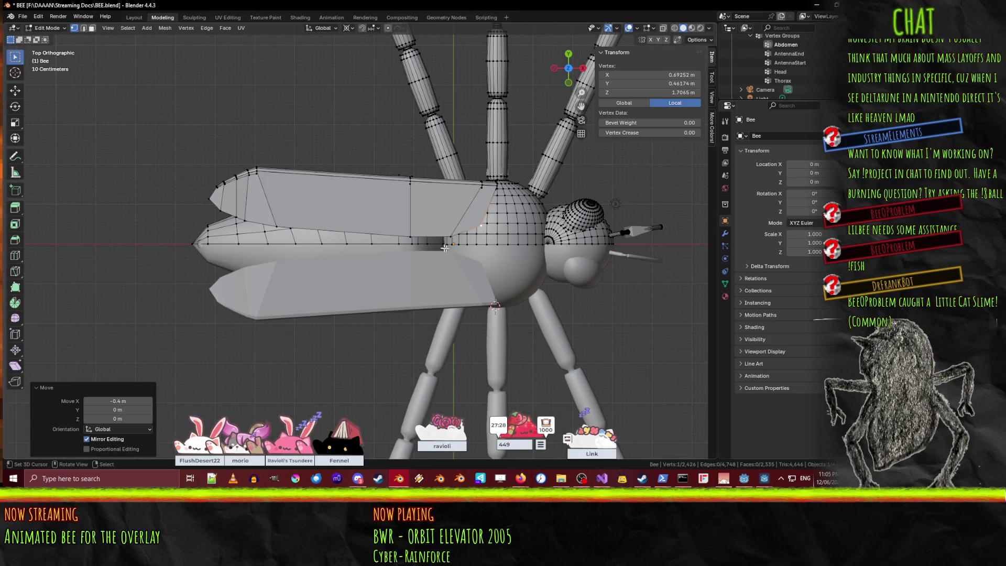
Shift three upper-wing vertices slightly left and up toward the thorax.
key(g)
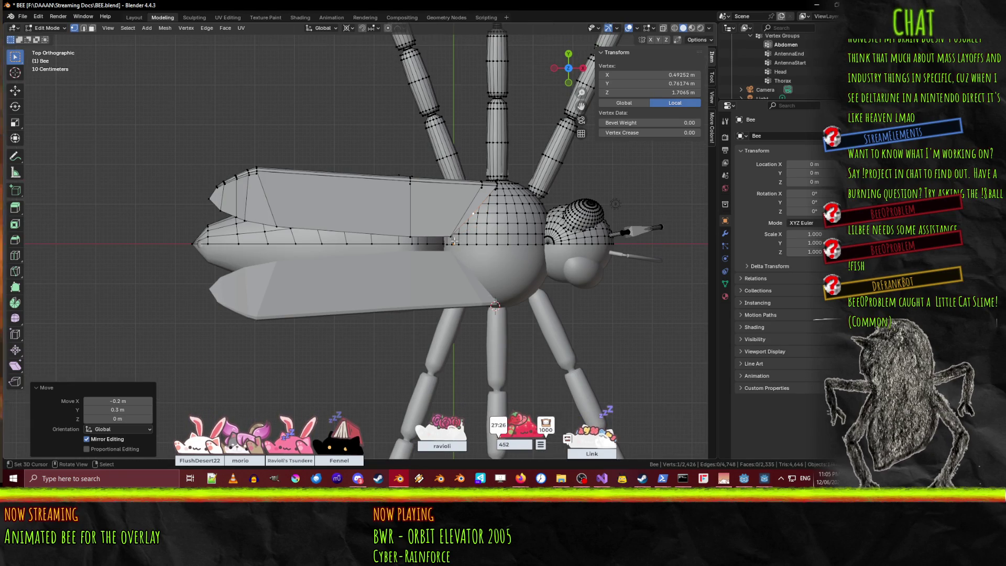
click(432, 232)
click(408, 236)
key(g)
click(392, 234)
click(430, 229)
key(g)
click(326, 243)
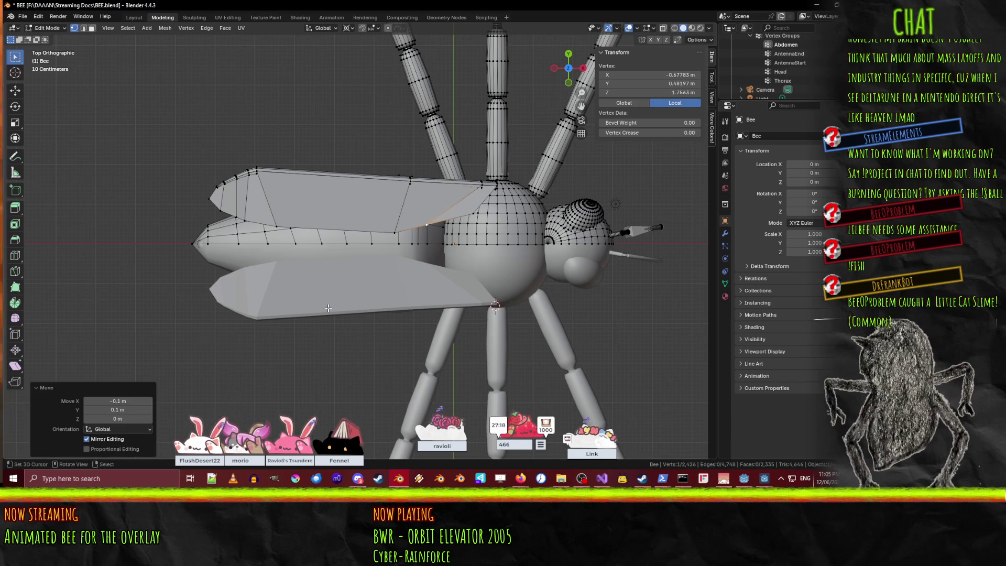
Zoom the viewport in and out, then bring up the bee image search.
scroll(327, 308, up, 2)
scroll(263, 321, down, 3)
scroll(263, 321, down, 2)
scroll(262, 320, up, 3)
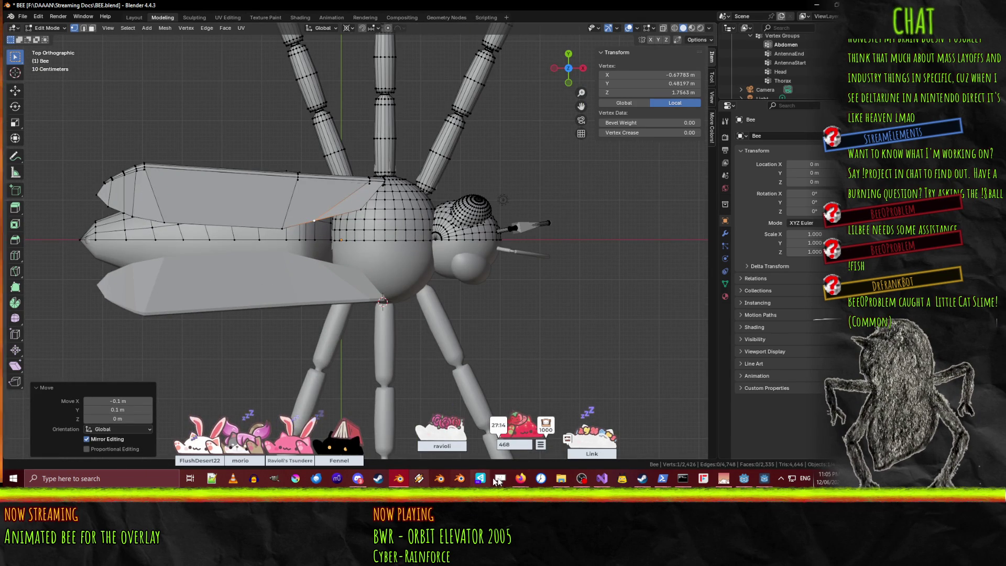
mouse_move(520, 478)
click(432, 443)
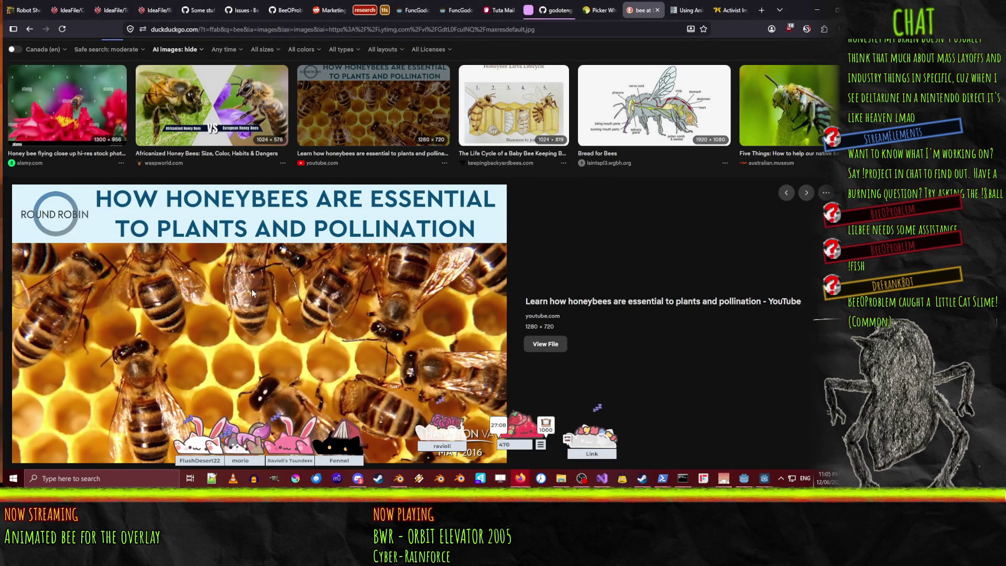
scroll(252, 288, up, 5)
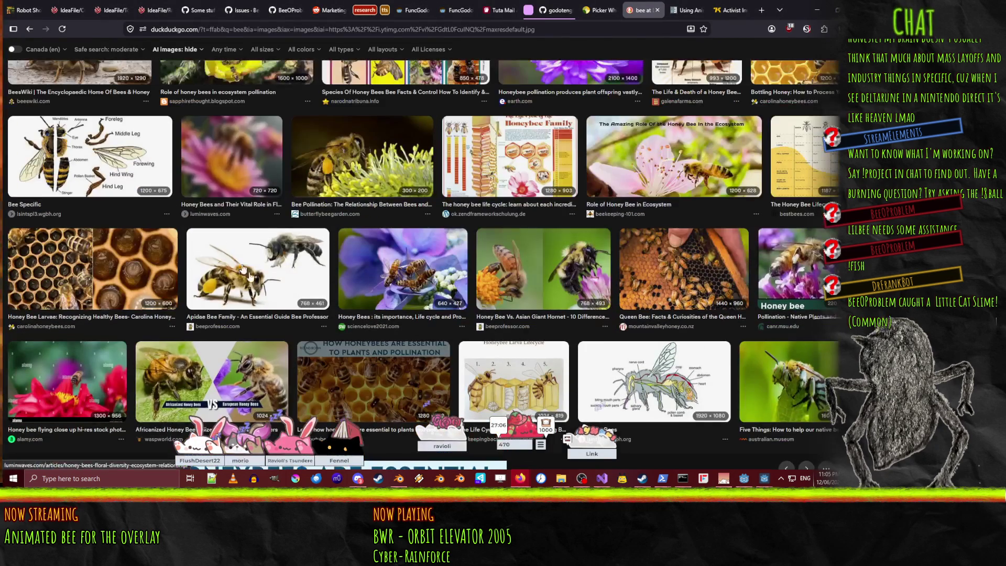
click(66, 260)
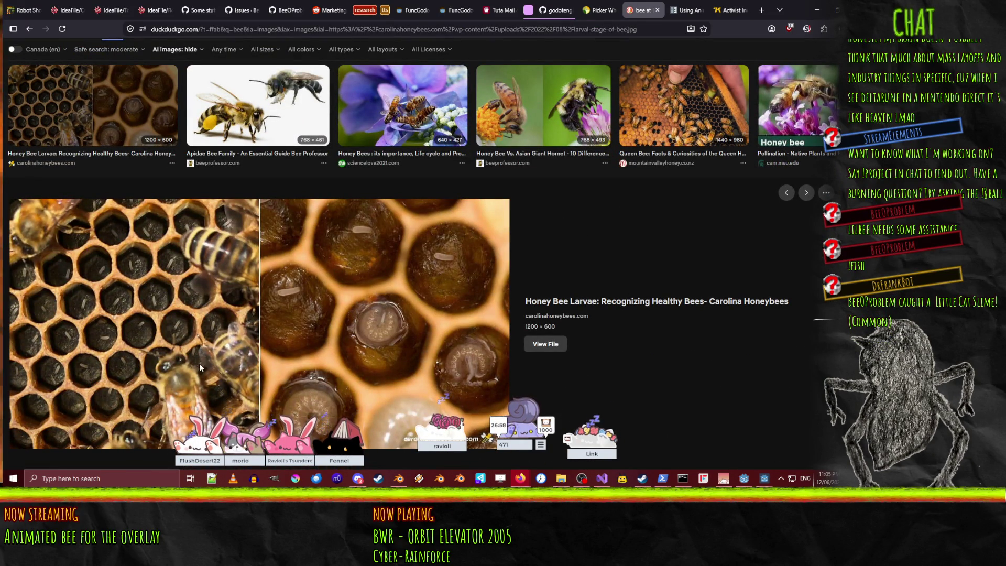
scroll(199, 363, down, 10)
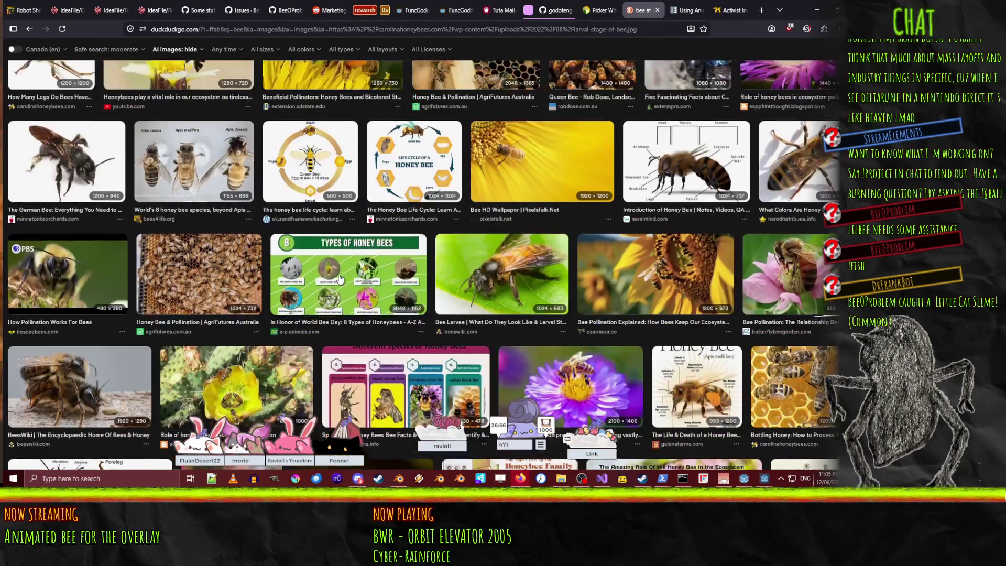
click(194, 162)
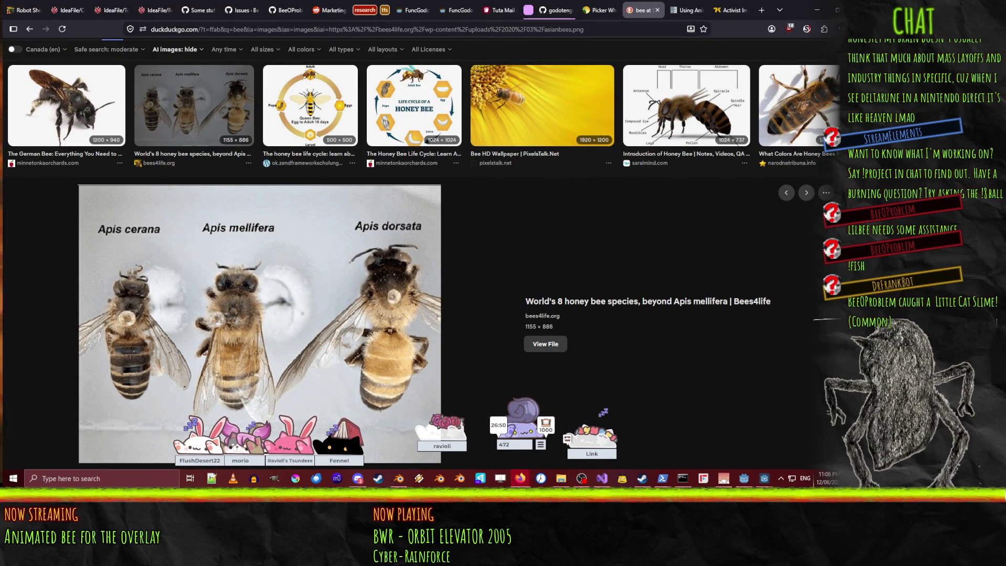
click(816, 10)
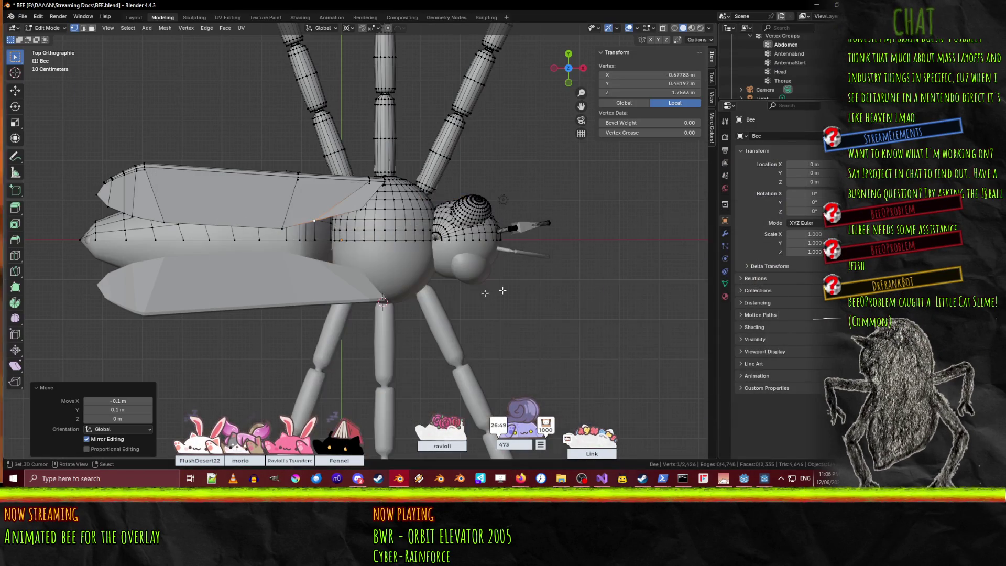
In Top view, move one upper-wing vertex 1.9 m left and another 0.7 m right.
click(363, 211)
key(g)
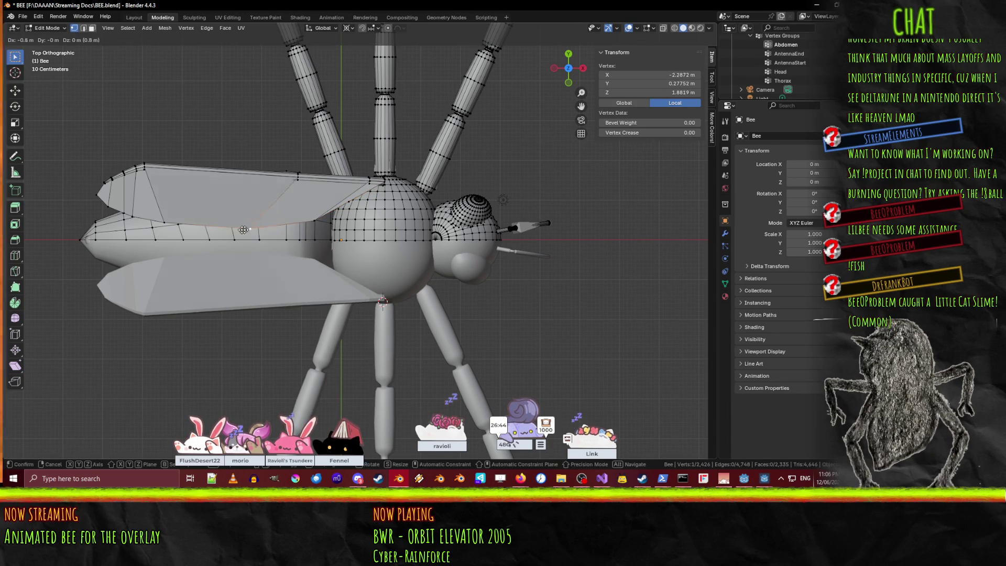
click(204, 221)
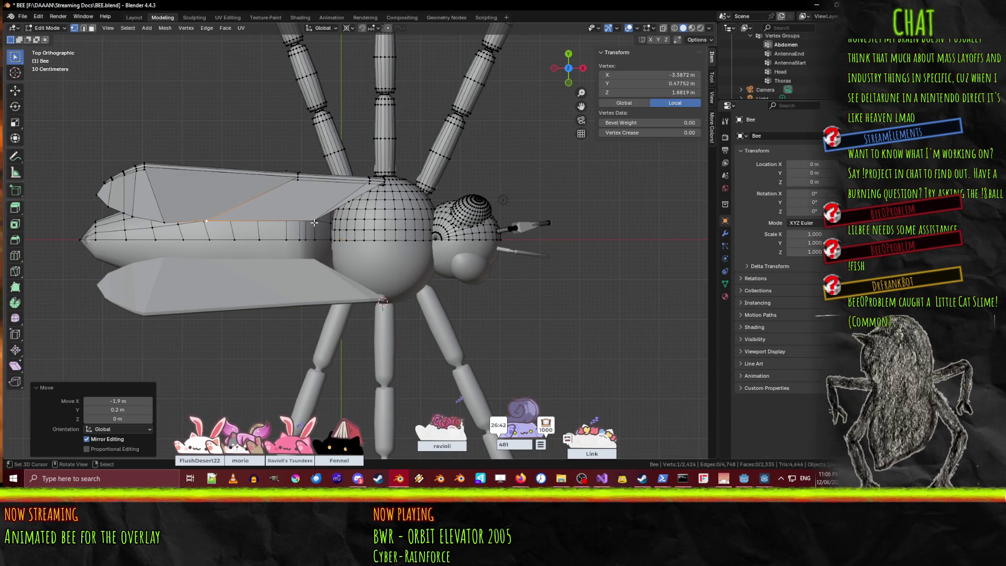
click(354, 202)
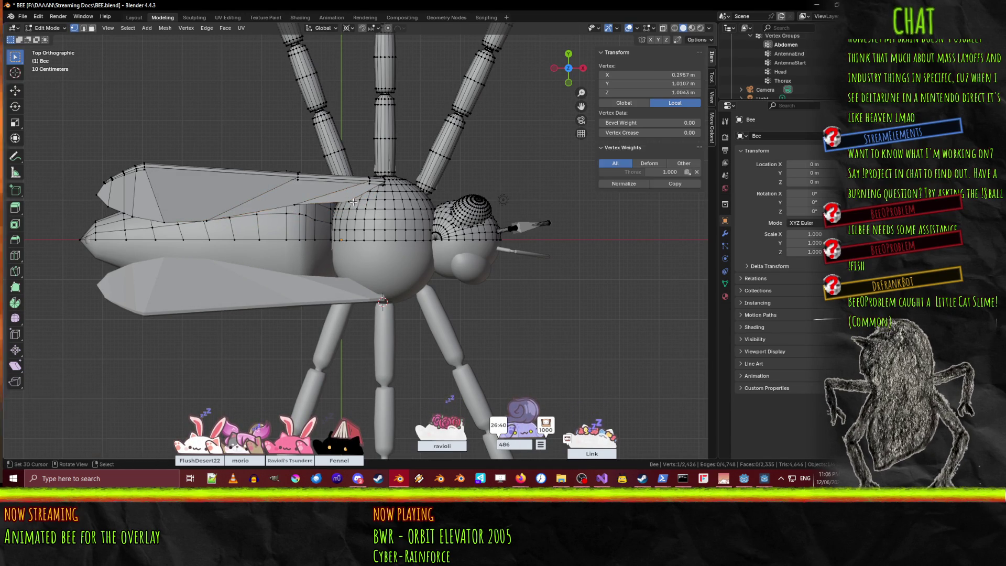
key(g)
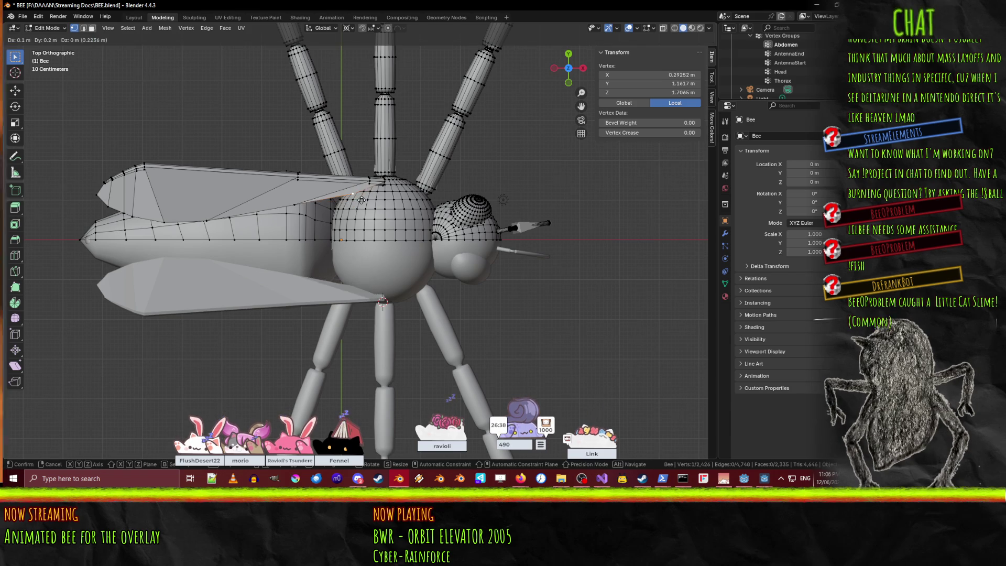
click(362, 200)
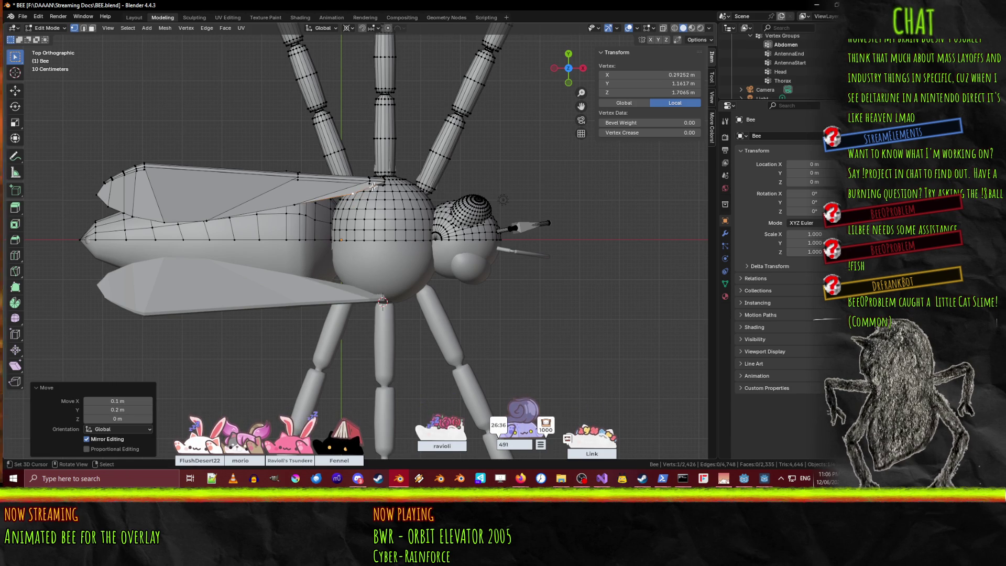
key(g)
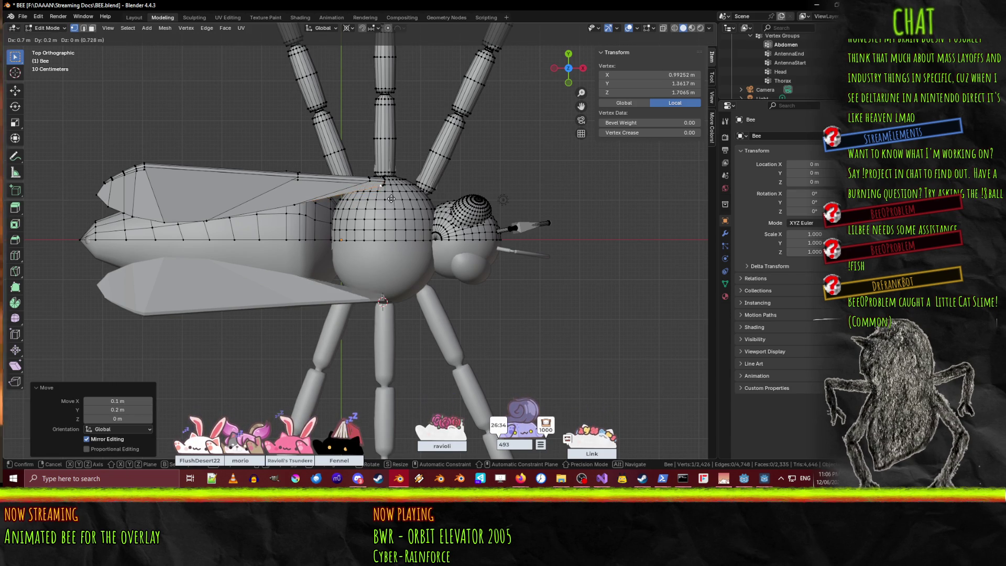
click(390, 196)
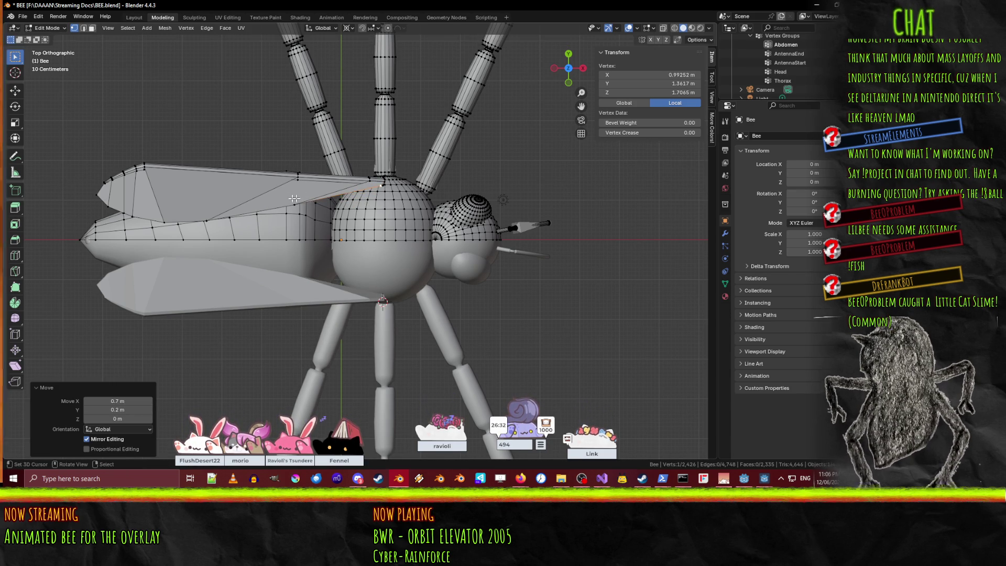
Shift two connected wing vertices 0.9 m along X, then reposition one more wing vertex.
click(209, 217)
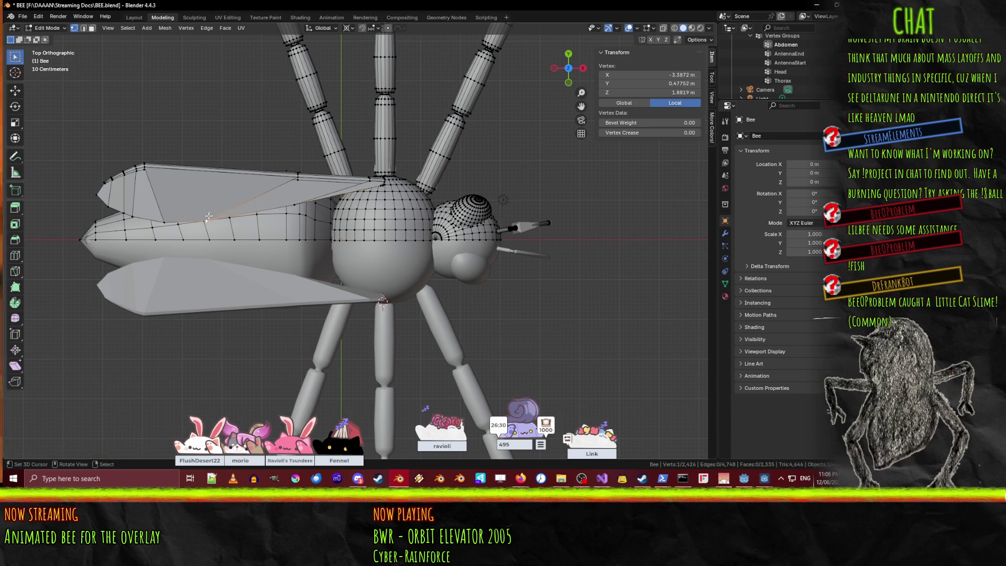
shift+click(173, 226)
key(g)
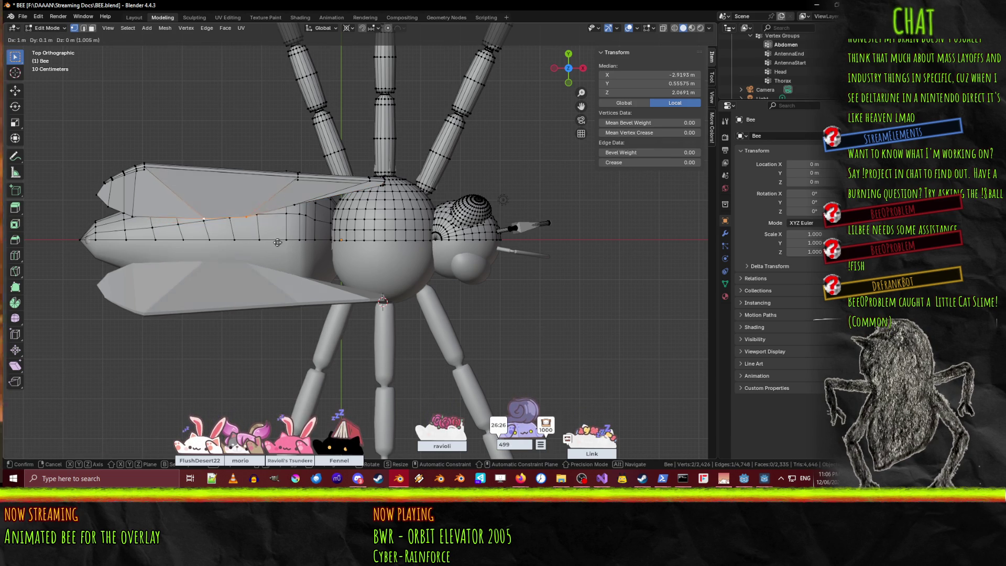
click(273, 245)
click(297, 202)
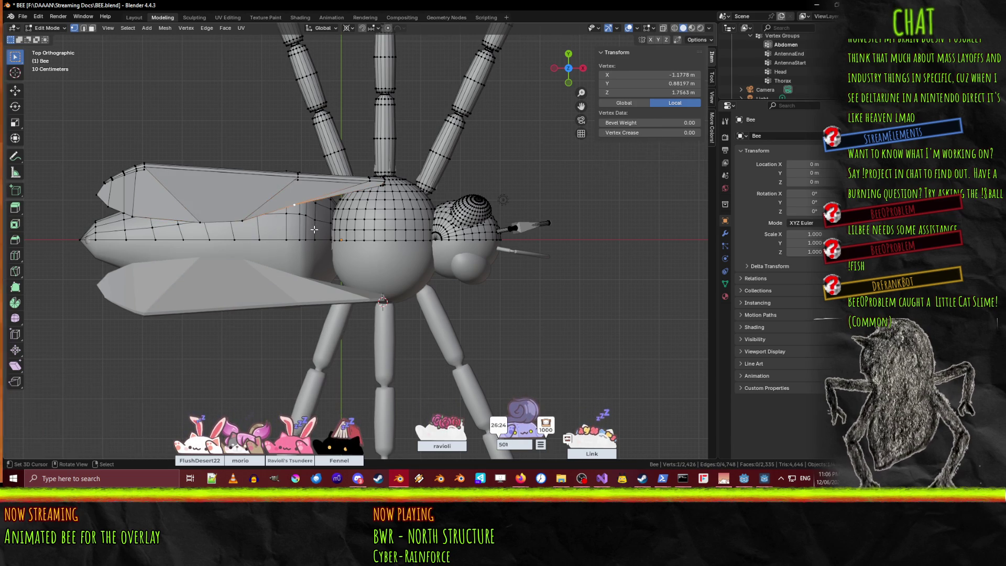
key(g)
click(318, 231)
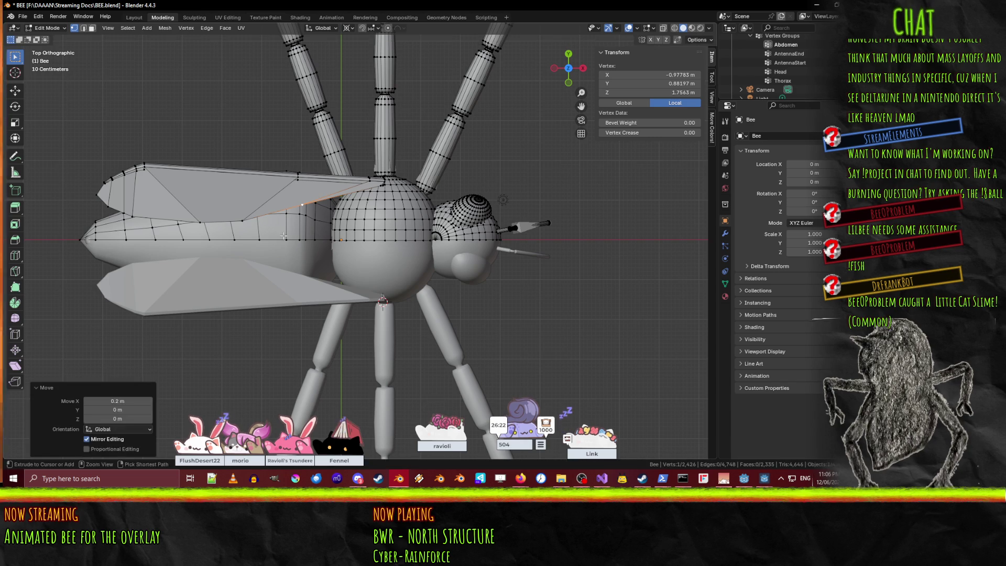
Lower a path of wing-edge vertices 0.1 m, drop some, and raise one edge vertex.
ctrl+click(197, 219)
ctrl+click(131, 210)
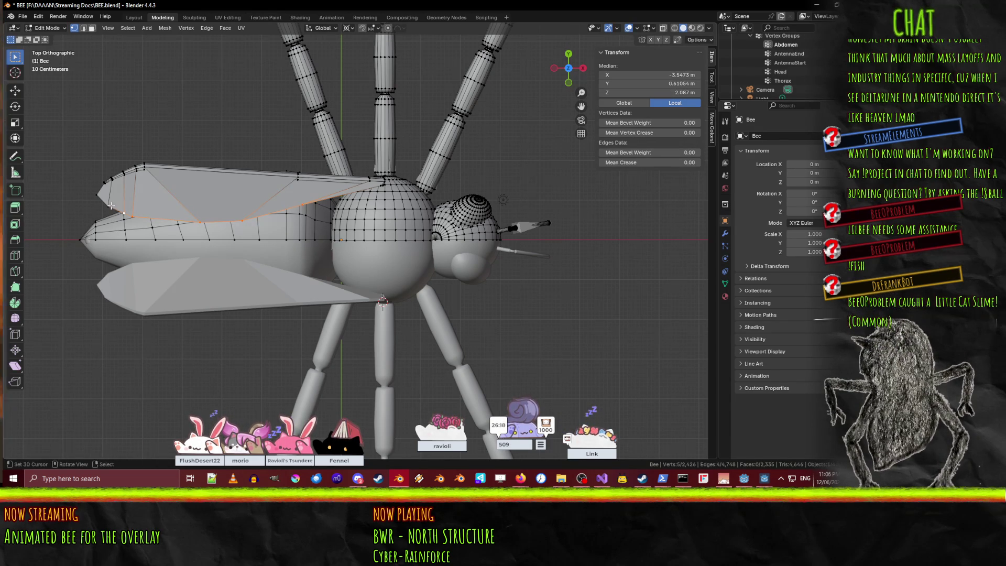
key(g)
ctrl+click(166, 220)
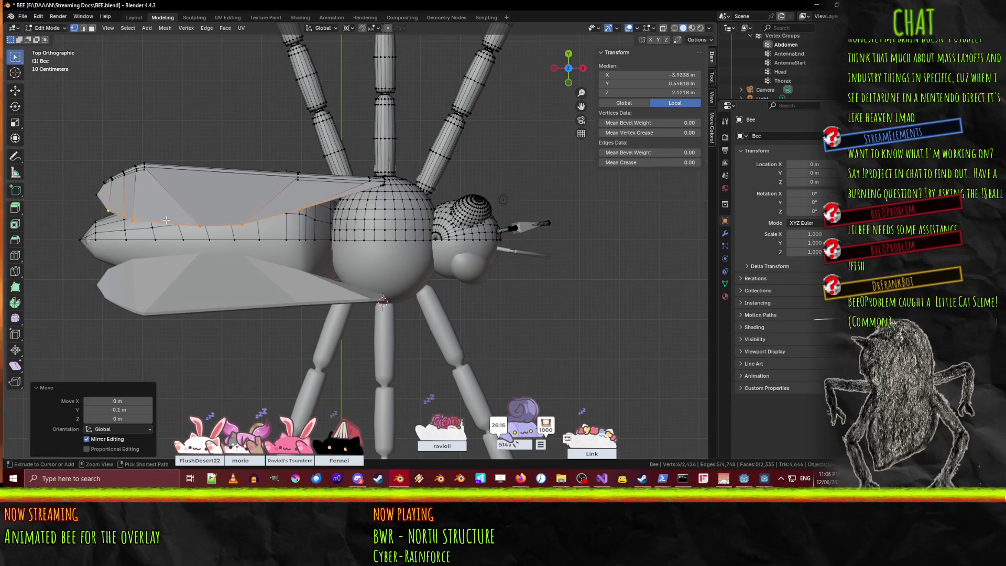
shift+click(107, 210)
key(g)
click(186, 238)
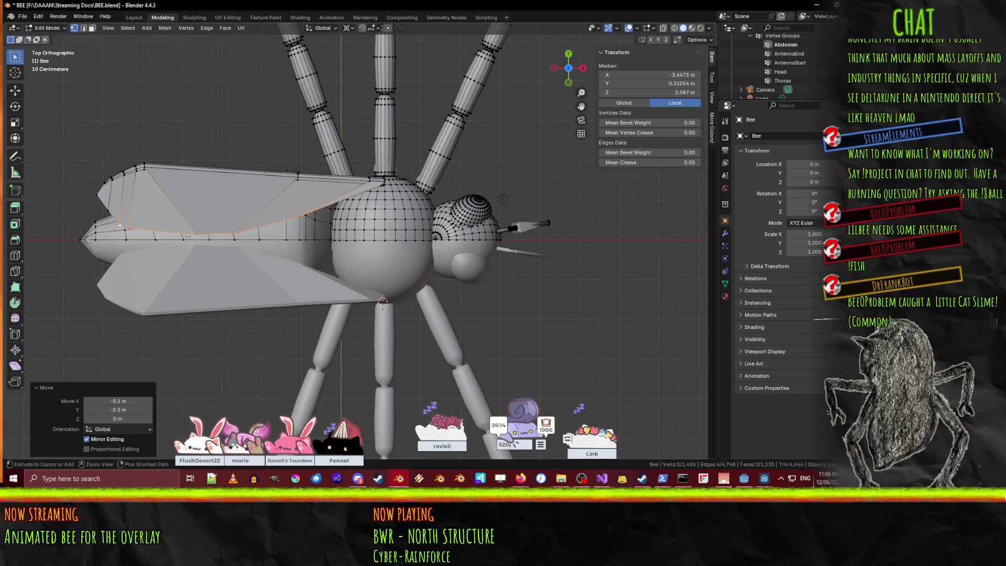
shift+click(127, 227)
click(121, 226)
key(g)
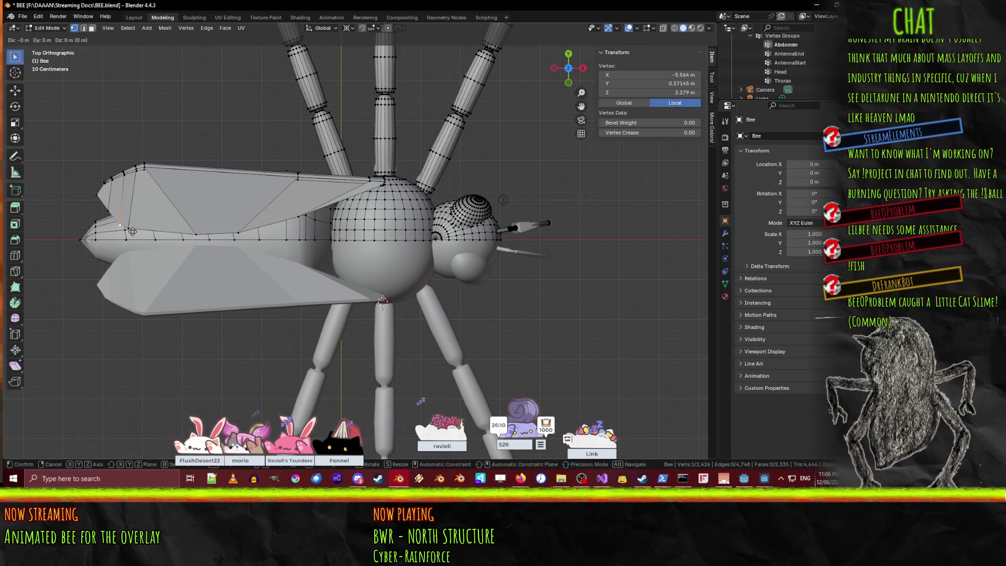
click(135, 215)
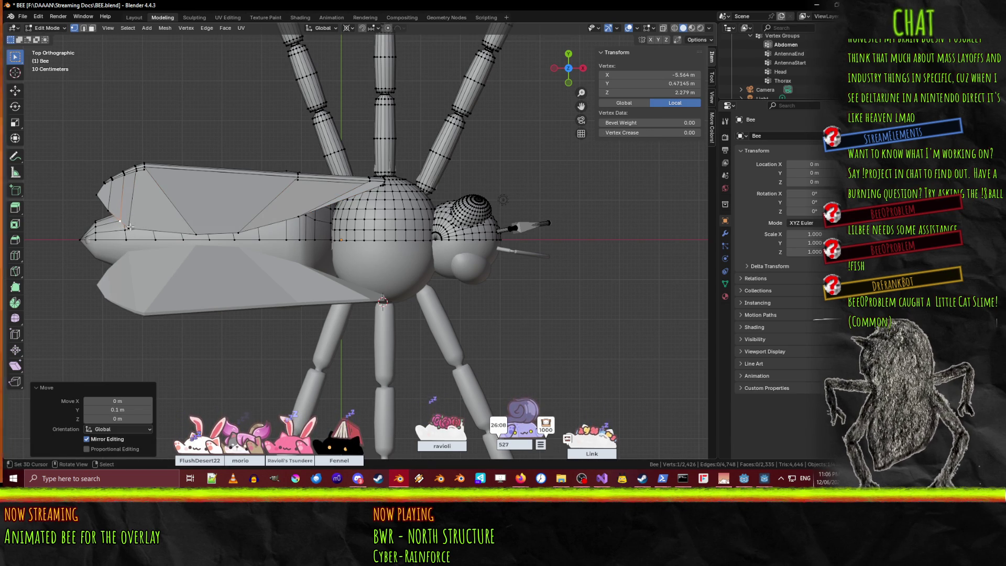
Reposition the wing-tip vertex and another edge vertex, then view the bee in perspective.
click(97, 197)
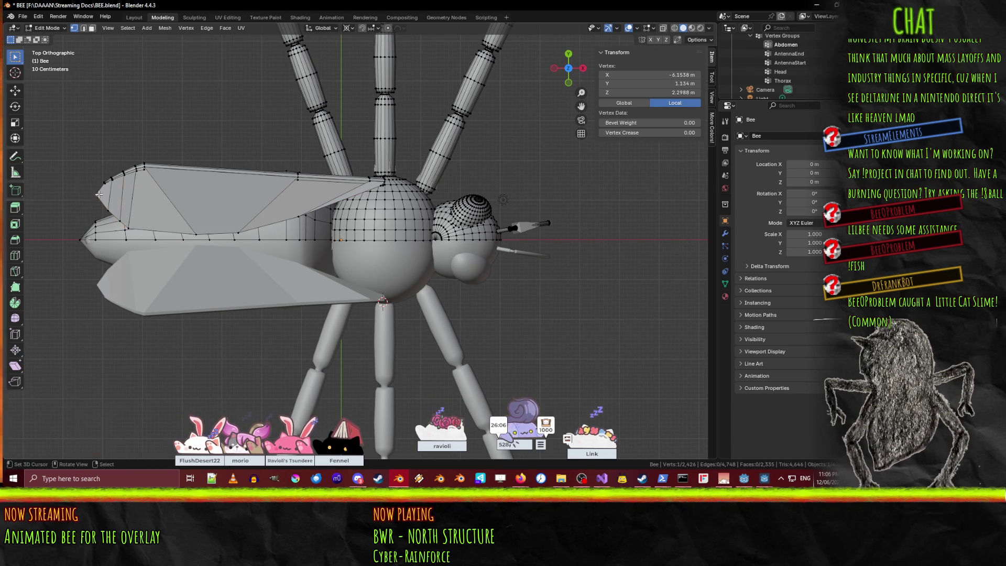
key(g)
click(112, 208)
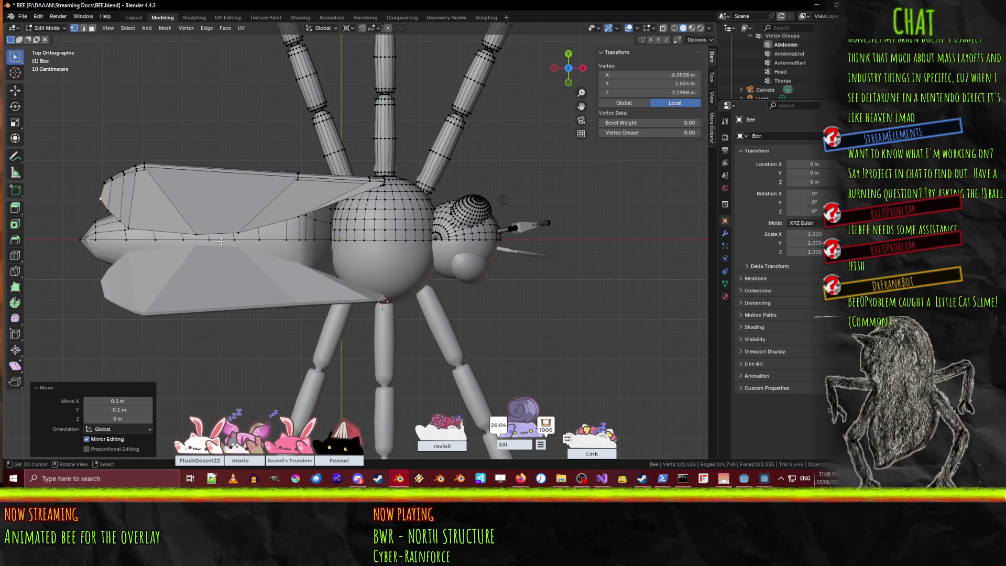
click(120, 221)
key(g)
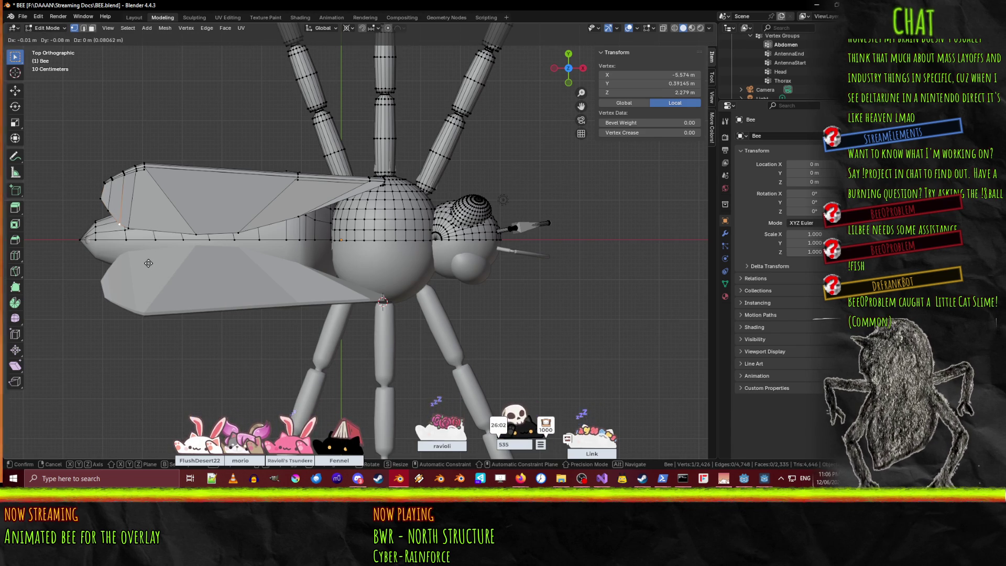
click(152, 264)
scroll(152, 264, down, 3)
mouse_move(152, 264)
middle_down()
mouse_move(358, 272)
mouse_move(373, 173)
mouse_move(408, 199)
mouse_move(435, 195)
mouse_move(435, 159)
middle_up()
scroll(435, 212, up, 10)
scroll(435, 212, down, 5)
In Right view, lower the wing-base vertex near the thorax by 0.25 m.
click(430, 153)
key(KP_1)
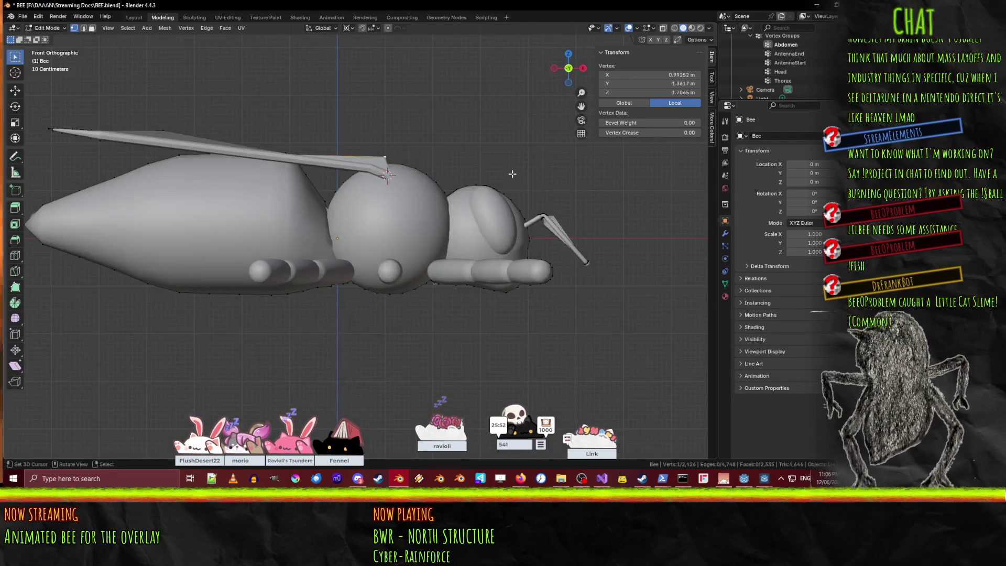
key(ctrl+KP_3)
key(KP_1)
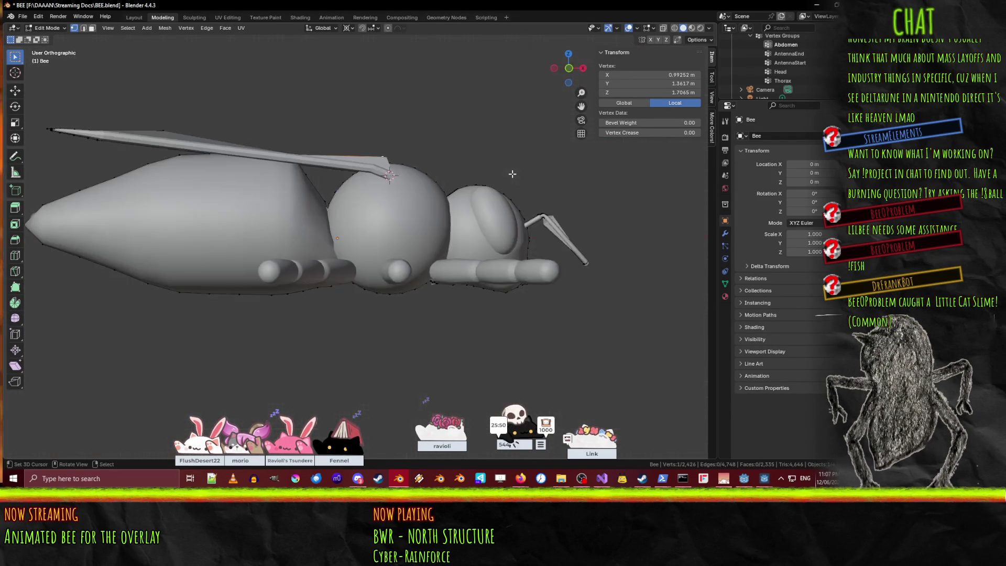
key(KP_3)
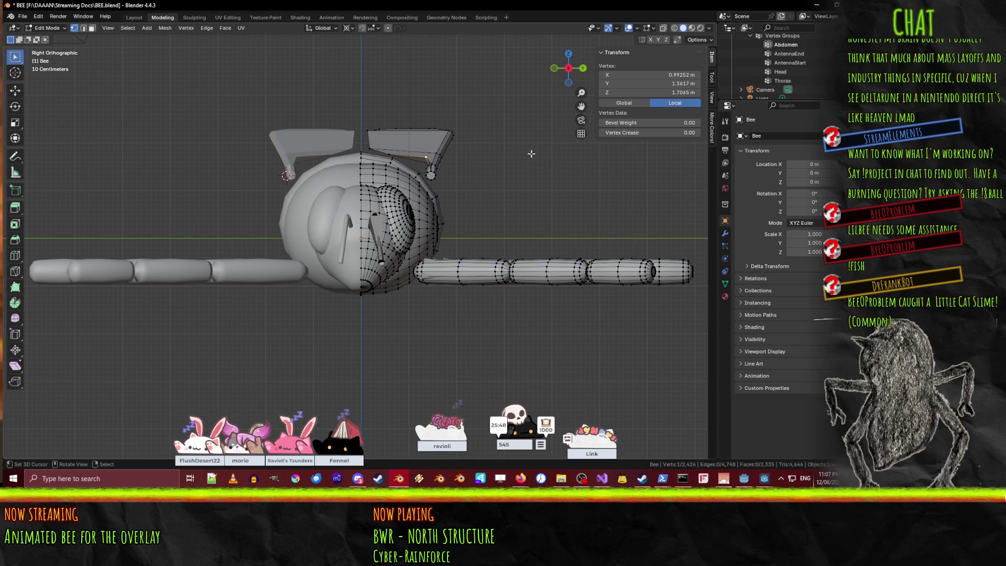
key(g)
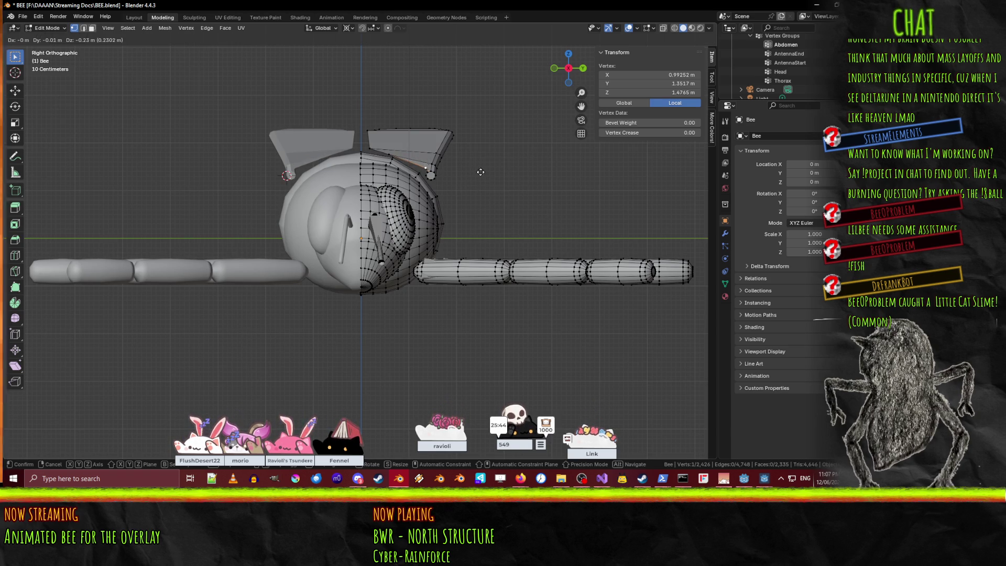
click(480, 178)
mouse_move(507, 143)
middle_down()
mouse_move(500, 150)
mouse_move(472, 133)
mouse_move(449, 152)
middle_up()
Select the entire bee mesh and search for the 'smooth' command.
key(a)
key(F3)
text(smooth)
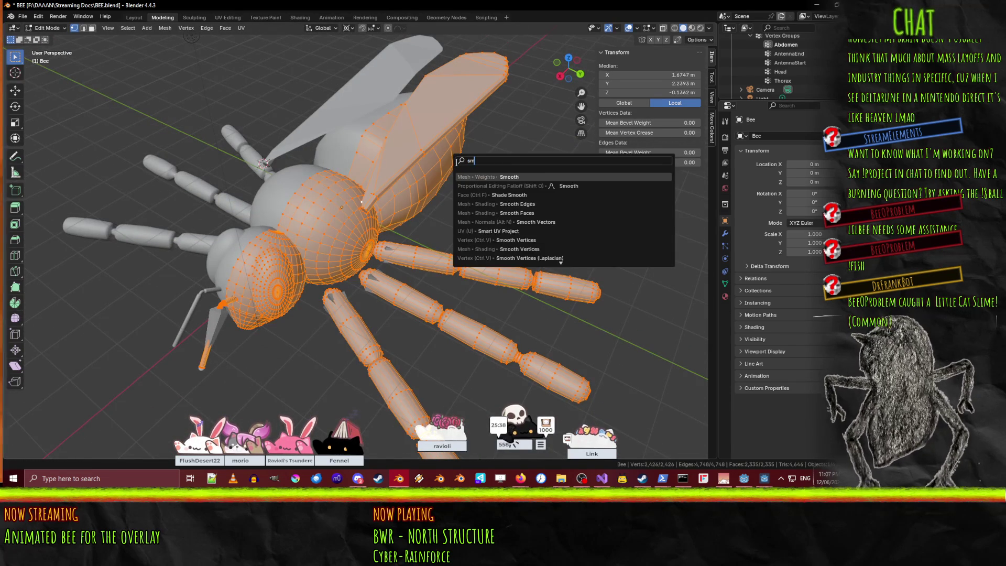
Apply Shade Smooth to the selected bee, recalculate normals outside, then deselect everything.
click(508, 194)
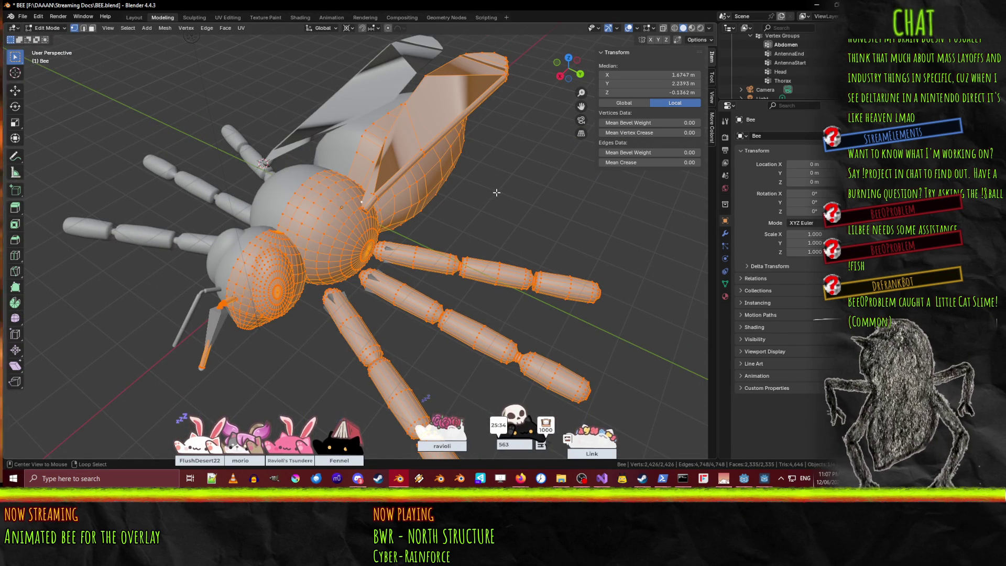
key(alt+n)
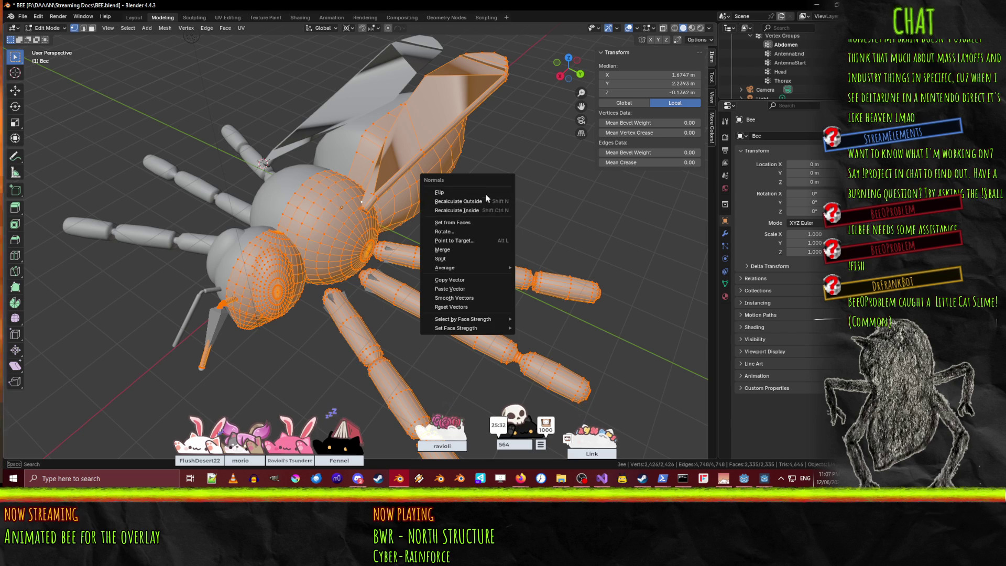
click(489, 202)
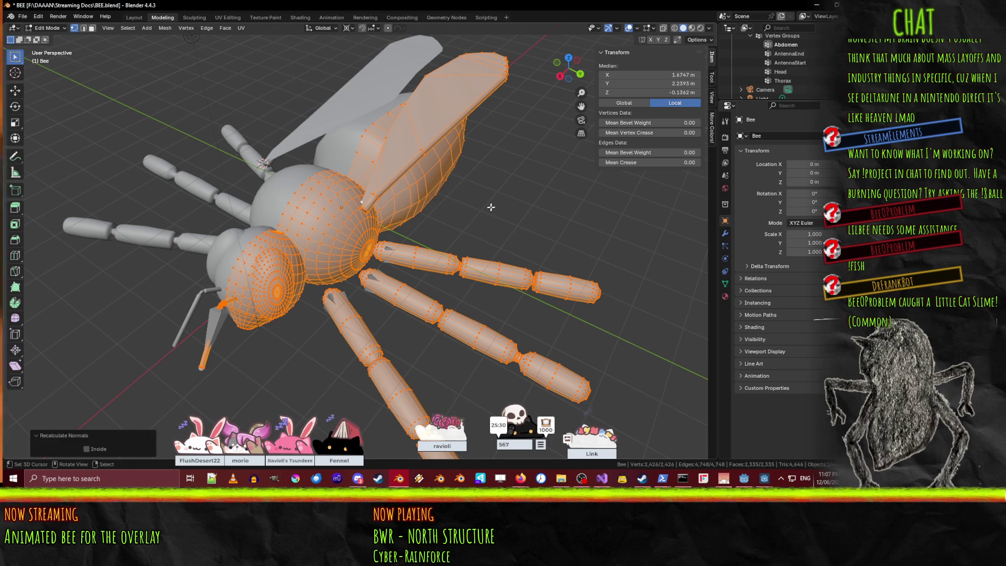
key(alt+a)
mouse_move(490, 208)
middle_down()
mouse_move(494, 264)
mouse_move(314, 131)
middle_up()
scroll(266, 92, up, 5)
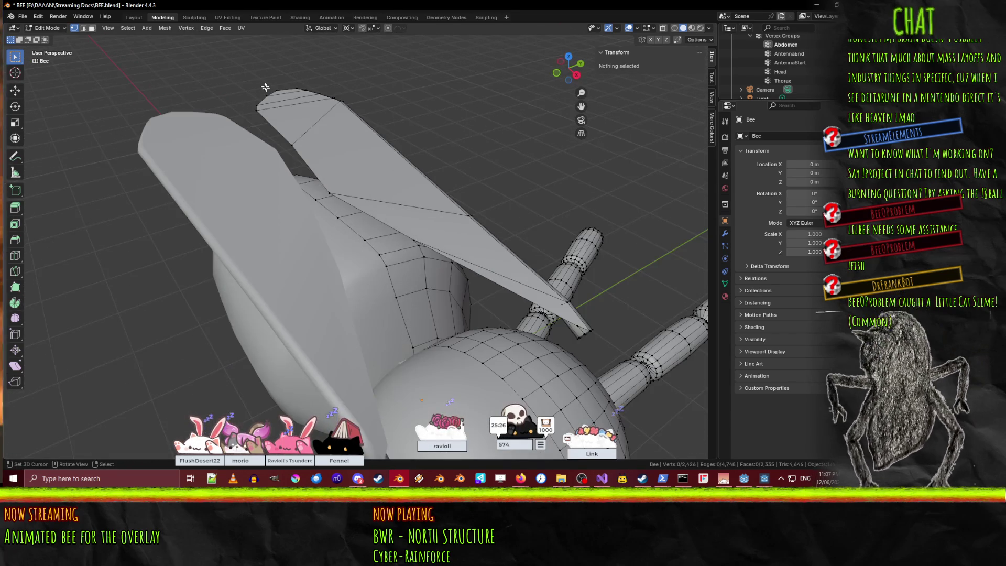
Inspect the smoothed bee's wings, head and legs from several angles, then minimize Blender.
mouse_move(492, 210)
middle_down()
mouse_move(474, 170)
mouse_move(521, 165)
mouse_move(653, 182)
mouse_move(466, 248)
mouse_move(463, 228)
mouse_move(364, 243)
middle_up()
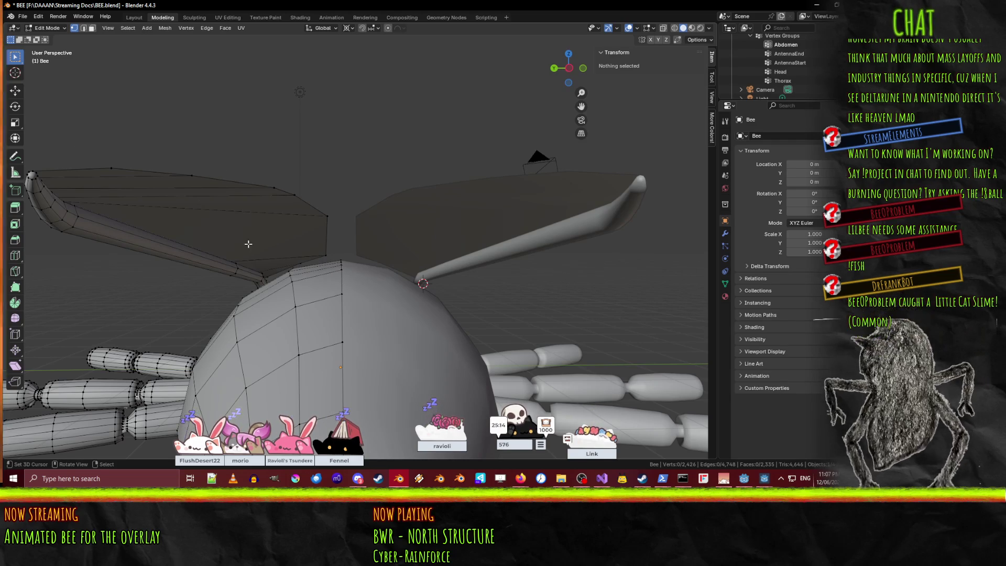
mouse_move(268, 235)
middle_down()
mouse_move(407, 282)
mouse_move(365, 310)
middle_up()
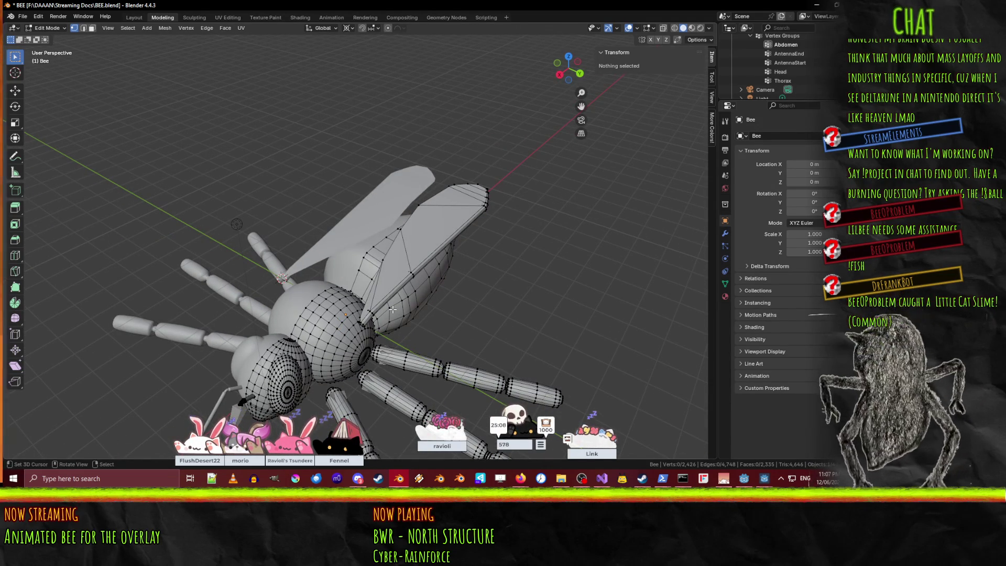
mouse_move(428, 272)
middle_down()
mouse_move(502, 265)
mouse_move(428, 256)
middle_up()
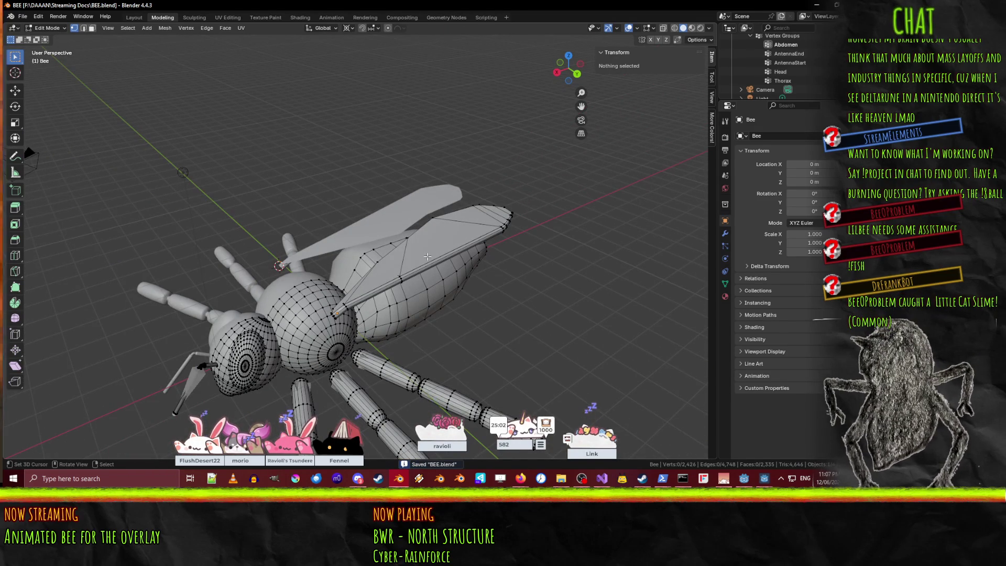
middle_drag(370, 300, 371, 283)
middle_drag(328, 313, 314, 348)
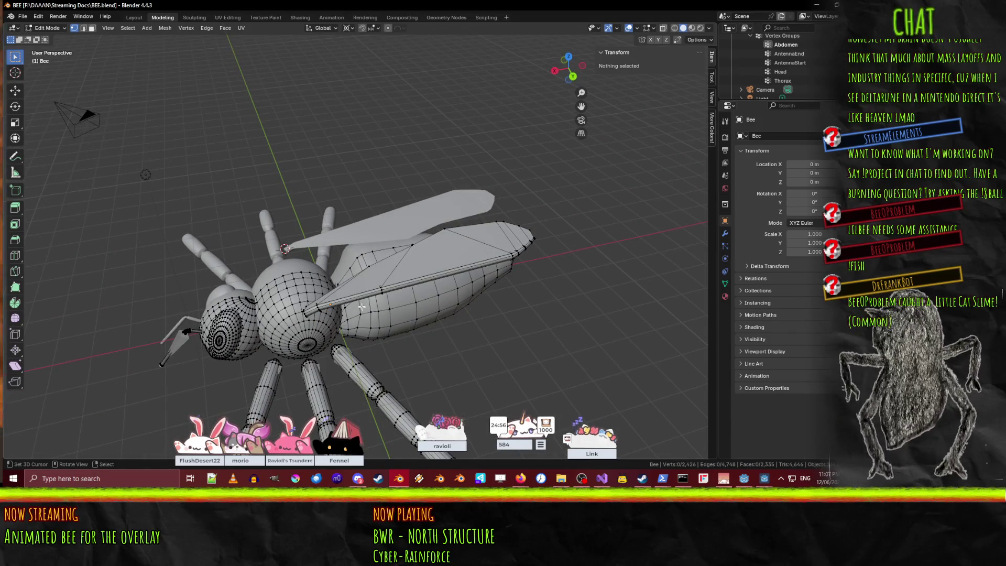
middle_drag(377, 299, 420, 339)
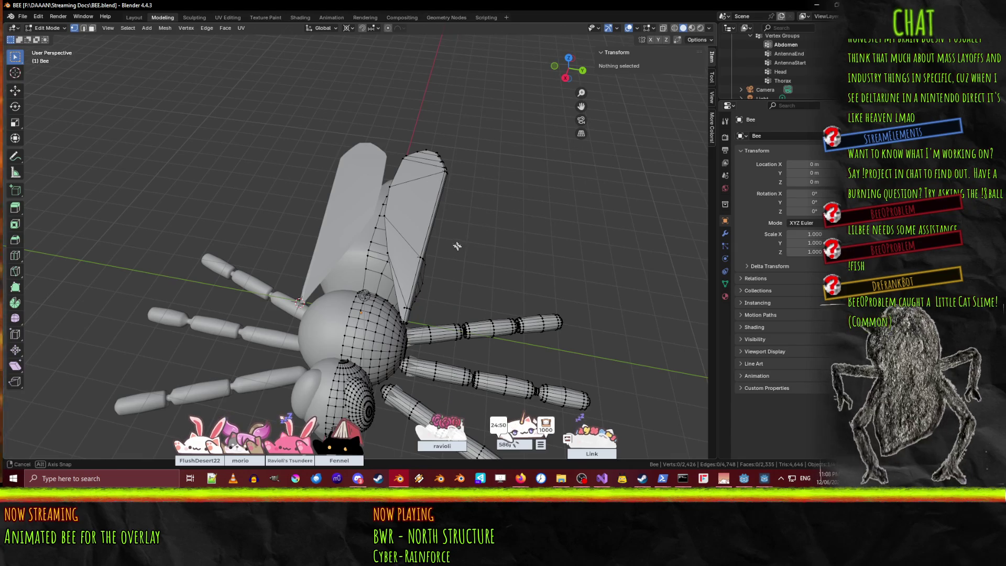
middle_drag(458, 246, 455, 199)
scroll(454, 197, up, 3)
mouse_move(538, 272)
middle_down()
mouse_move(464, 252)
mouse_move(659, 403)
middle_up()
middle_drag(435, 299, 460, 313)
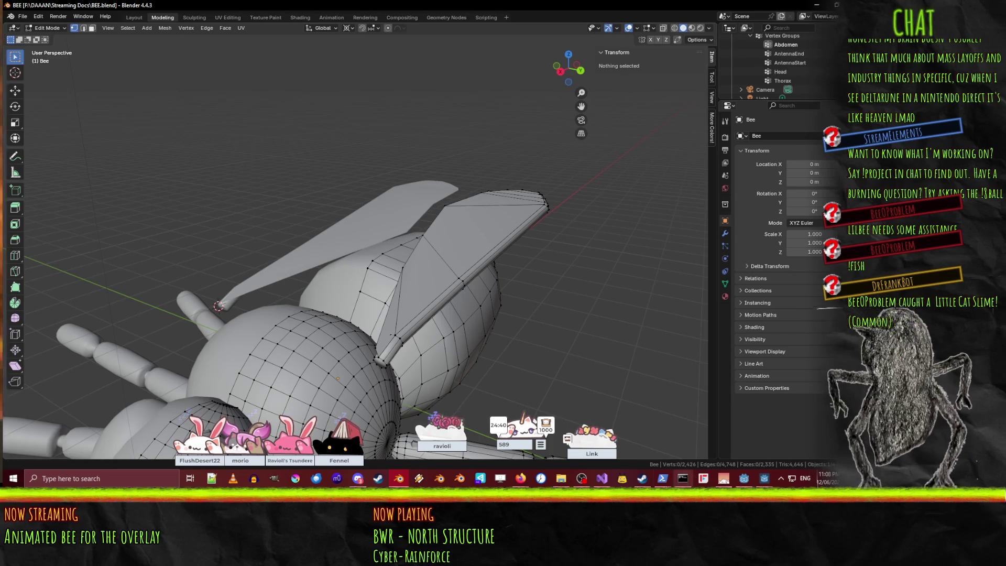
click(403, 483)
click(404, 483)
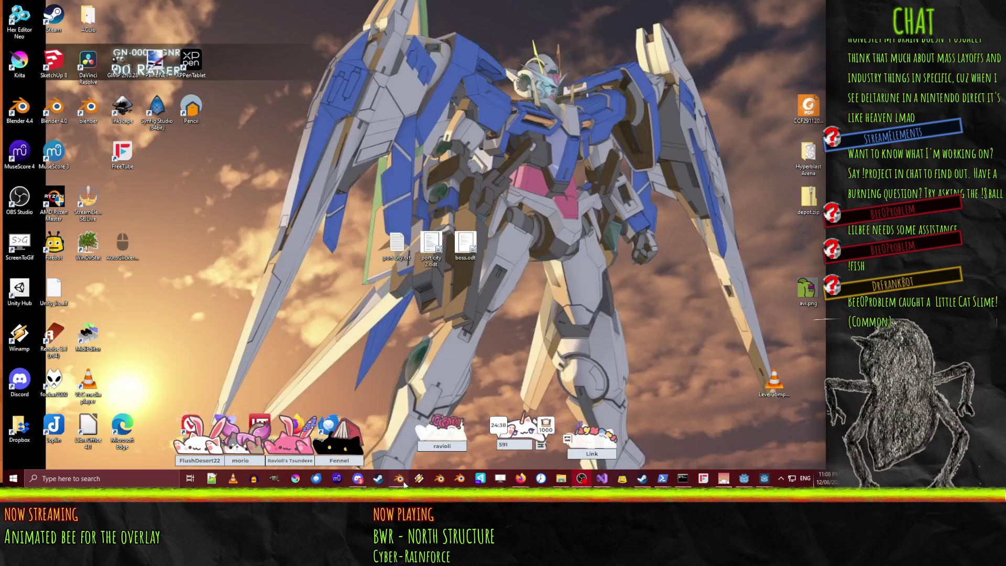
Bring up the DuckDuckGo bee image search and preview the bee on yellow flowers photo.
click(404, 484)
mouse_move(517, 483)
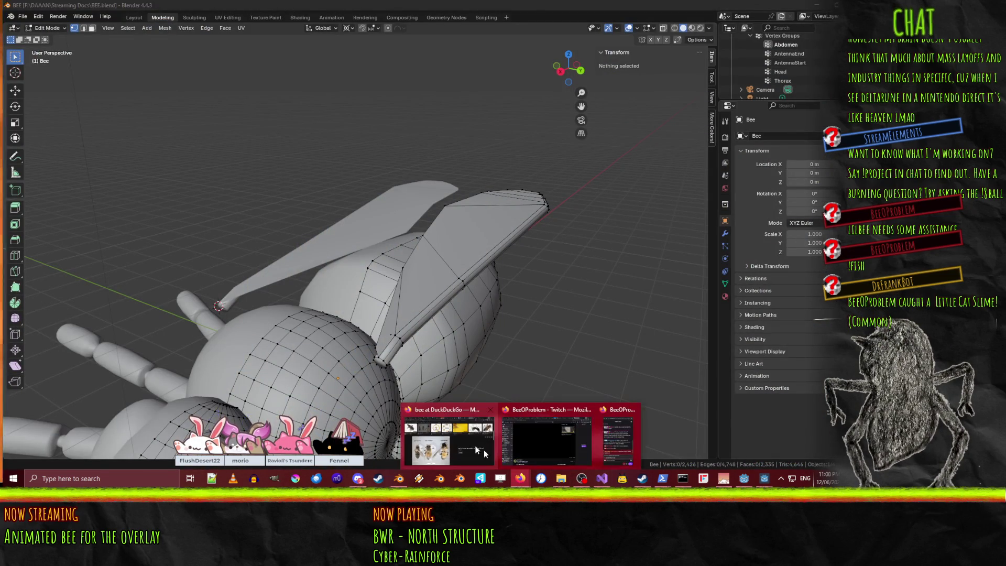
click(457, 440)
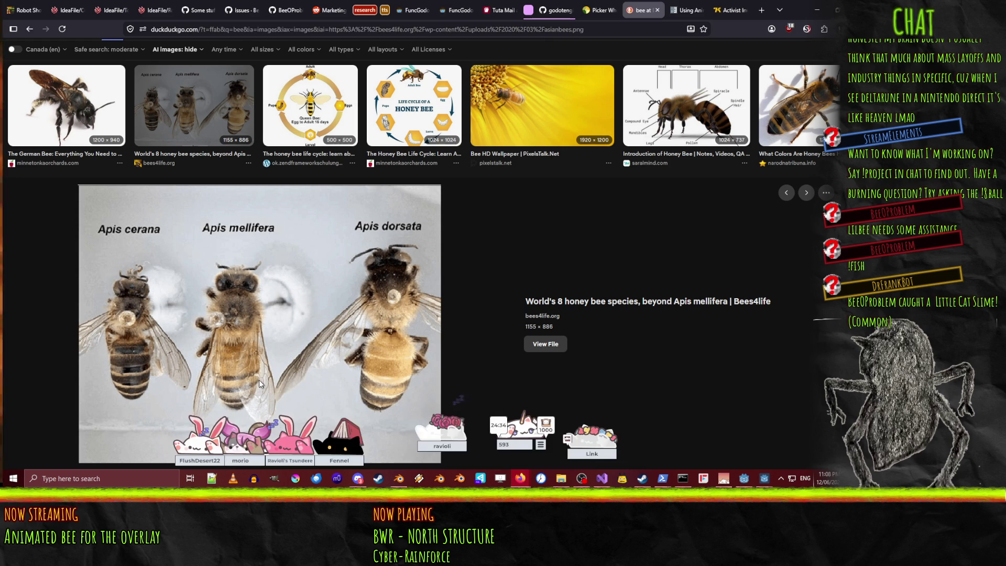
scroll(285, 301, up, 4)
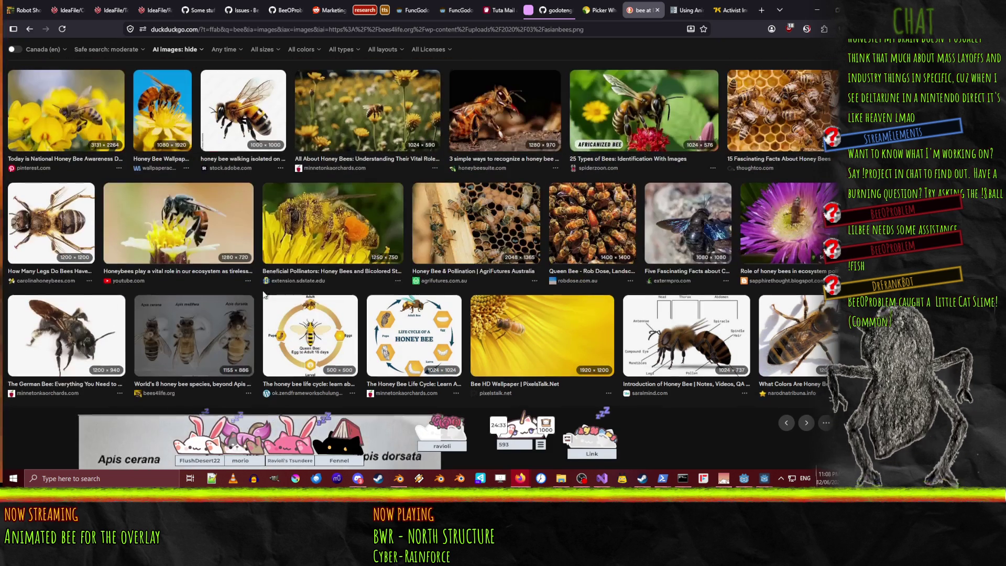
click(62, 119)
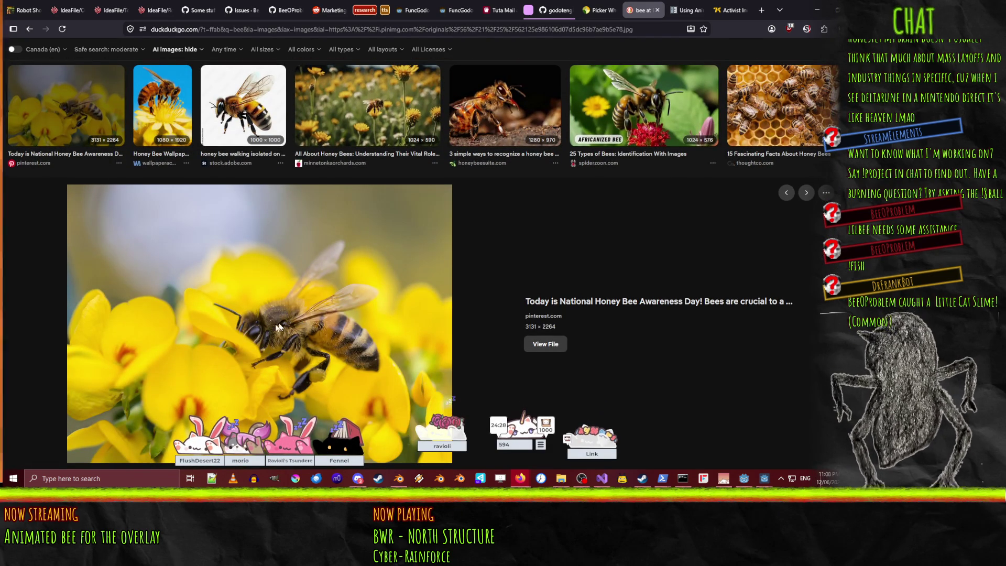
Preview the BeesWiki photo of two bees, then minimize Firefox to return to Blender.
scroll(268, 329, down, 5)
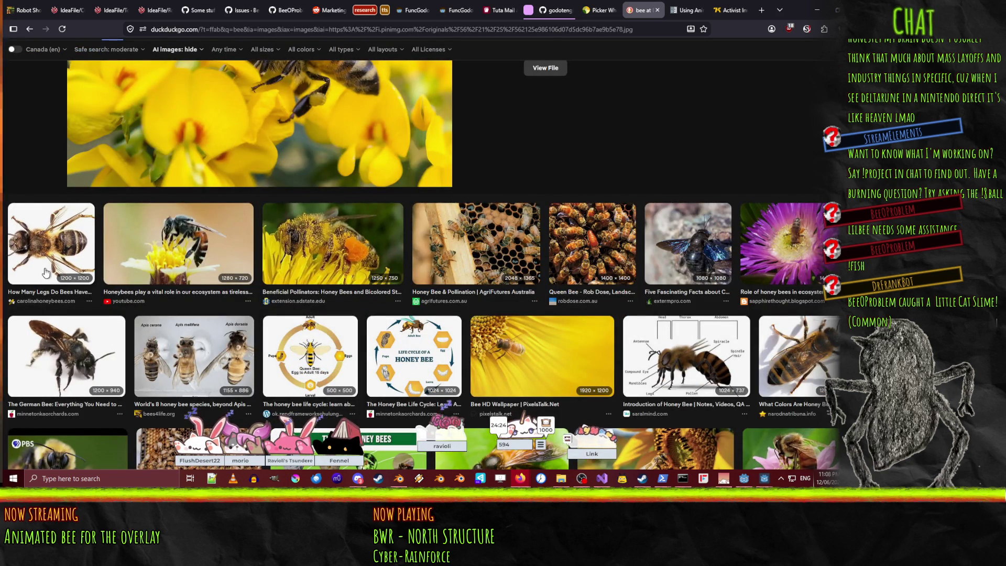
scroll(53, 250, down, 5)
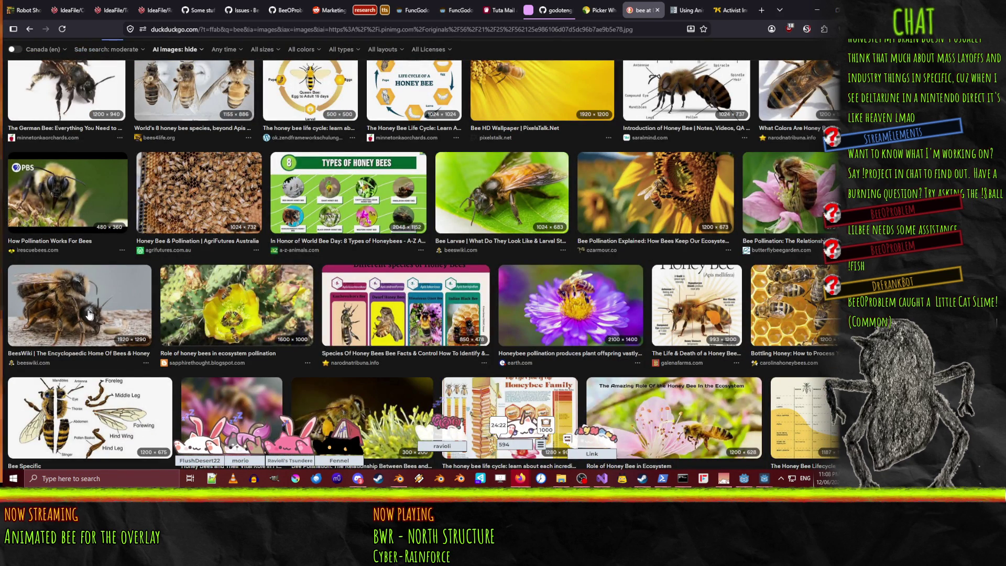
click(72, 295)
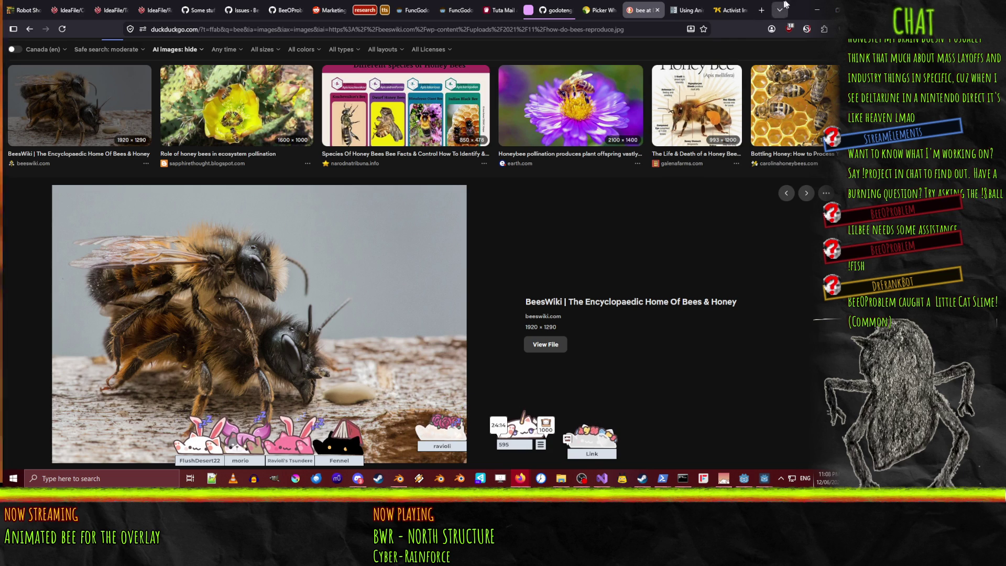
click(816, 10)
mouse_move(388, 225)
middle_down()
mouse_move(393, 191)
mouse_move(362, 196)
middle_up()
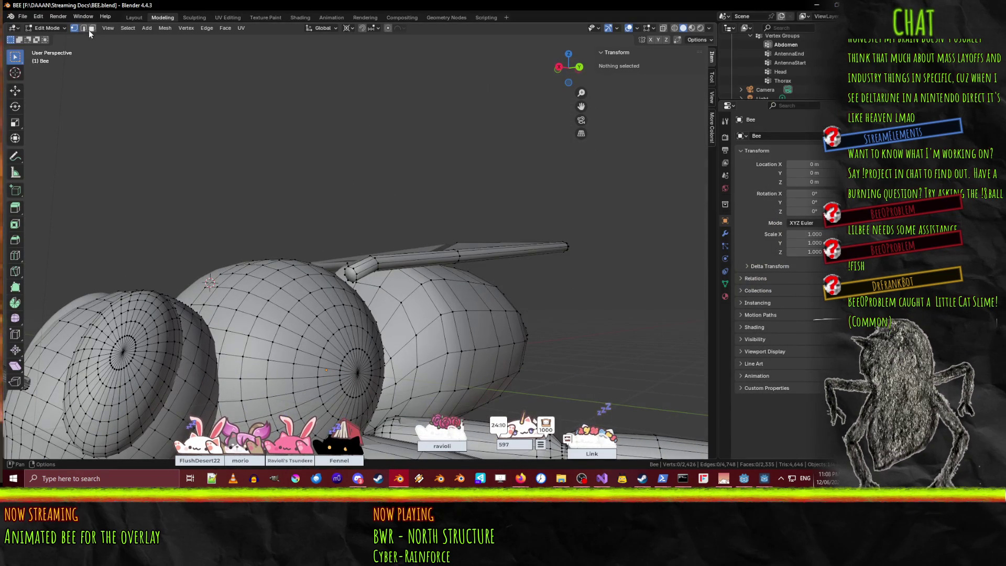
Delete the antenna's end-cap face.
click(351, 275)
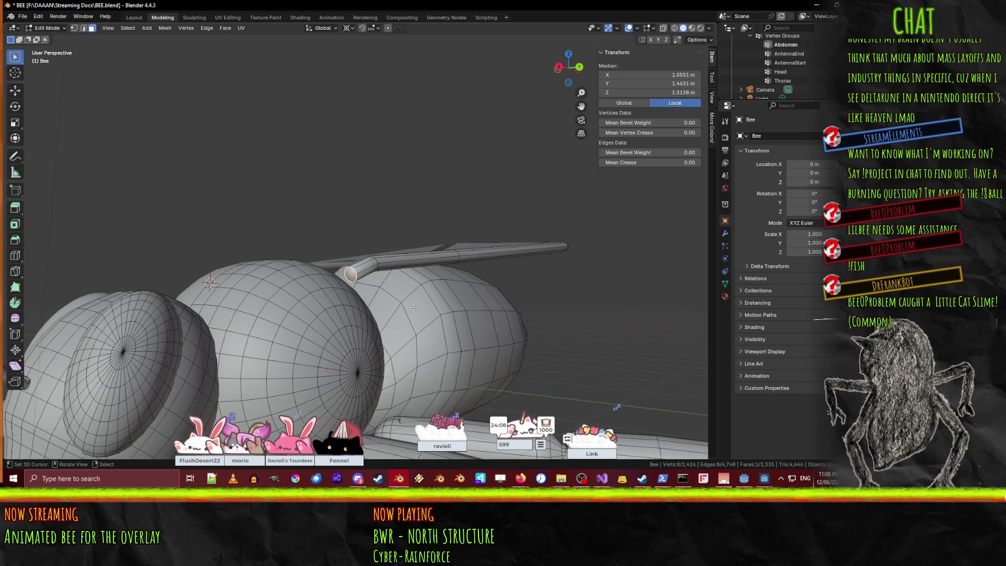
right_click(414, 307)
click(411, 306)
scroll(332, 306, up, 3)
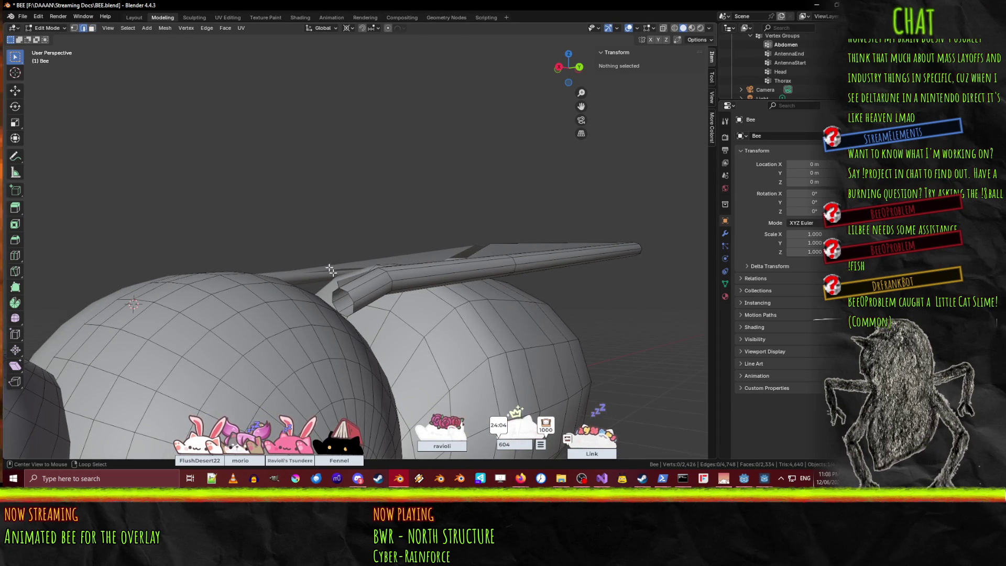
In Top view, extrude a copy of the wing tube's open end loop 0.2 m along X.
alt+click(342, 291)
key(KP_7)
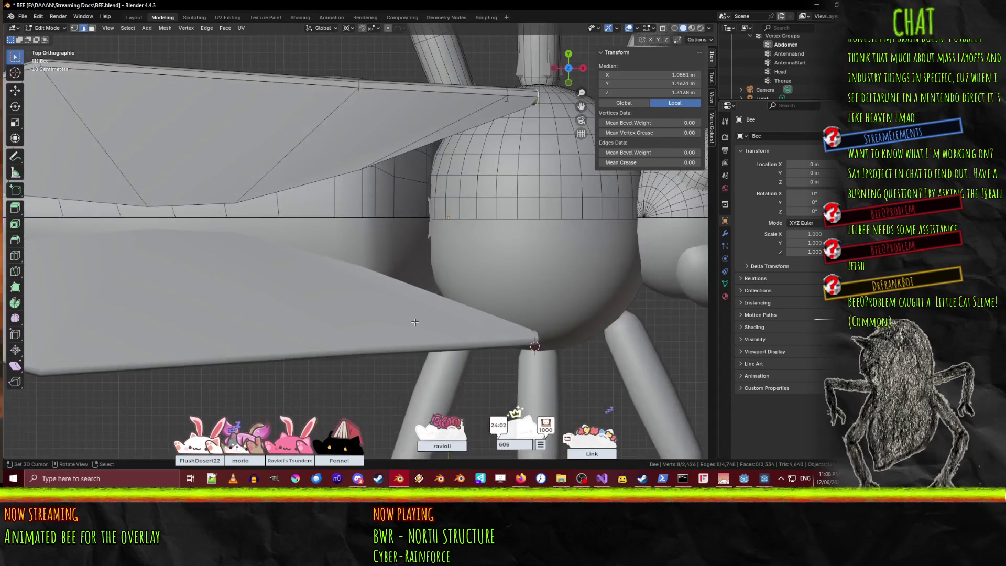
shift+middle_drag(473, 263, 318, 262)
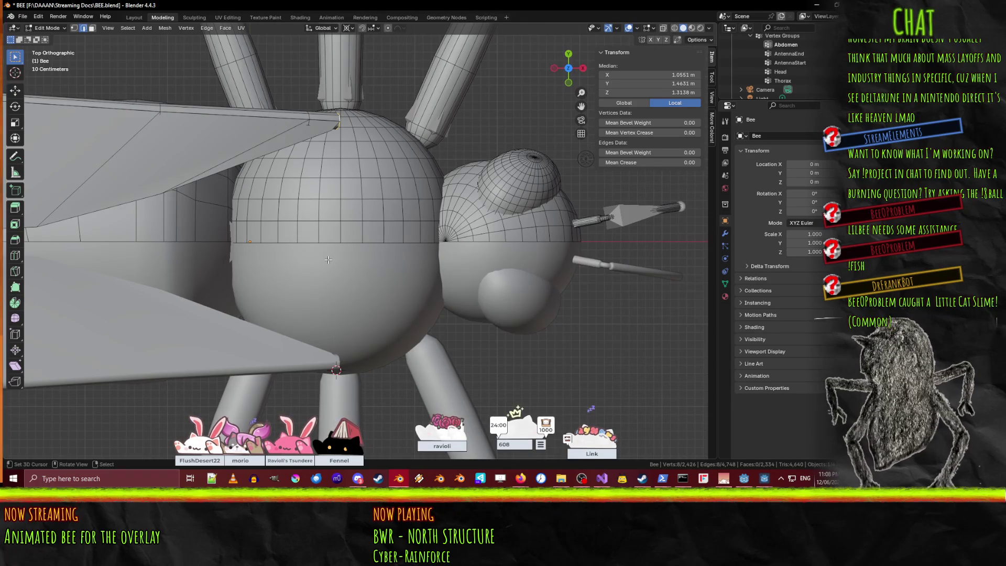
key(e)
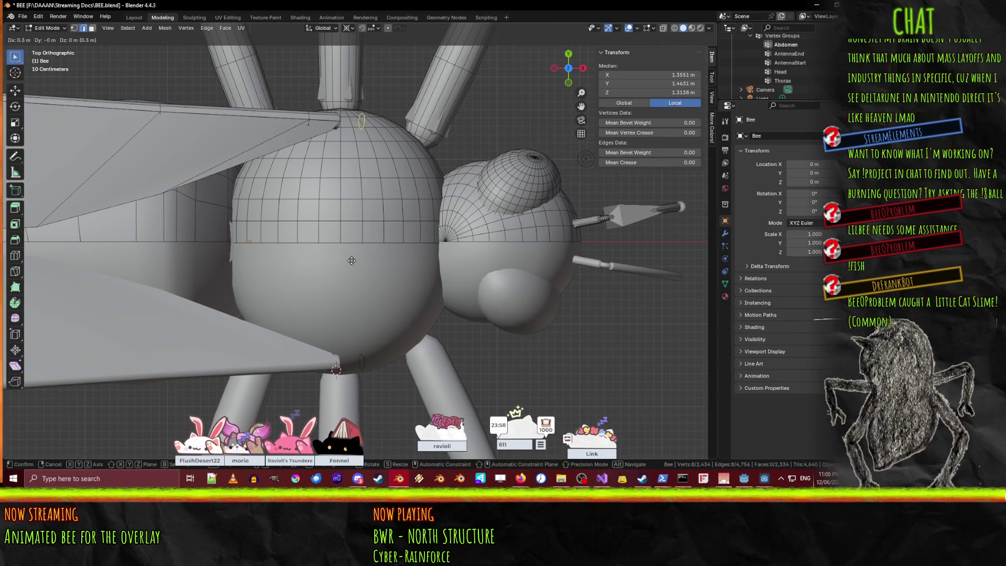
click(342, 257)
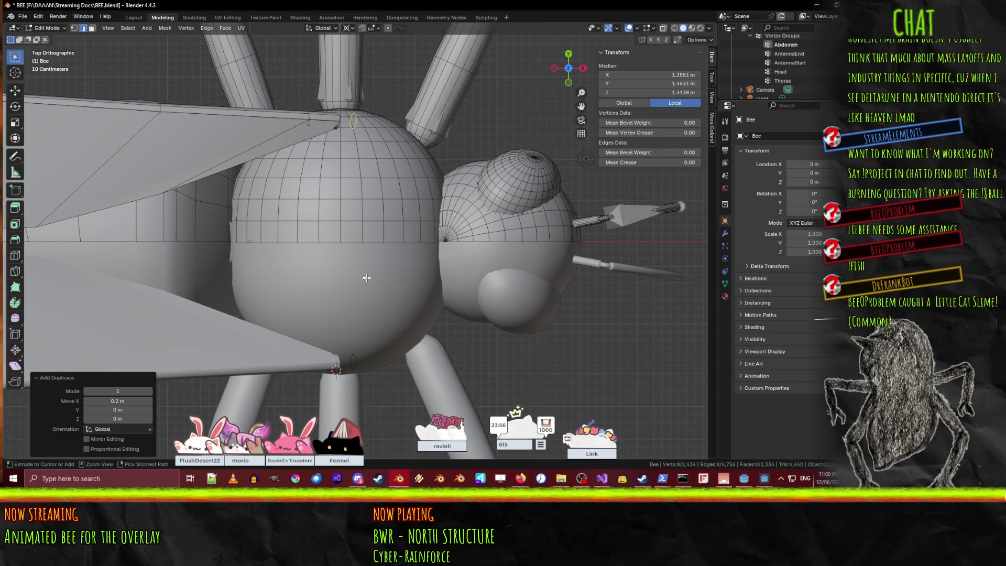
scroll(383, 217, down, 1)
Change the rotation pivot point, tilt the new loop 35°, and reposition it.
click(373, 28)
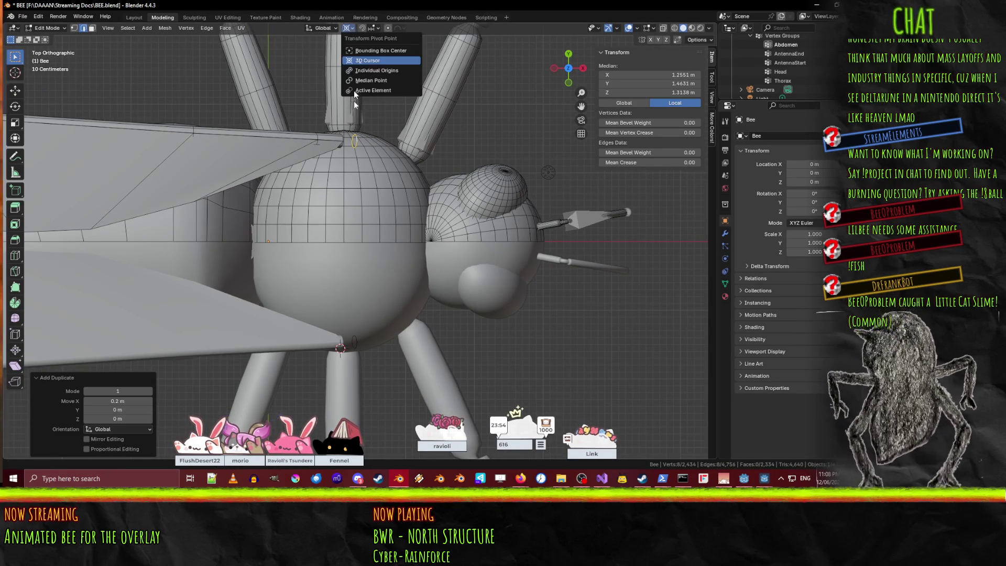
click(361, 30)
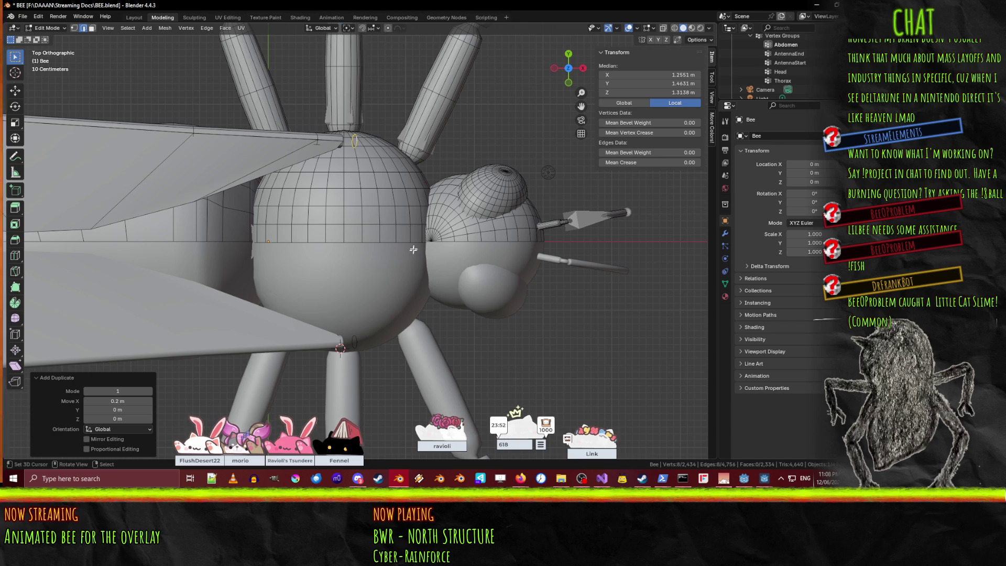
key(r)
click(369, 264)
key(g)
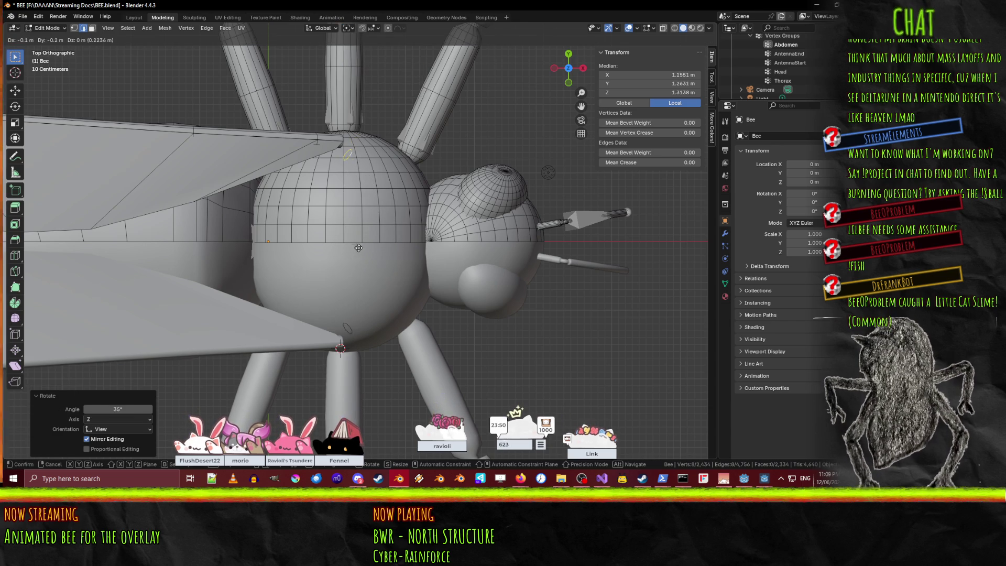
click(365, 241)
In Right view, move the loop 0.2 m sideways, rotate it -30° on Z, and lower it 0.3 m.
key(KP_1)
key(KP_3)
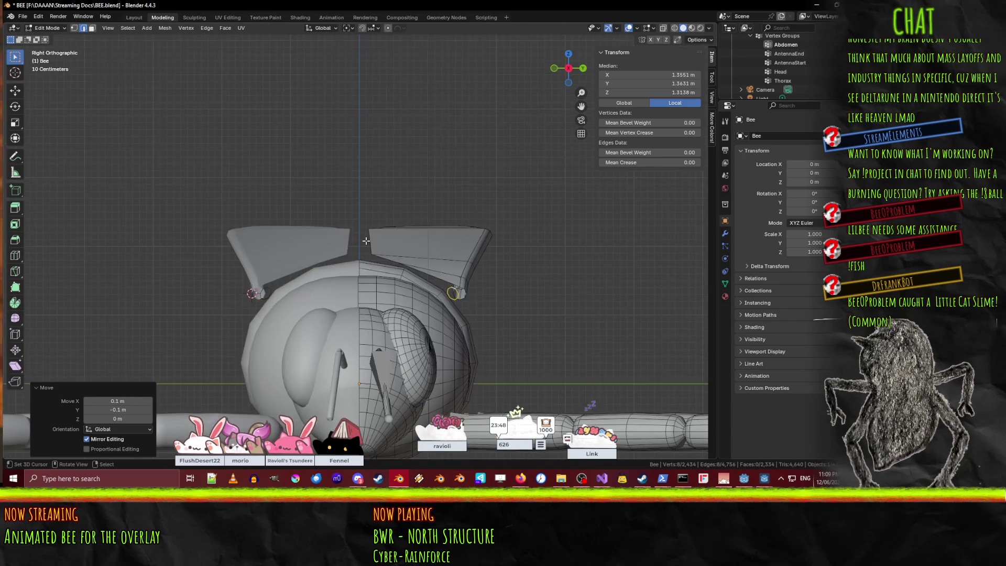
key(g)
click(461, 366)
key(r)
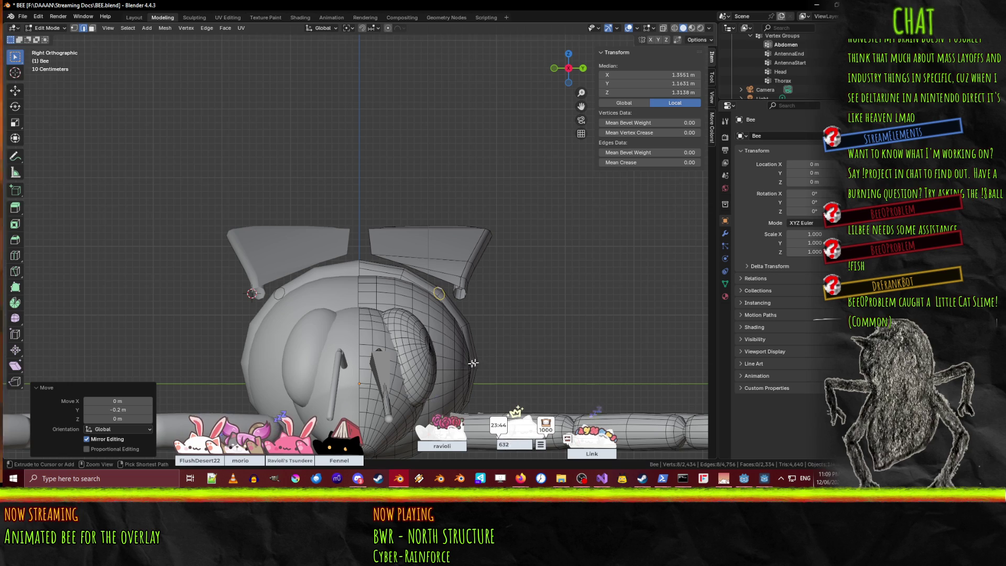
key(z)
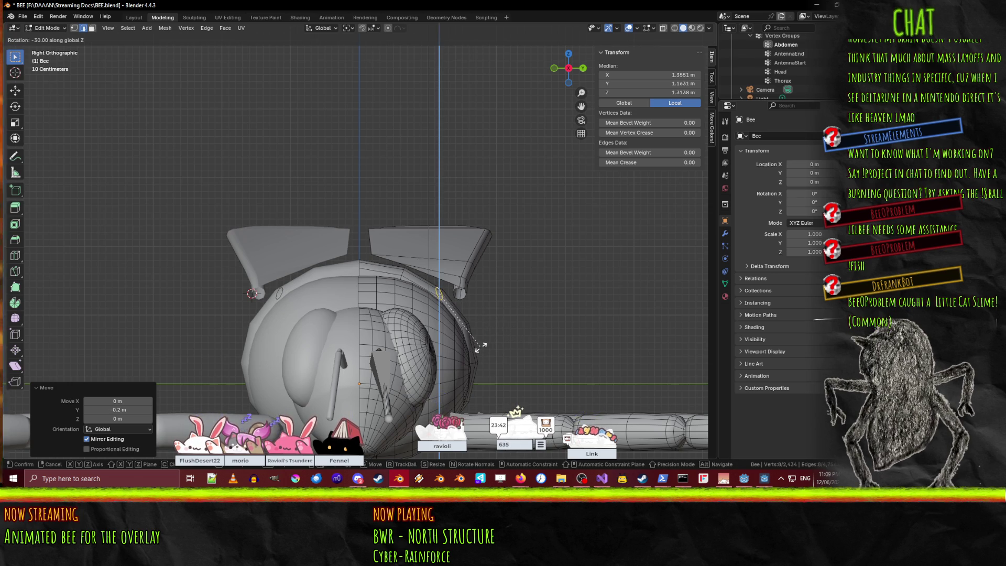
click(482, 344)
key(g)
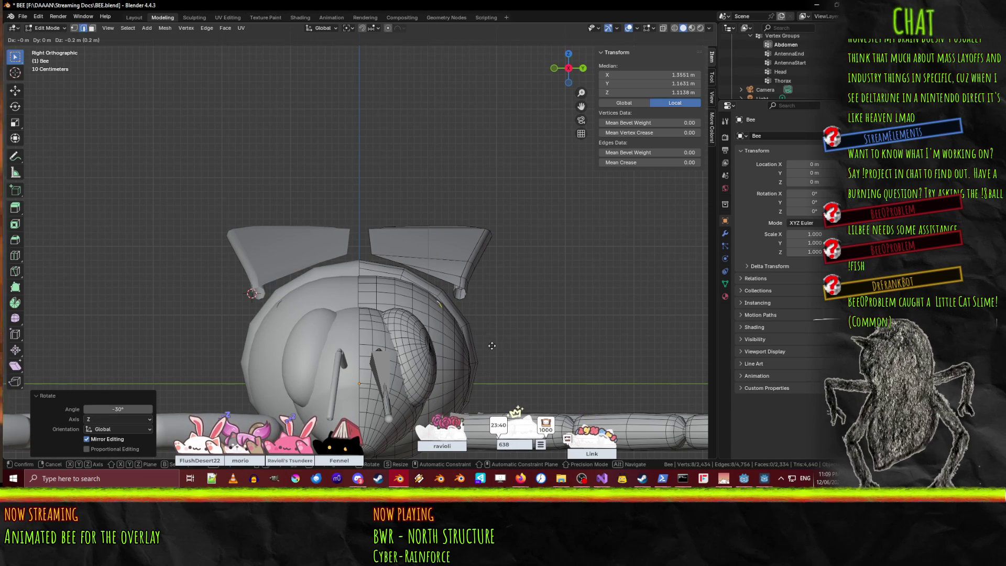
click(489, 349)
middle_drag(489, 347, 481, 326)
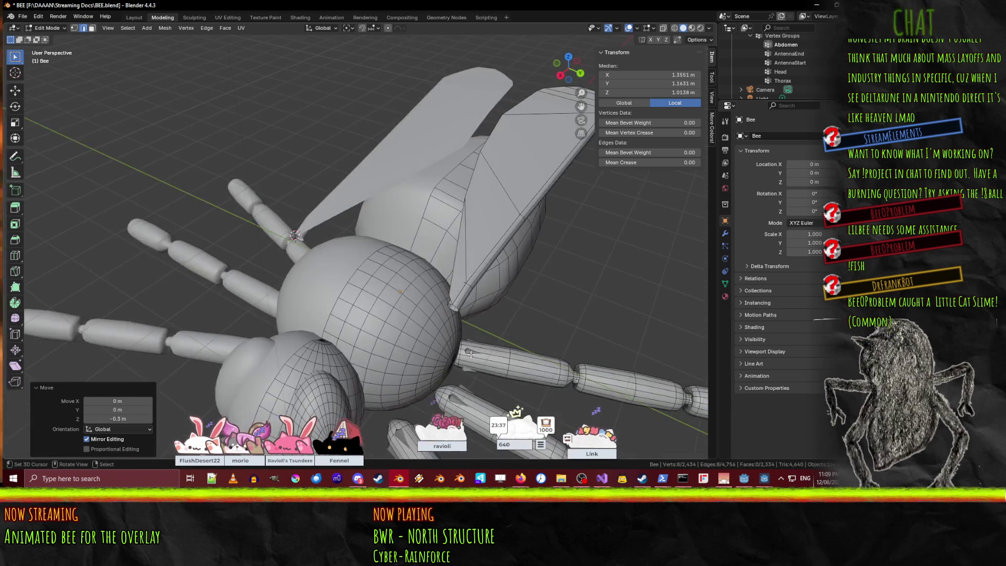
Try bridging the two loops with 2 cuts and smoothness 1.0, then undo the bridge.
alt+shift+click(452, 306)
key(F3)
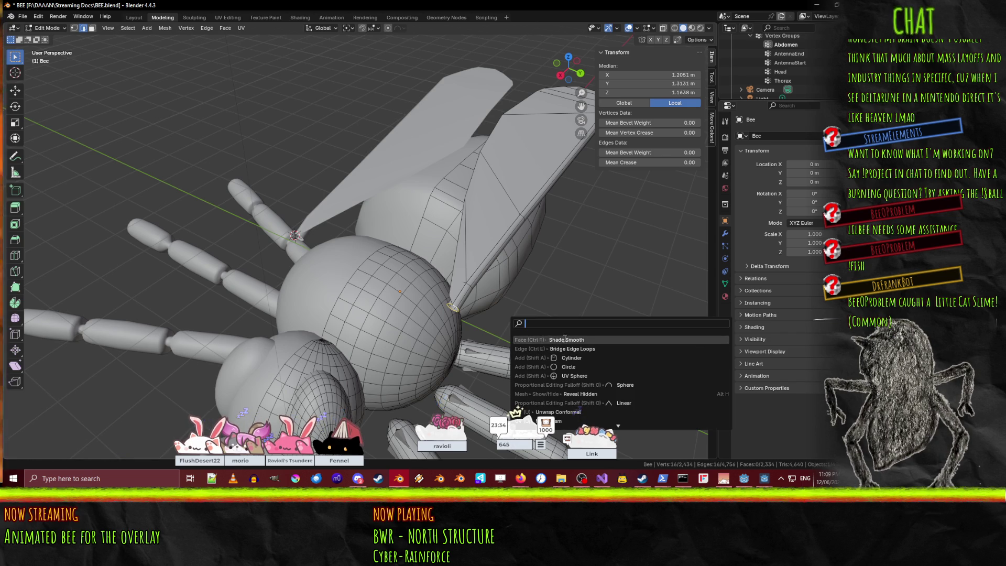
click(534, 348)
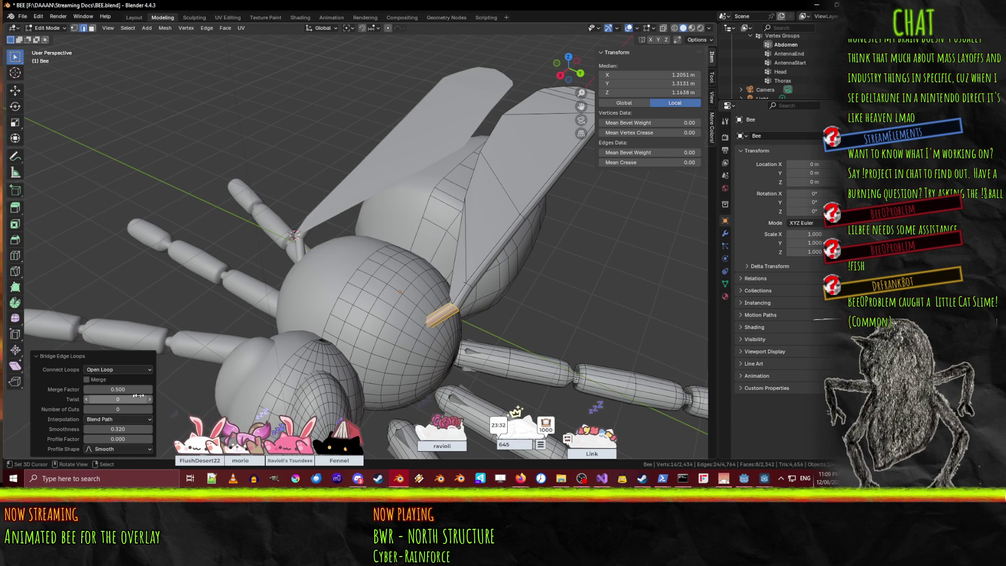
click(149, 410)
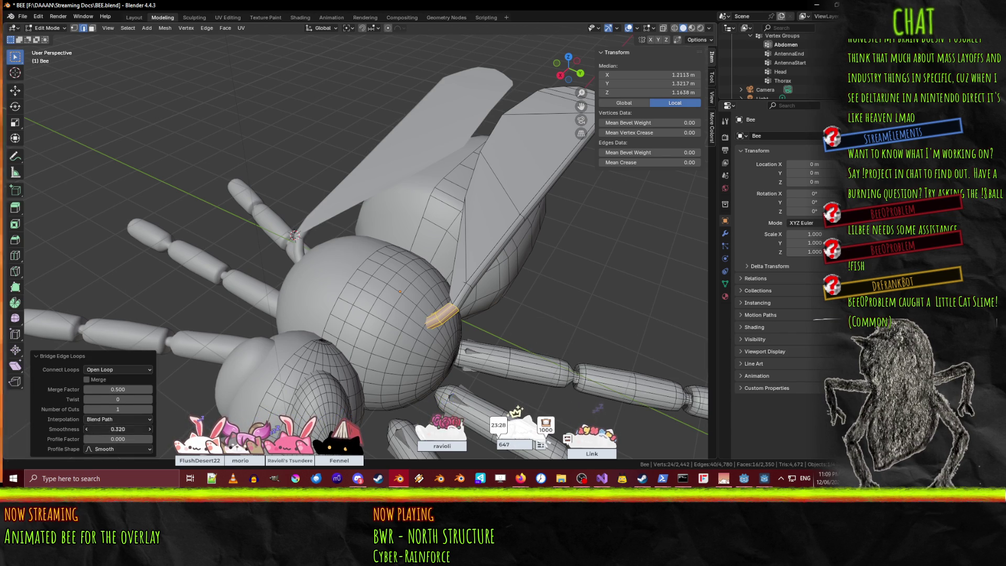
text(1)
drag(131, 429, 131, 429)
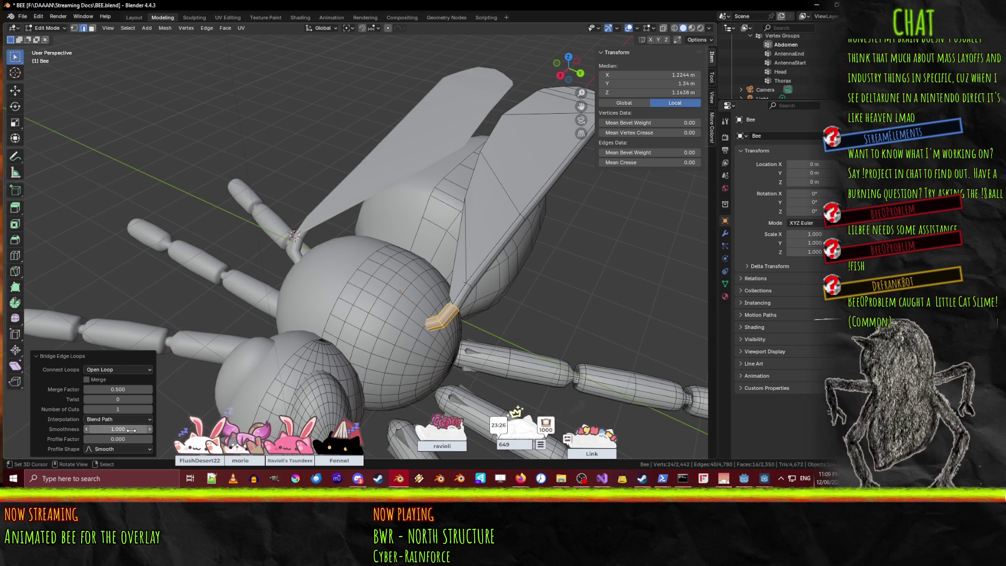
click(150, 409)
middle_drag(419, 293, 530, 301)
key(ctrl+z)
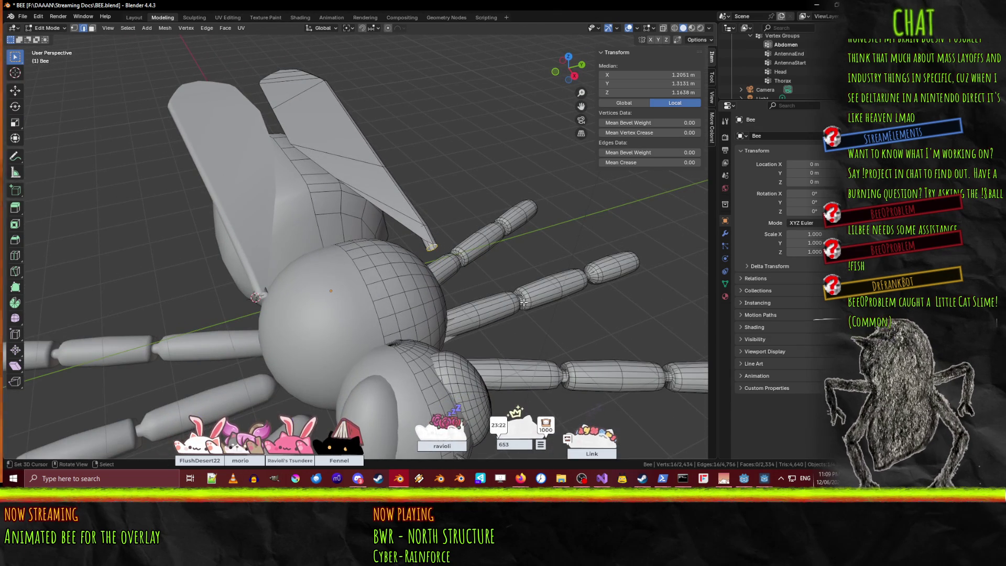
In wireframe, scale the loop beside the thorax to 1.3 times.
key(shift+z)
scroll(500, 322, up, 3)
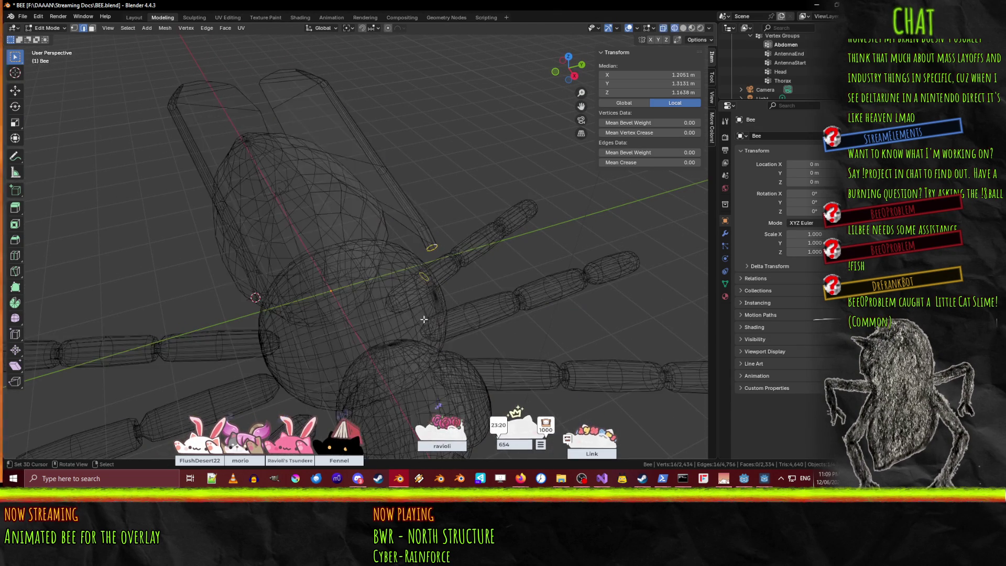
scroll(497, 327, up, 3)
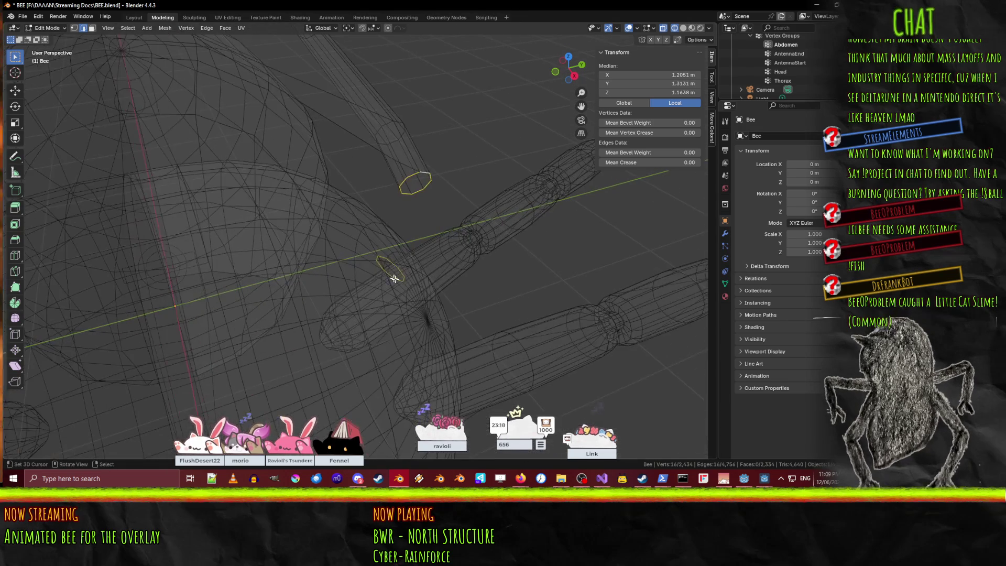
key(alt+a)
alt+click(386, 259)
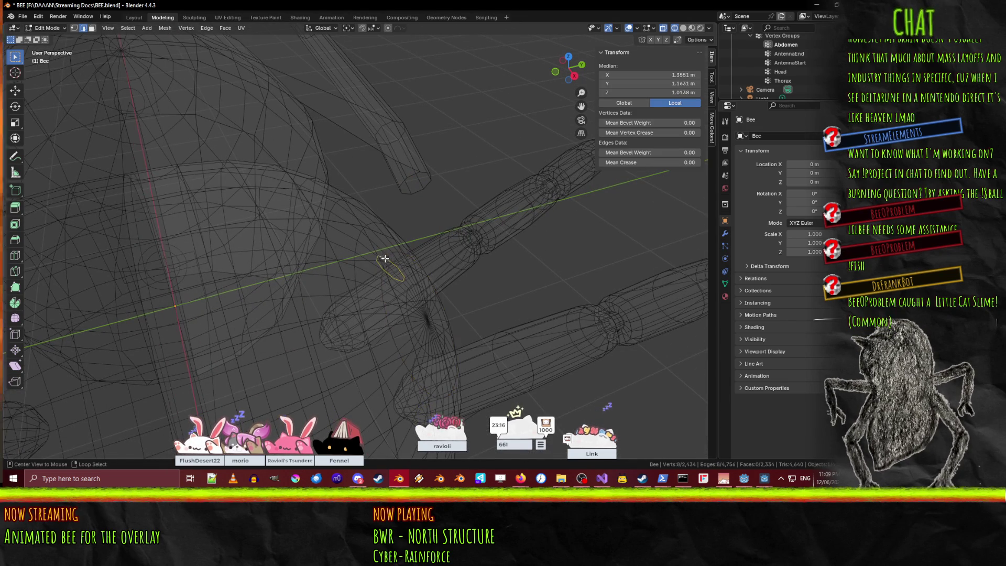
text(s1.3)
key(Return)
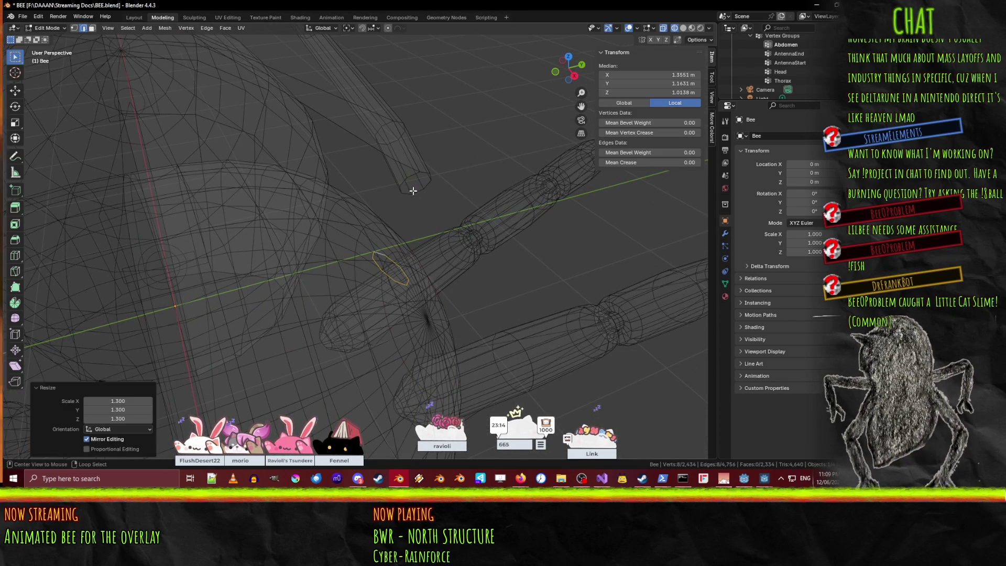
Bridge the thorax loop to the wing tube's end loop with 2 cuts.
alt+shift+click(410, 177)
key(F3)
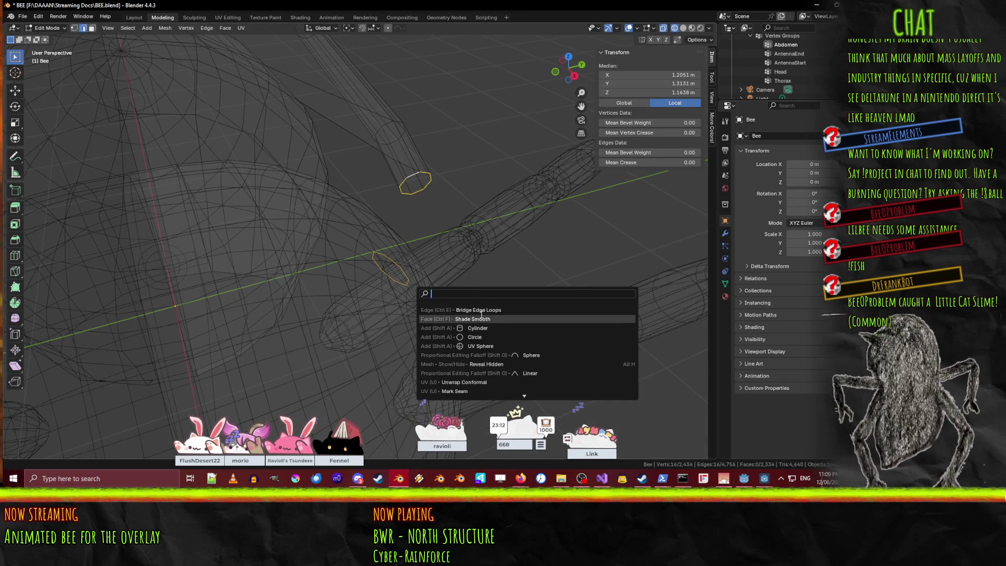
key(Return)
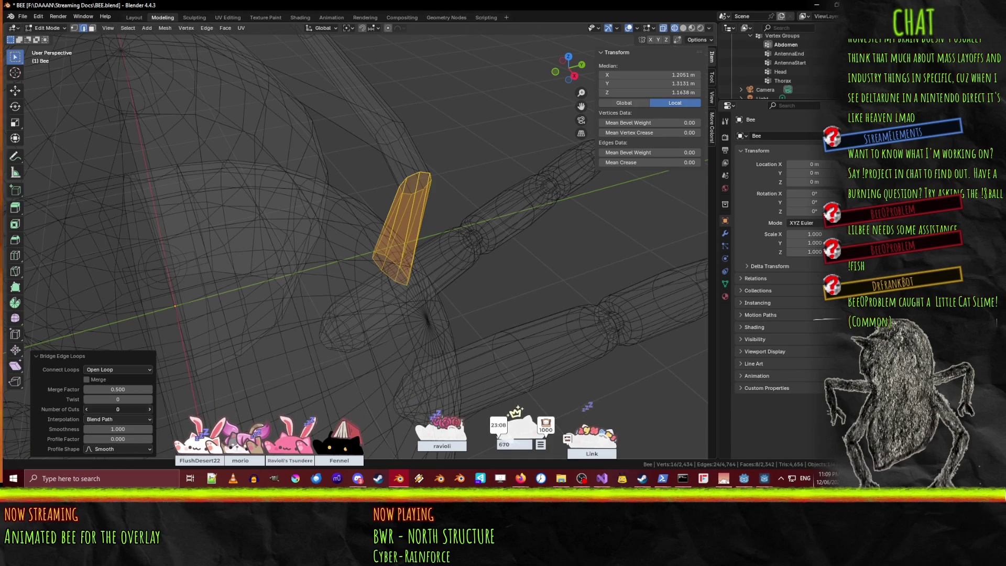
click(150, 409)
click(149, 409)
middle_drag(184, 367, 331, 323)
Return to solid shading, check the curved bridge, and save the file.
key(z)
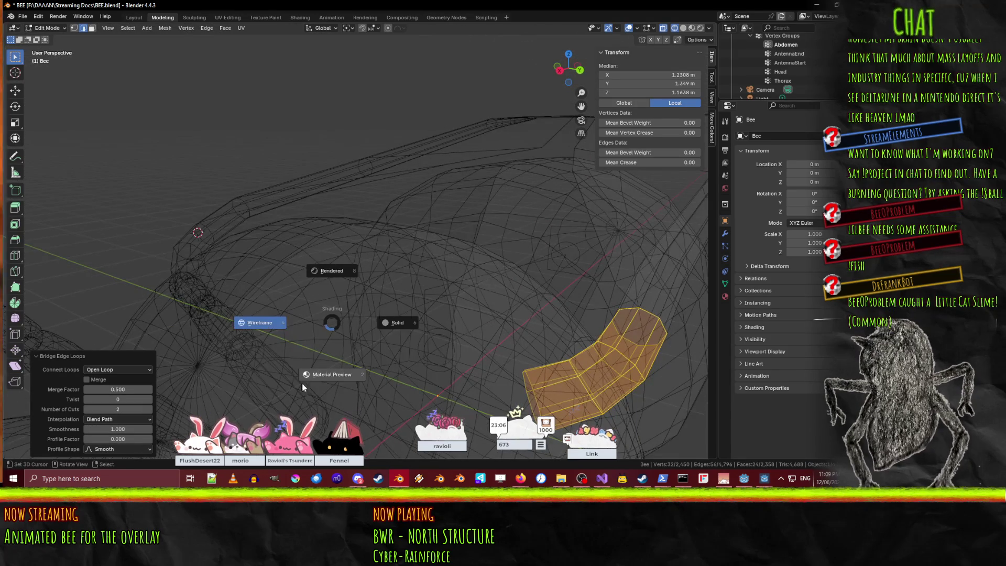
click(388, 334)
mouse_move(388, 334)
middle_down()
mouse_move(348, 297)
mouse_move(352, 308)
mouse_move(330, 291)
mouse_move(289, 286)
mouse_move(428, 312)
mouse_move(391, 231)
middle_up()
scroll(353, 308, down, 4)
scroll(374, 297, up, 5)
key(ctrl+s)
Review the bee in wireframe and solid, exit to Object Mode, and select the armature bone.
scroll(318, 291, down, 5)
mouse_move(394, 268)
middle_down()
mouse_move(385, 136)
mouse_move(449, 166)
mouse_move(456, 134)
mouse_move(443, 210)
mouse_move(462, 346)
mouse_move(426, 287)
mouse_move(439, 237)
middle_up()
scroll(462, 346, up, 5)
scroll(420, 235, up, 8)
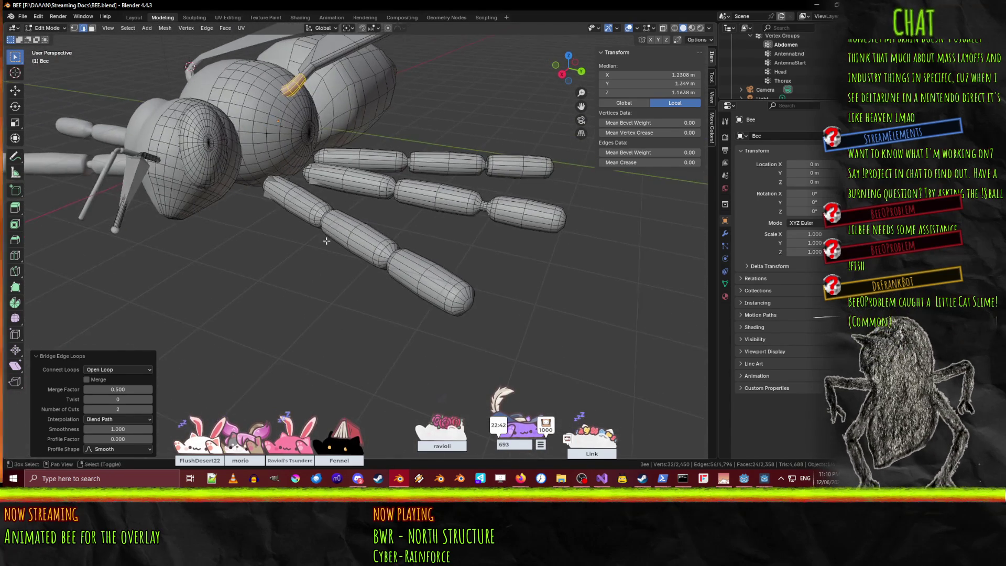
middle_drag(343, 297, 347, 299)
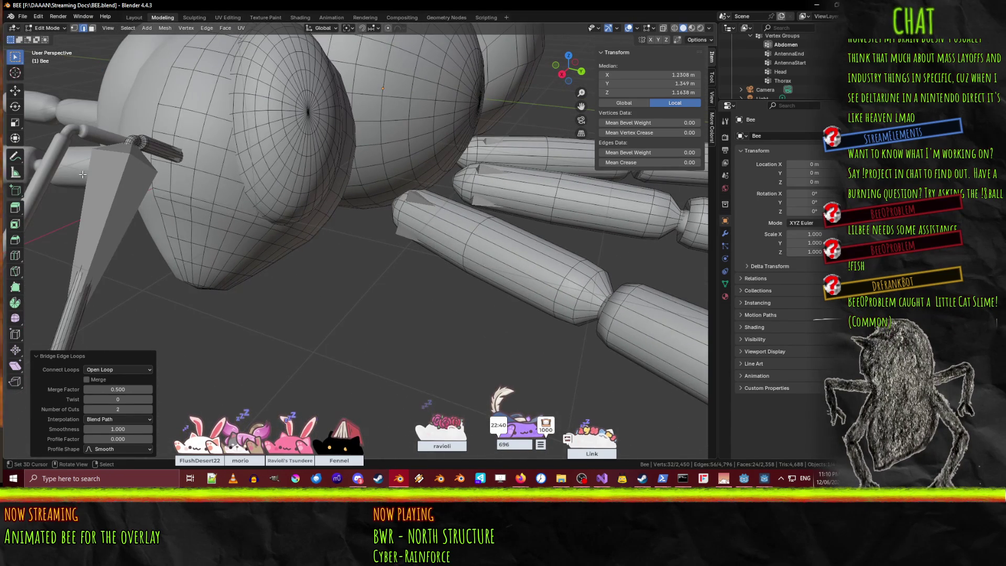
key(z)
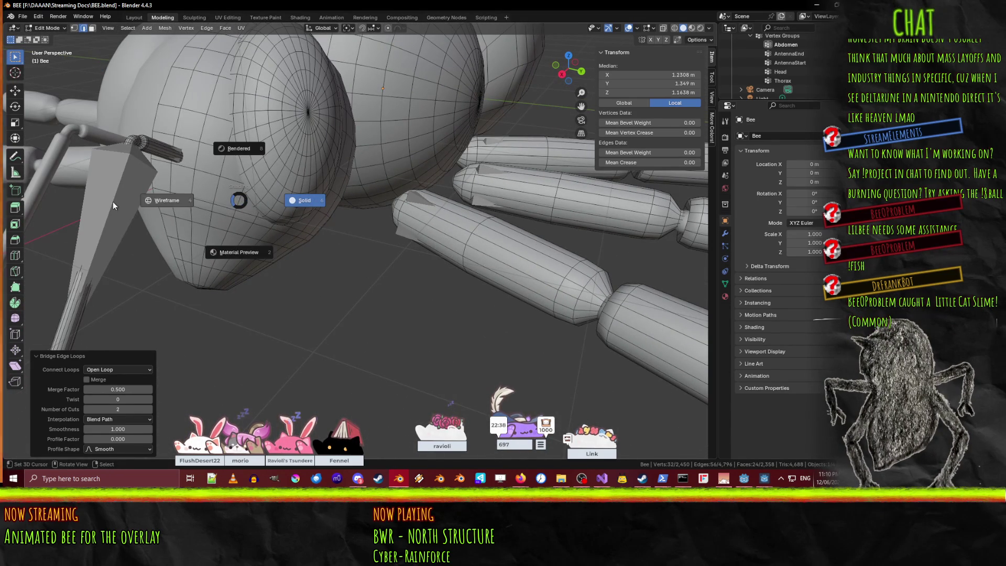
click(112, 201)
click(232, 209)
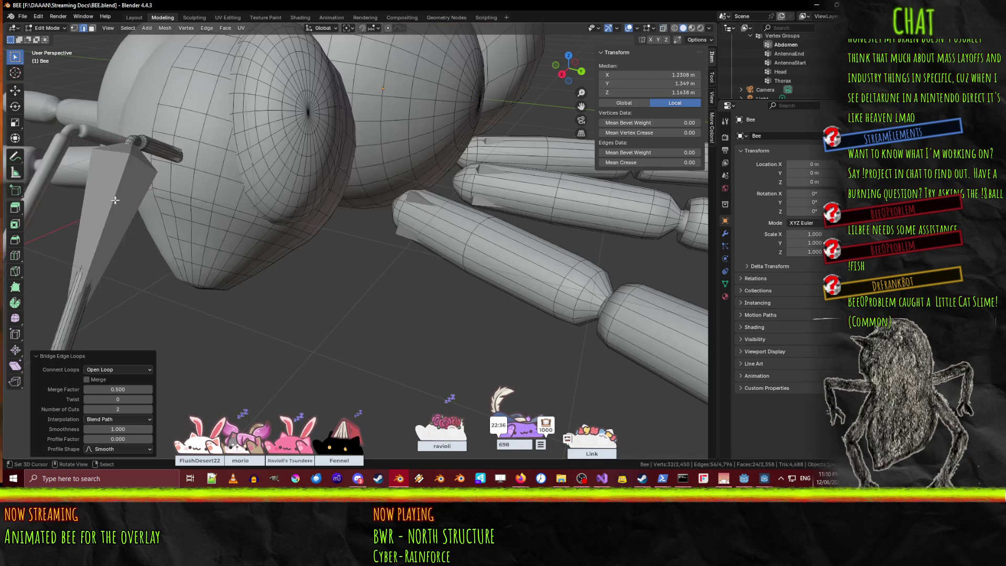
key(Tab)
click(114, 200)
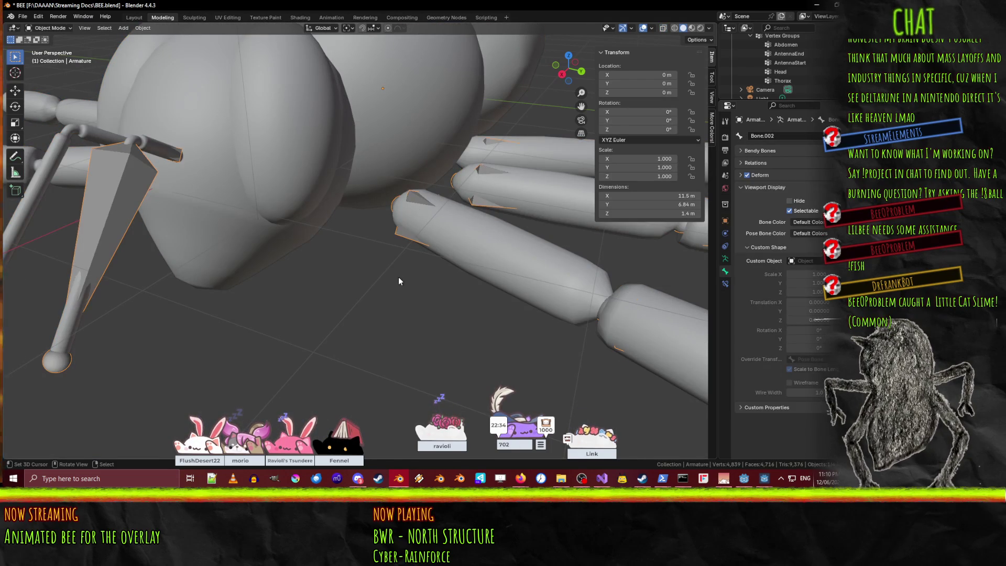
Leave armature editing, select the bee mesh and enter its Edit Mode.
scroll(796, 68, up, 1)
scroll(802, 60, up, 1)
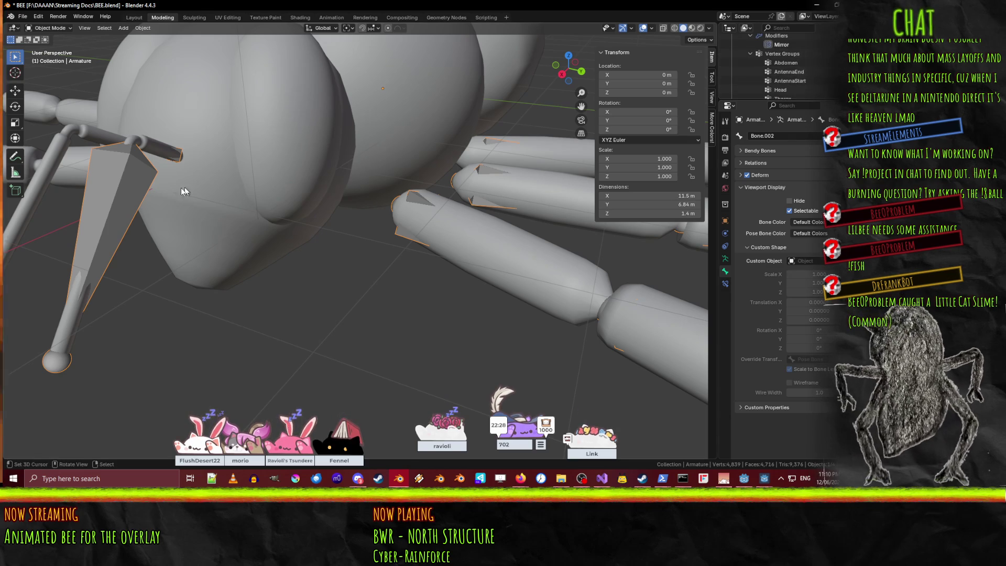
key(Tab)
mouse_move(131, 257)
middle_down()
mouse_move(366, 121)
mouse_move(461, 218)
mouse_move(426, 258)
mouse_move(297, 241)
middle_up()
key(Tab)
click(367, 120)
key(Tab)
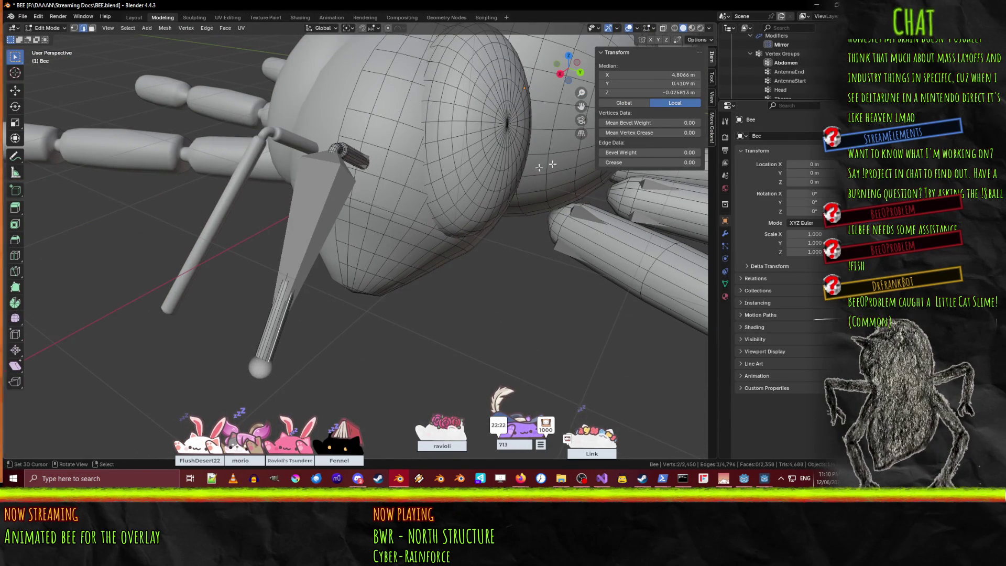
Hide the armature and fill the open tube end near the head with a face.
scroll(800, 49, up, 5)
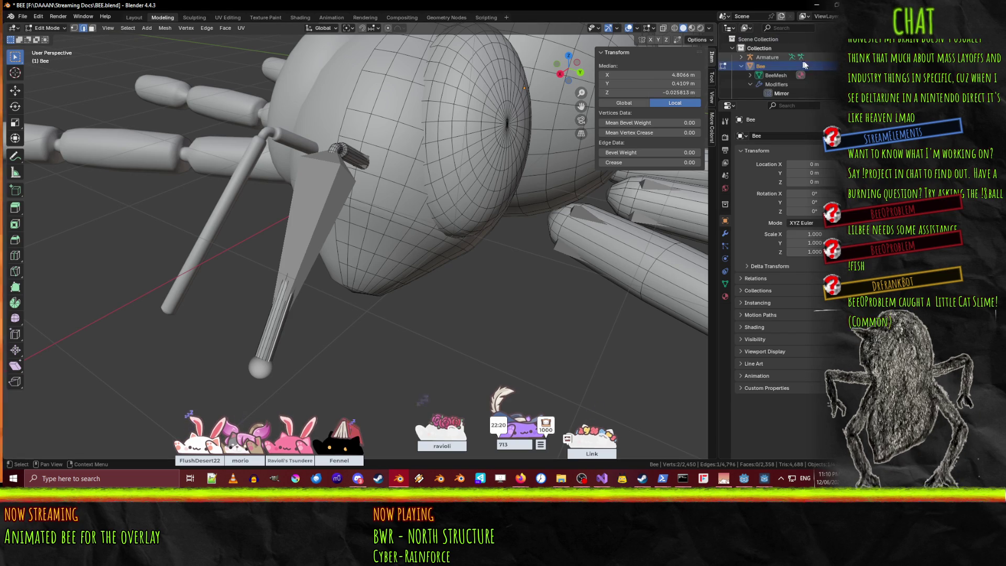
click(833, 56)
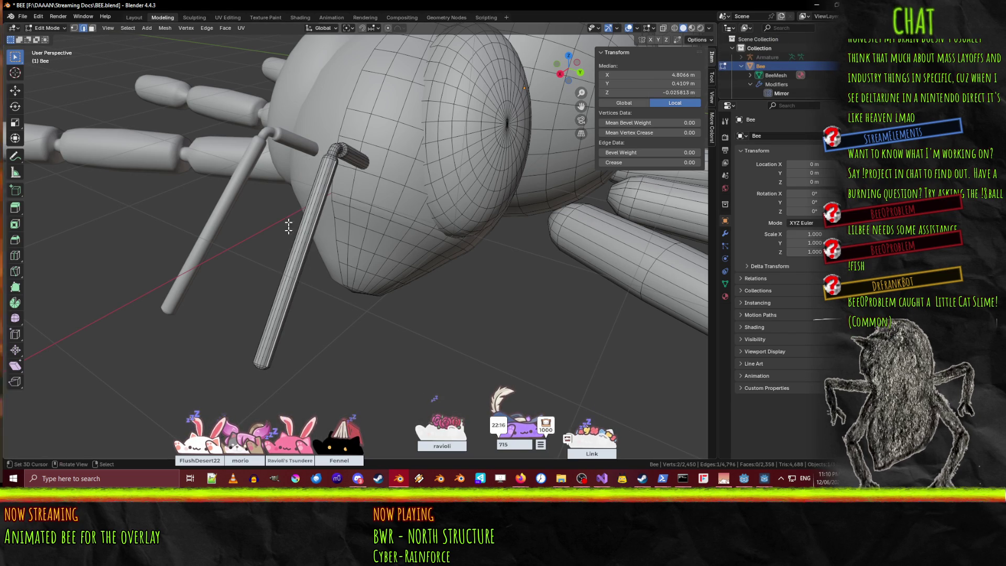
mouse_move(272, 343)
middle_down()
mouse_move(299, 318)
mouse_move(322, 262)
mouse_move(307, 238)
middle_up()
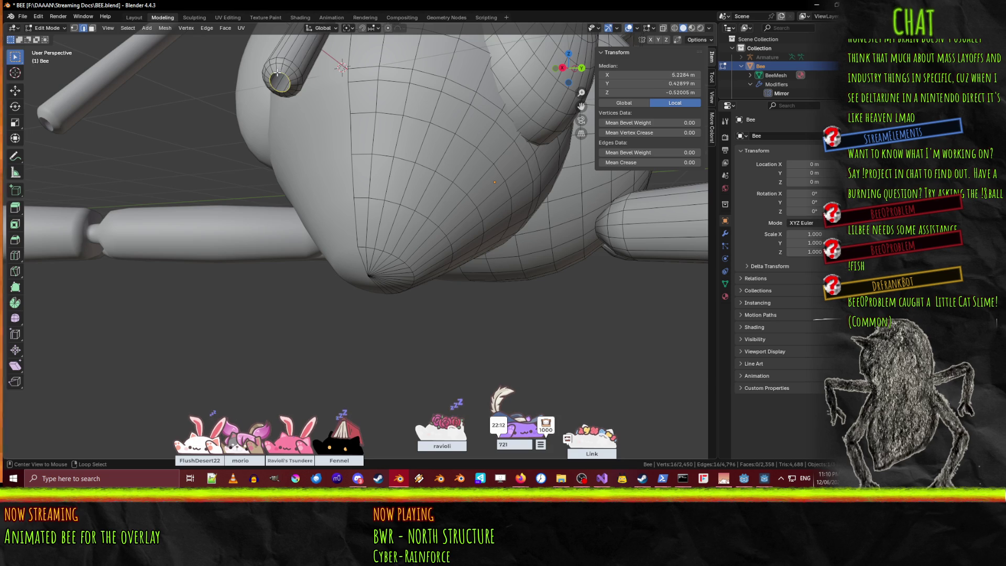
key(f)
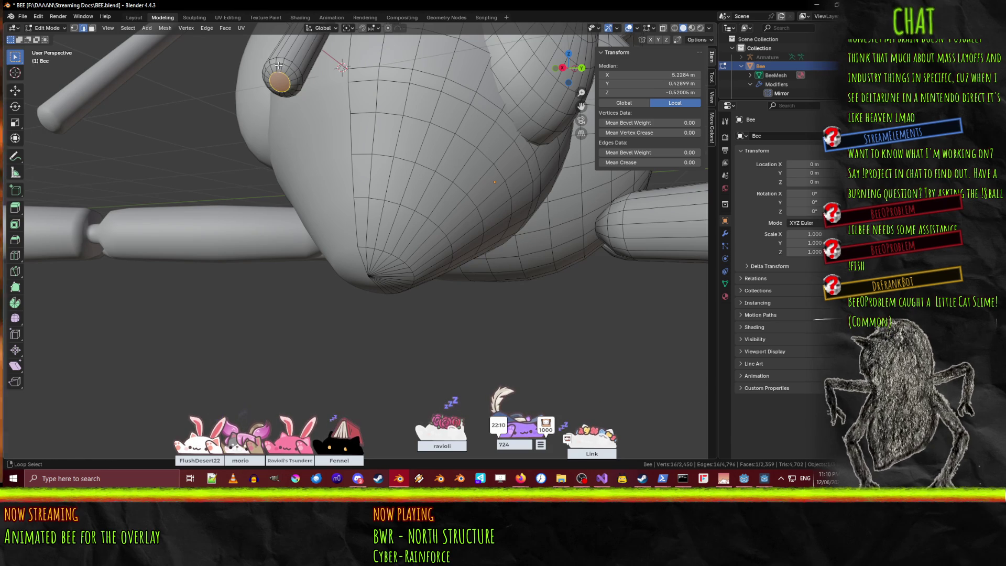
Select the lengthwise and ring edge loops on the leg tube.
alt+shift+click(280, 63)
mouse_move(280, 63)
middle_down()
mouse_move(295, 155)
mouse_move(221, 224)
middle_up()
alt+shift+click(224, 172)
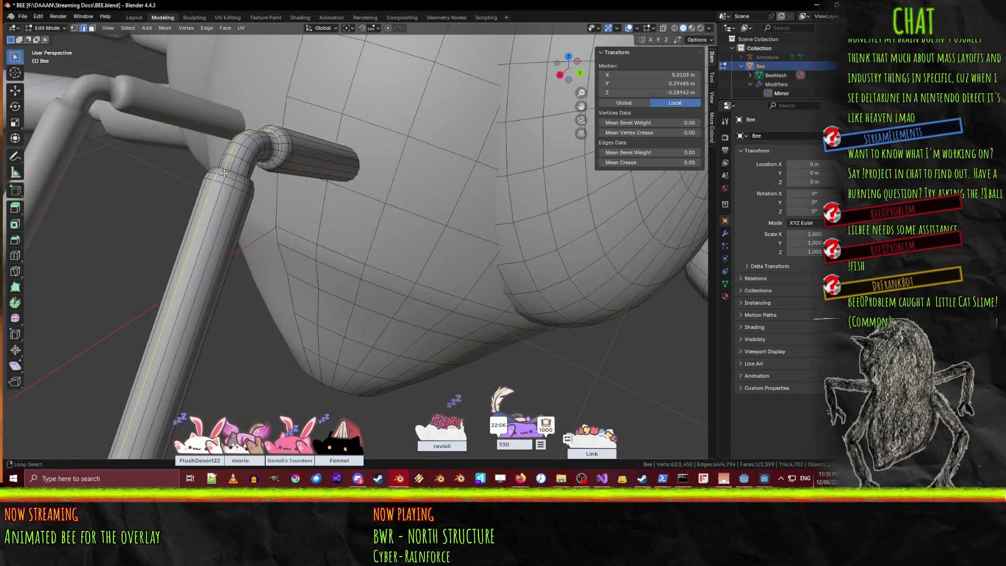
alt+shift+click(217, 174)
scroll(806, 88, down, 5)
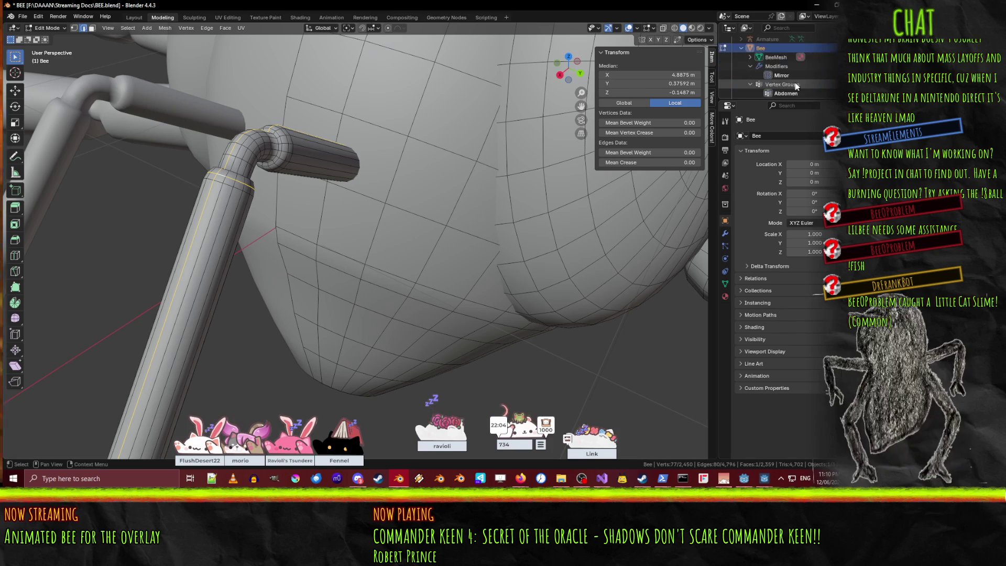
scroll(806, 87, up, 3)
Show the mesh's vertex groups and select the vertices in AntennaEnd.
click(789, 80)
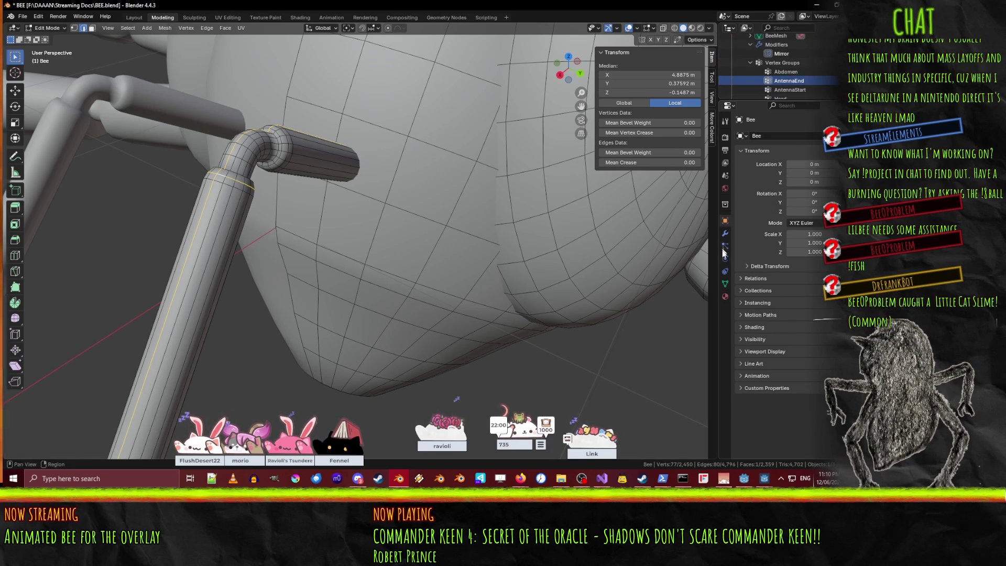
click(724, 284)
click(813, 221)
scroll(369, 284, down, 5)
Select the AntennaEnd group's vertices to check them, then deselect everything.
scroll(349, 262, up, 6)
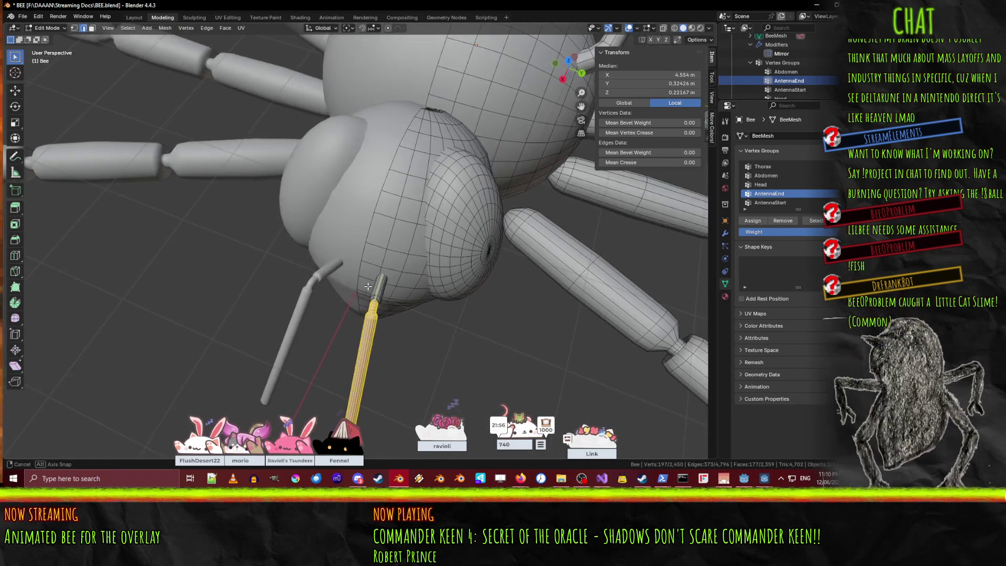
key(alt+a)
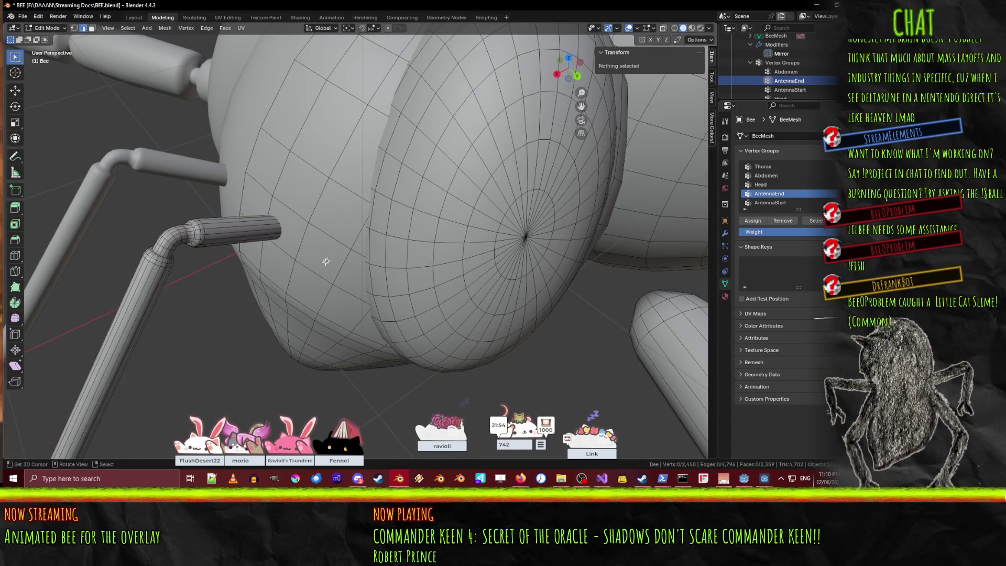
click(811, 221)
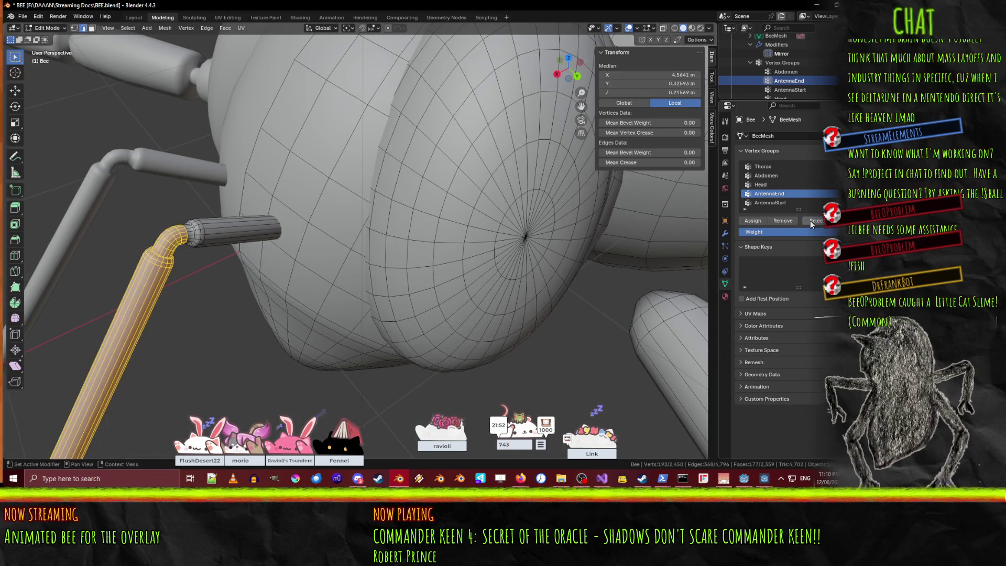
scroll(187, 283, down, 5)
key(a)
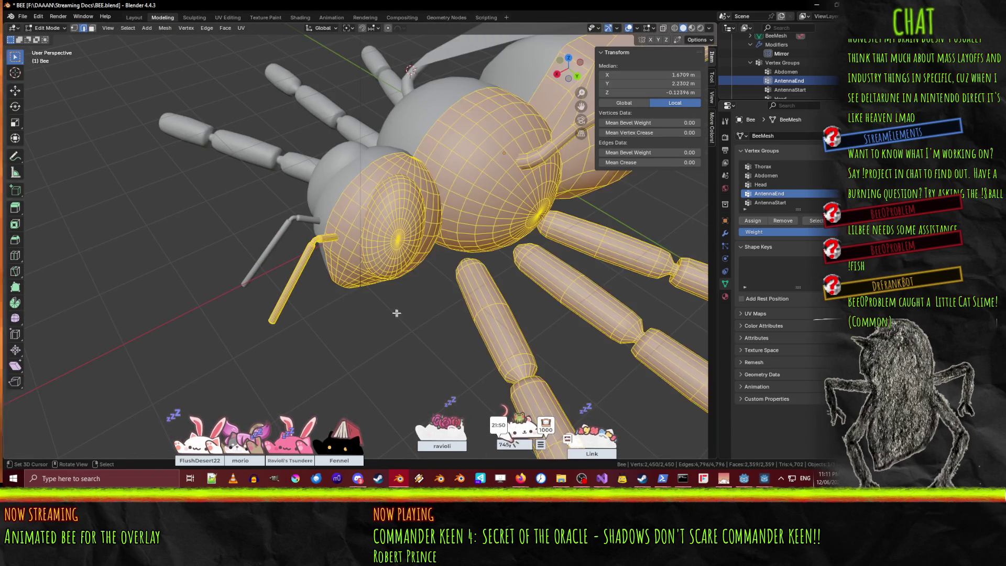
key(alt+a)
Expand the Armature in the outliner to list its bones.
mouse_move(383, 294)
middle_down()
mouse_move(401, 299)
mouse_move(401, 278)
mouse_move(442, 348)
mouse_move(547, 229)
mouse_move(405, 297)
middle_up()
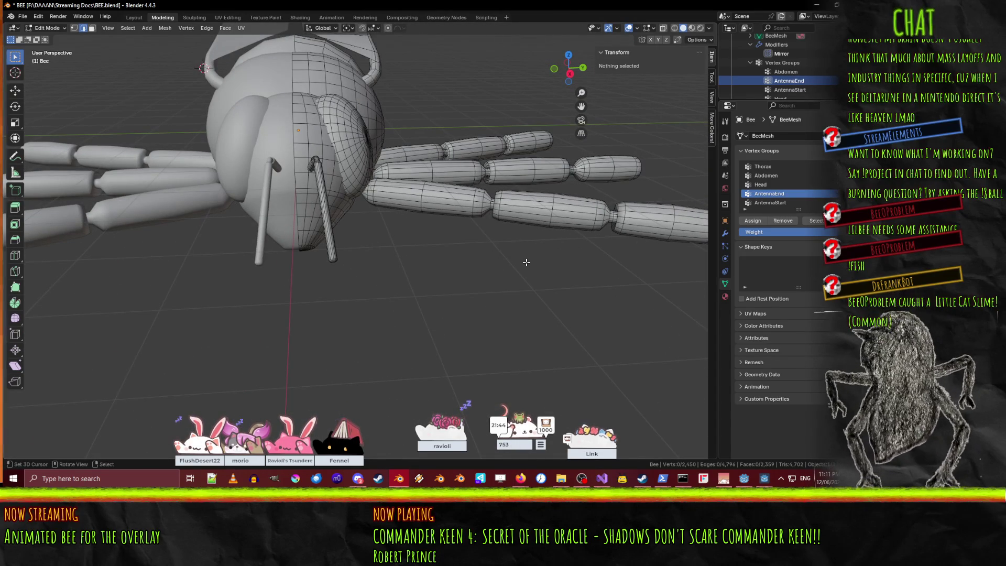
mouse_move(526, 237)
middle_down()
mouse_move(404, 262)
mouse_move(450, 220)
middle_up()
scroll(784, 72, down, 2)
scroll(784, 71, up, 4)
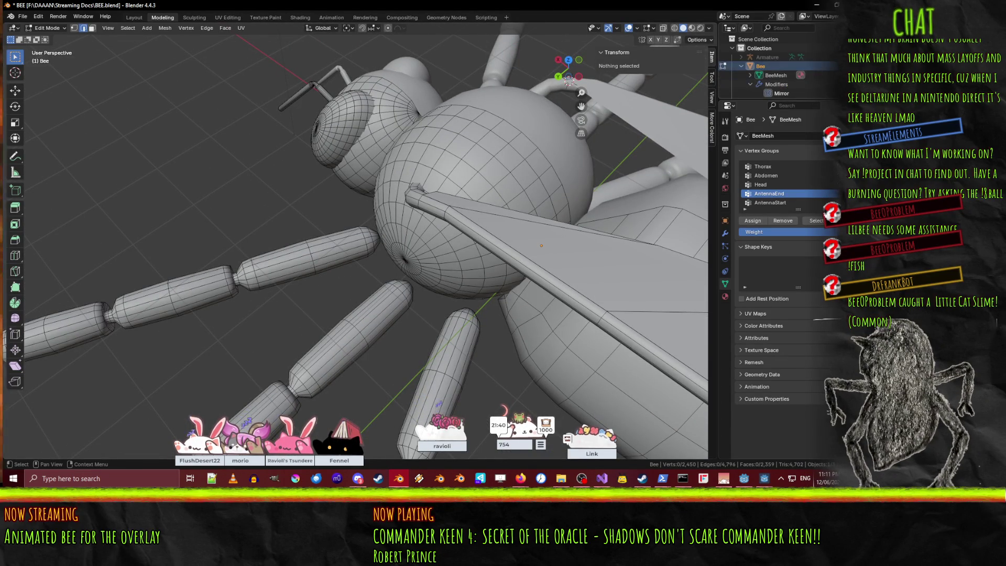
click(741, 57)
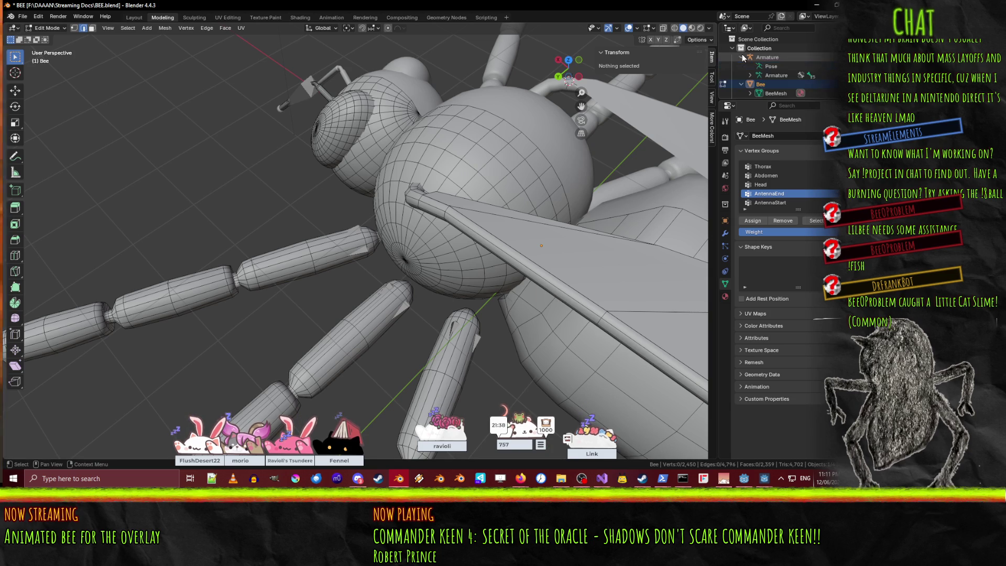
click(750, 75)
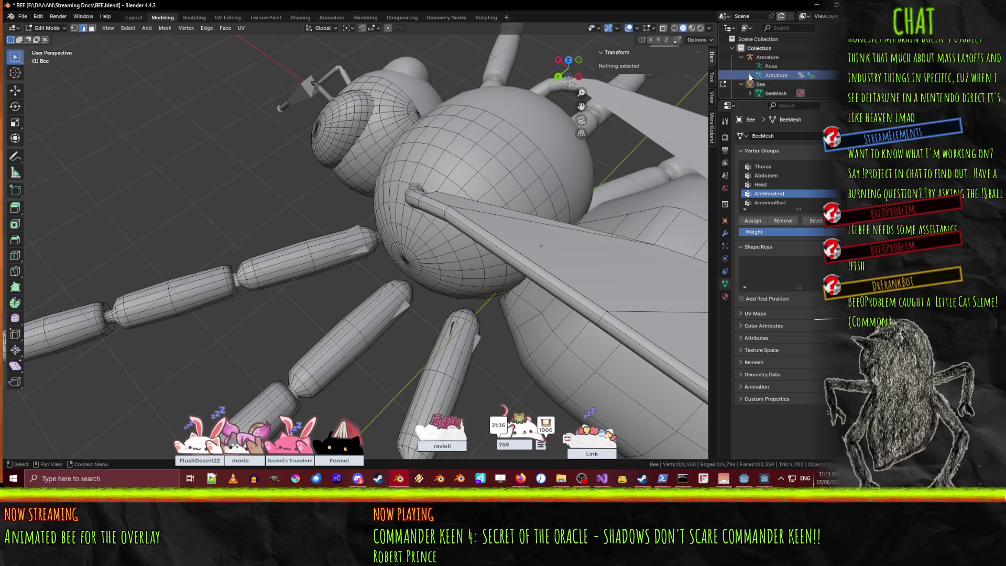
scroll(754, 78, down, 5)
scroll(756, 79, up, 2)
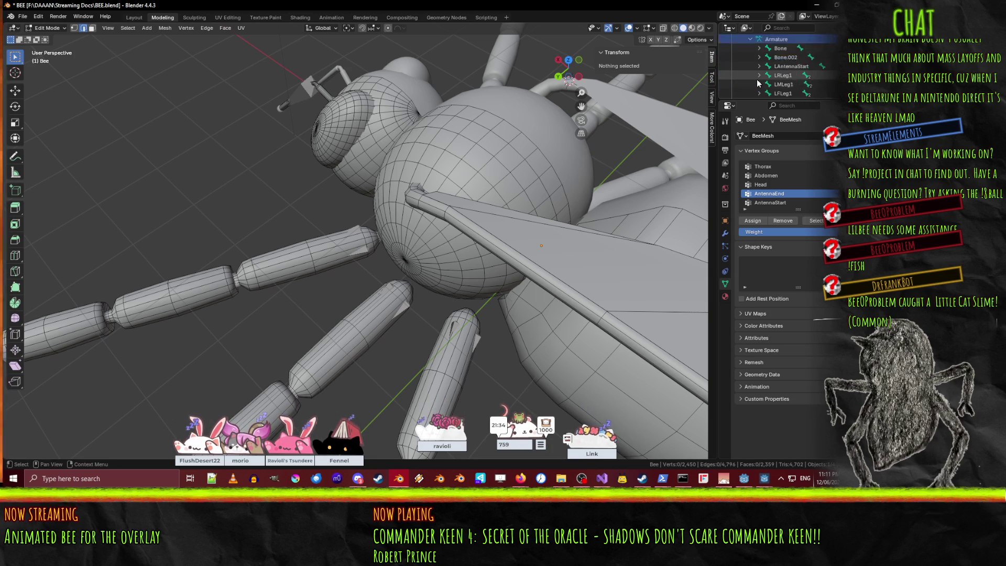
Select the bone named Bone and enter armature Edit Mode.
click(809, 50)
middle_drag(398, 210, 426, 196)
key(Tab)
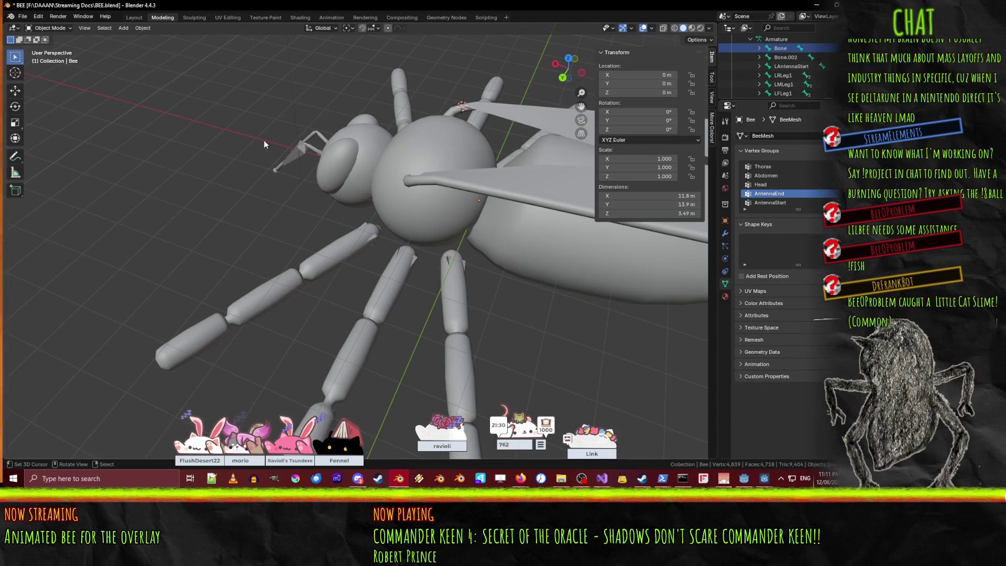
Switch to wireframe, select the bone named Bone and show its Bone properties.
click(765, 48)
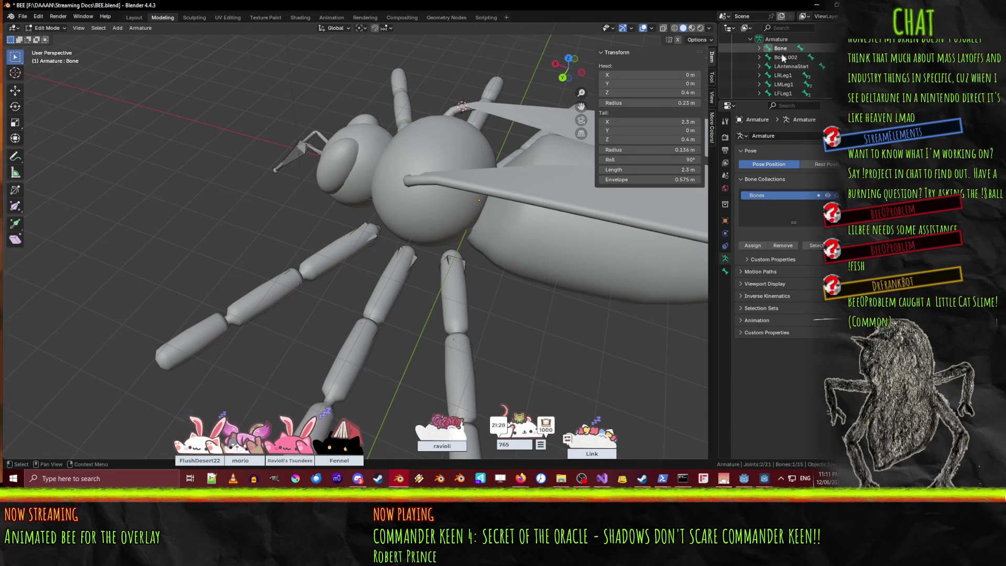
middle_drag(519, 213, 303, 202)
key(z)
click(213, 210)
mouse_move(213, 210)
middle_down()
mouse_move(309, 222)
mouse_move(583, 181)
middle_up()
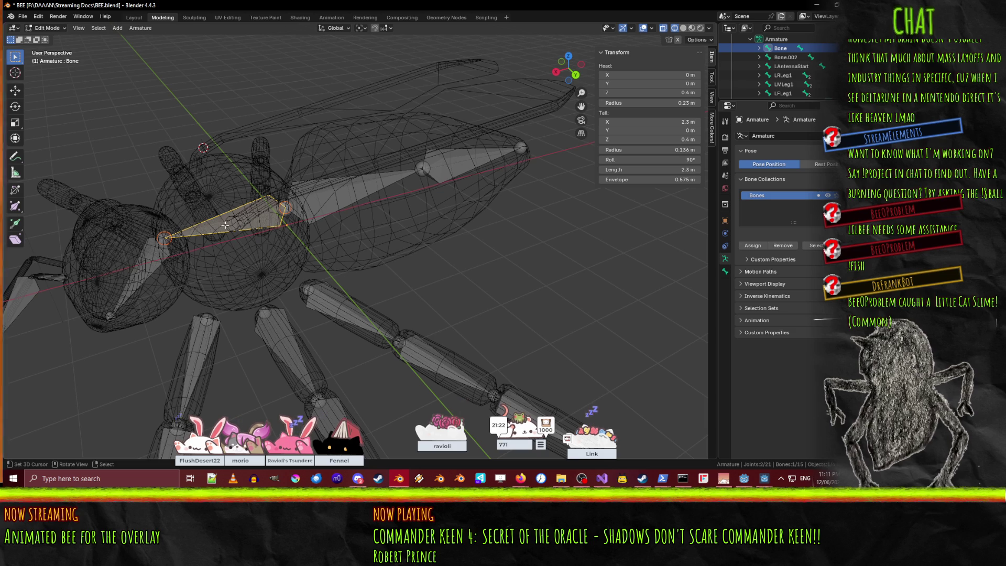
click(316, 205)
click(239, 217)
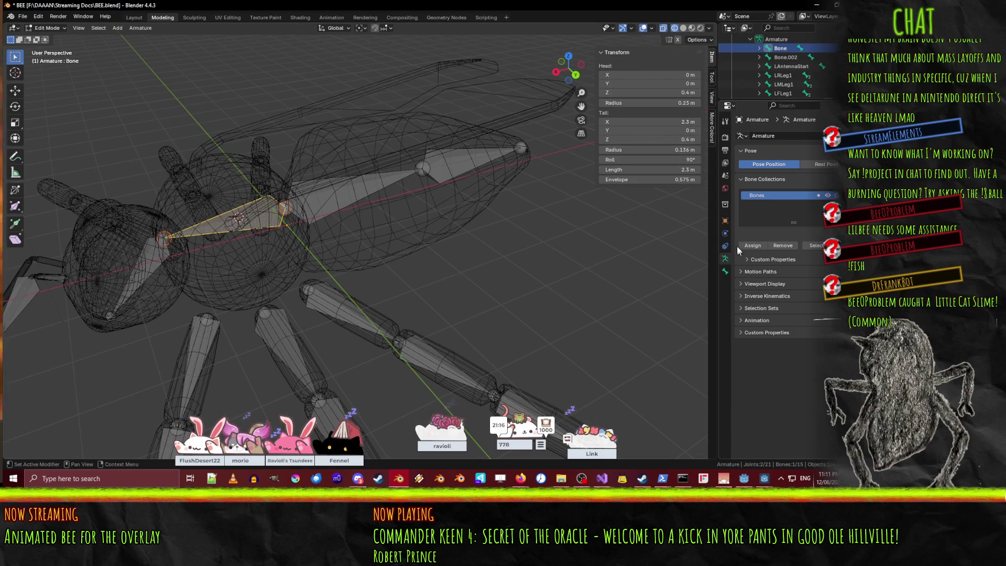
click(726, 271)
text(Root)
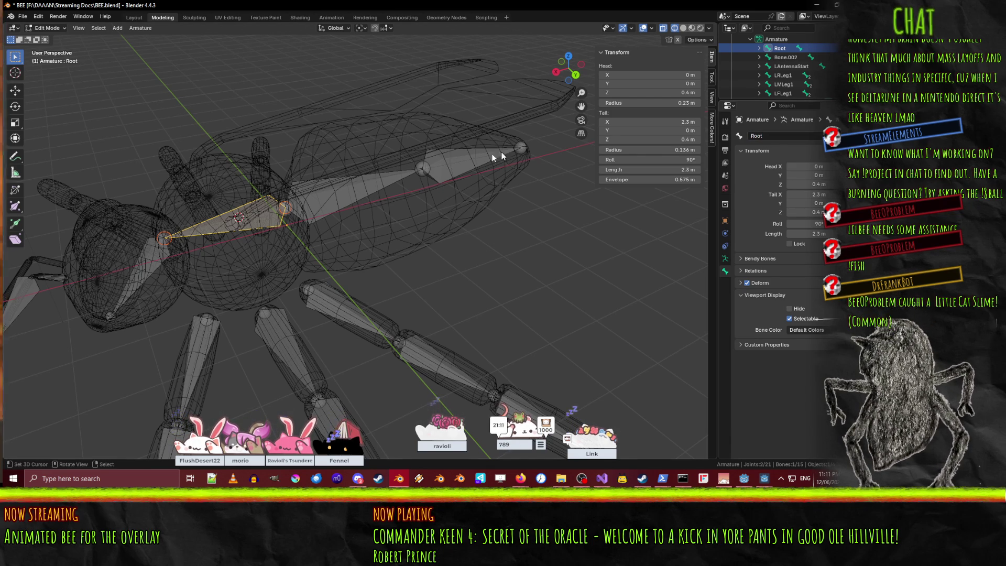
Rename Bone.002 to Abdomen1 and Bone.003 to Abdomen2.
click(327, 184)
text(Abdomen1)
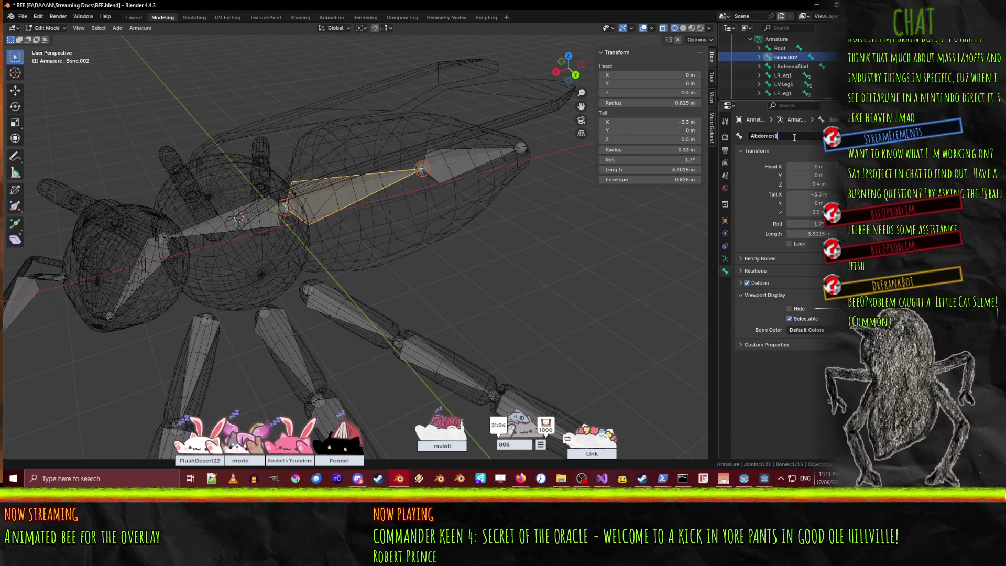
key(Return)
click(459, 169)
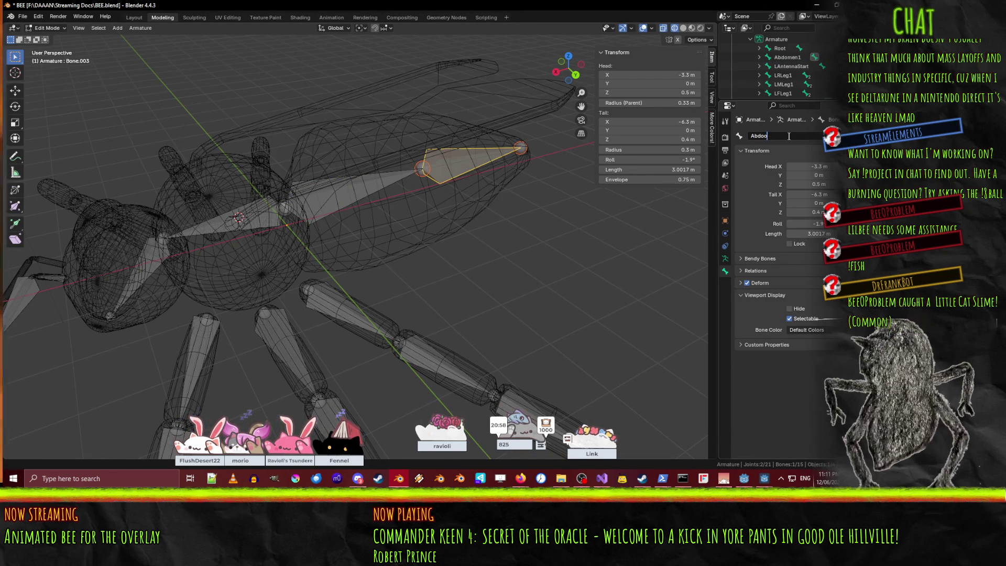
text(2)
key(Return)
Return to editing the bee mesh, keeping wireframe shading.
mouse_move(220, 187)
middle_down()
mouse_move(299, 290)
mouse_move(511, 240)
mouse_move(500, 220)
mouse_move(523, 141)
middle_up()
key(alt+q)
key(z)
click(496, 233)
Bring the head into view and switch the viewport back to solid shading.
scroll(820, 74, up, 4)
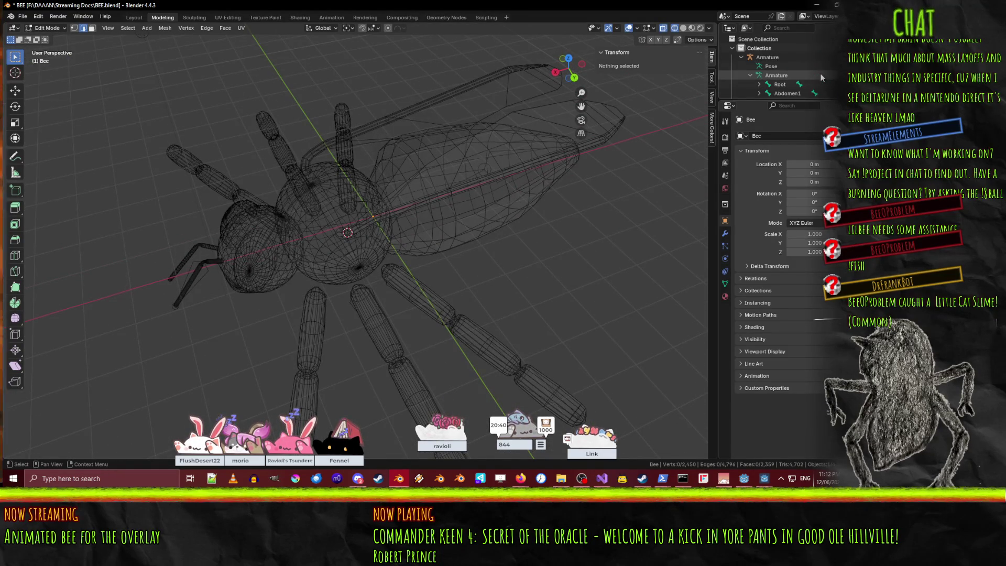
scroll(821, 73, down, 3)
scroll(309, 246, up, 3)
shift+middle_drag(299, 244, 375, 211)
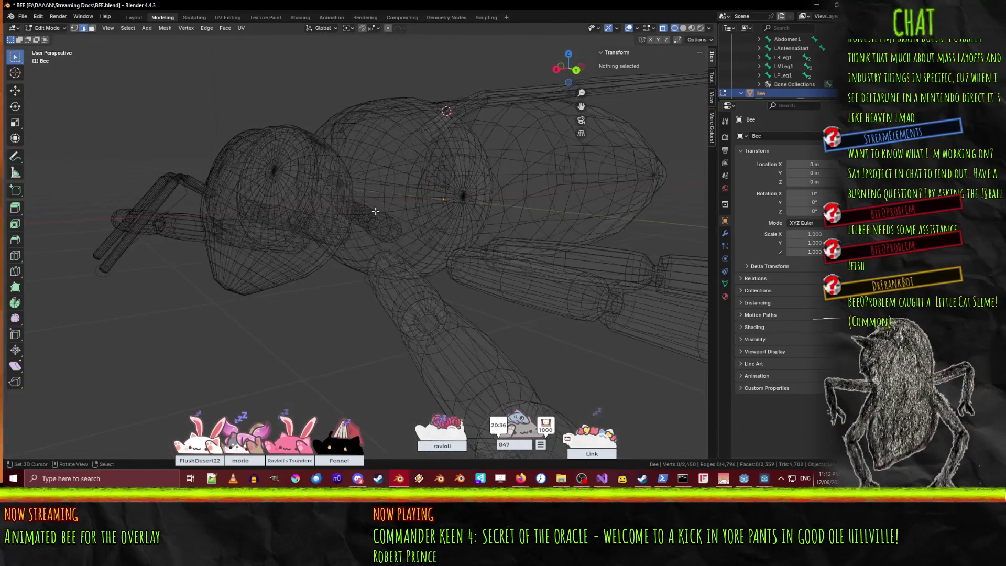
scroll(375, 211, up, 2)
shift+middle_drag(325, 240, 363, 247)
key(z)
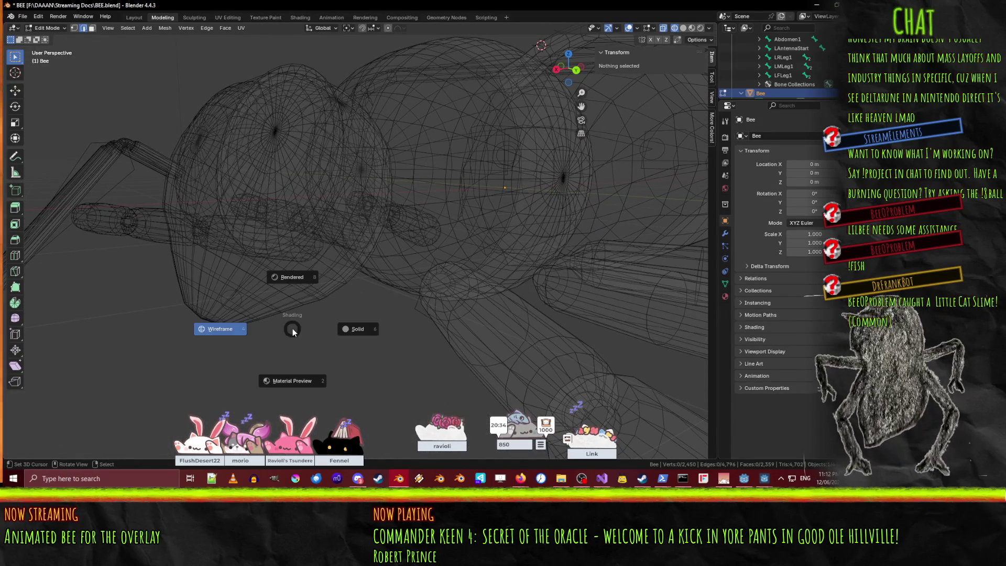
click(366, 333)
Select the edge loops across the back of the head, then switch to vertex select.
alt+click(214, 309)
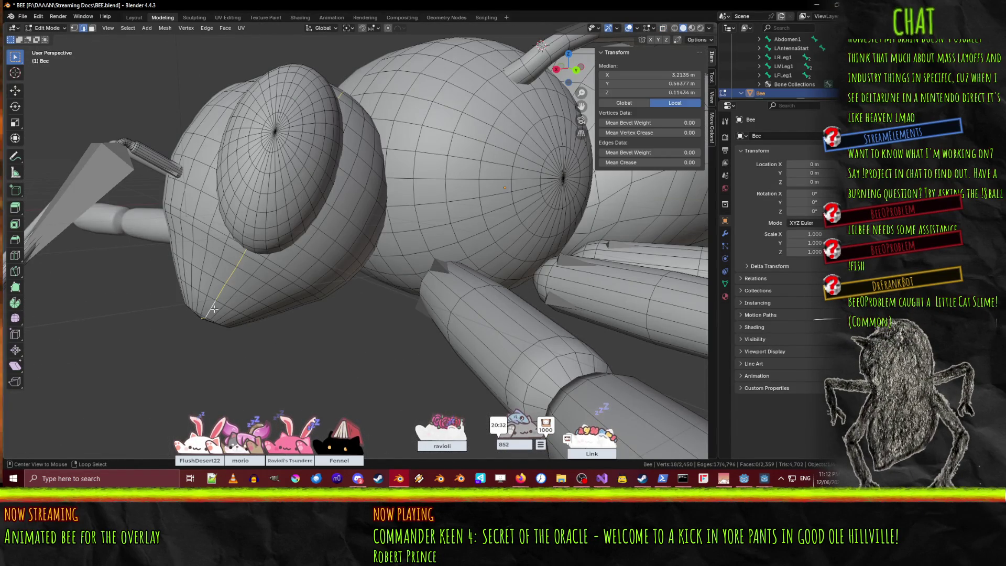
alt+shift+click(213, 233)
alt+shift+click(215, 233)
alt+shift+click(214, 225)
middle_drag(214, 226, 251, 250)
alt+shift+click(275, 111)
middle_drag(286, 112, 288, 189)
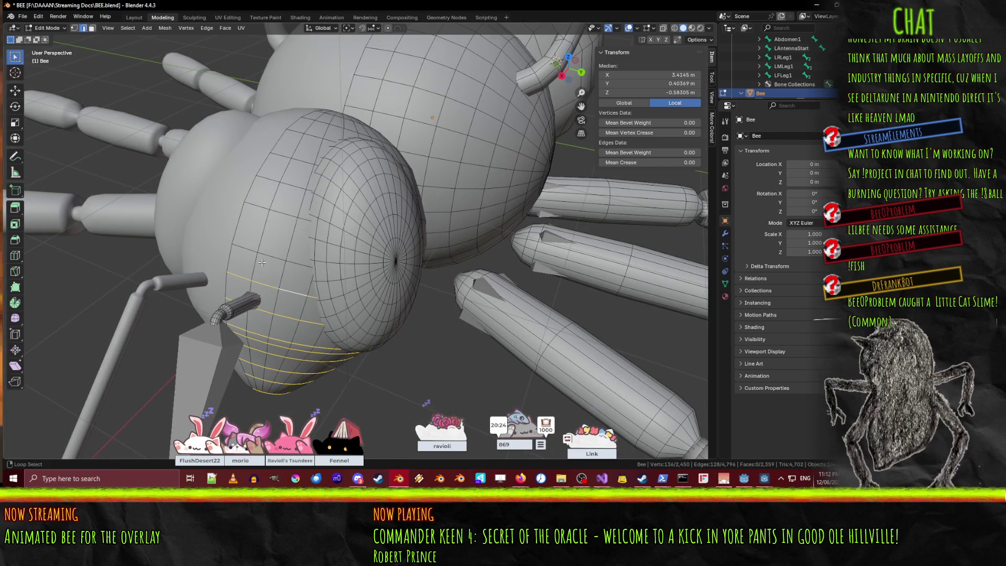
alt+shift+click(295, 182)
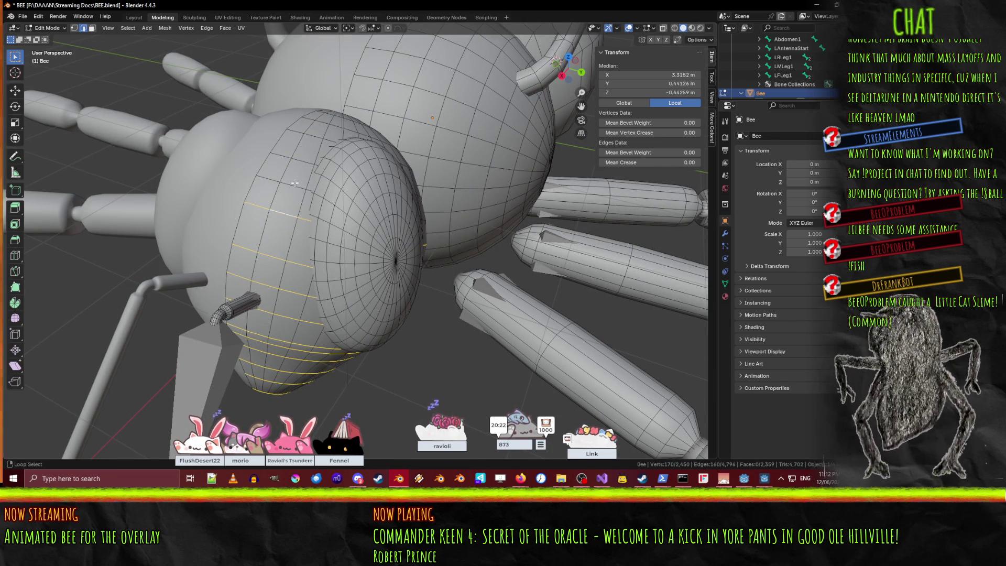
alt+shift+click(300, 164)
middle_drag(299, 164, 277, 166)
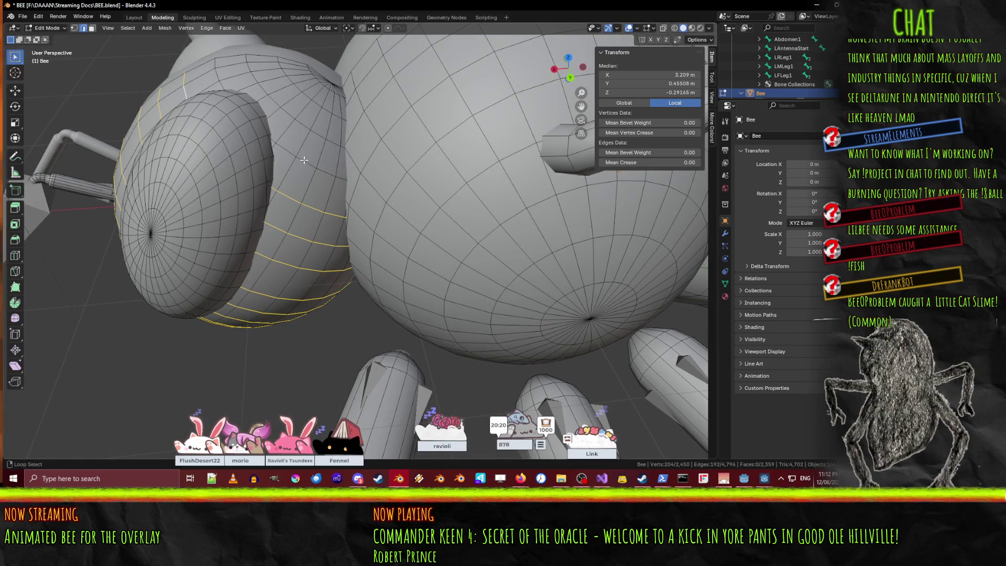
middle_drag(315, 107, 321, 127)
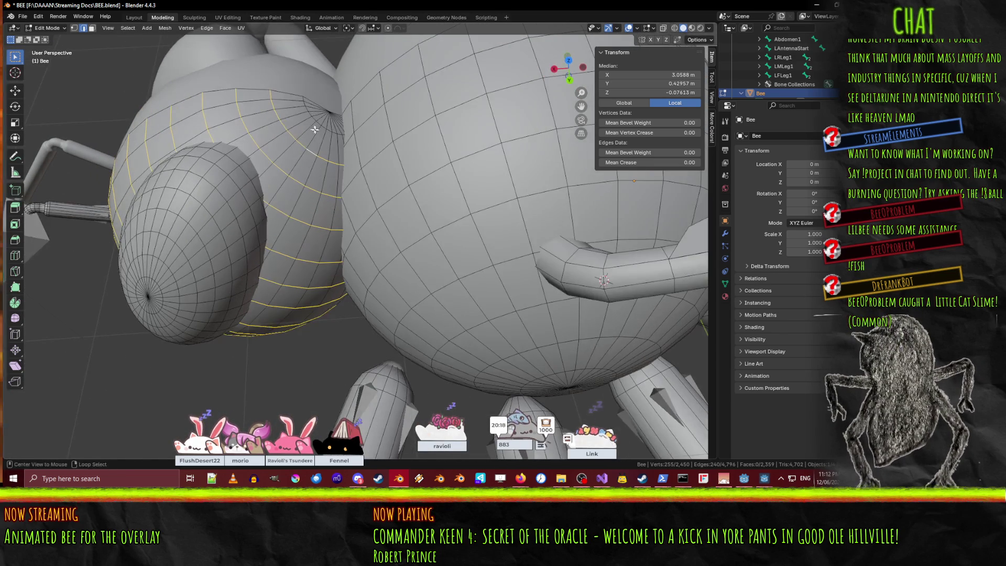
middle_drag(291, 209, 498, 213)
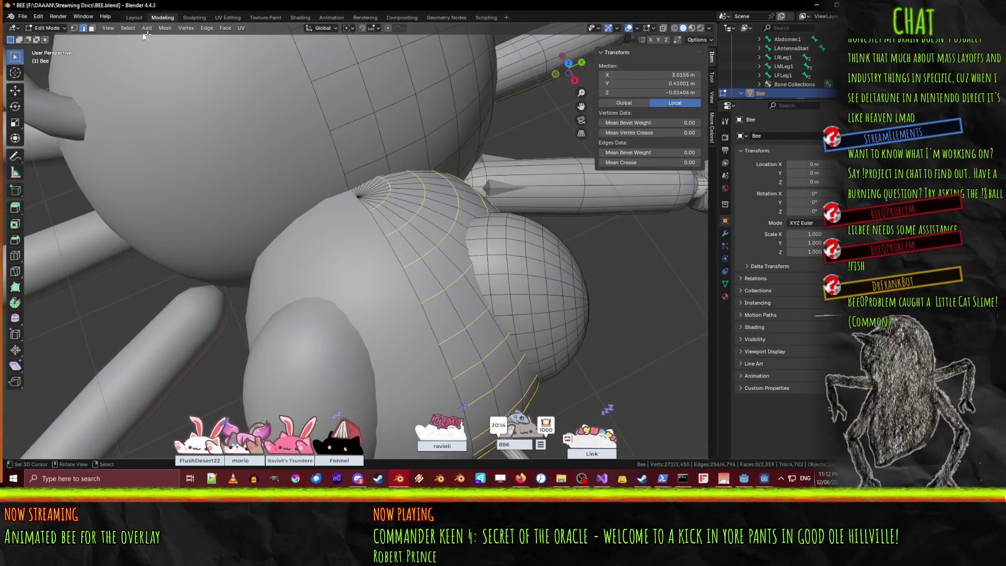
click(74, 28)
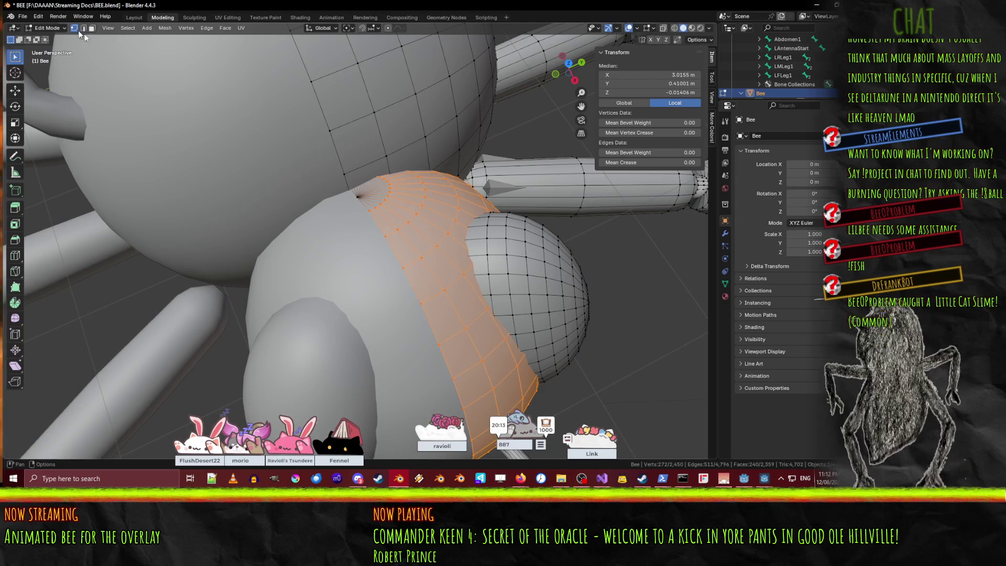
Add the head's pole vertex and the eye rings, down to the pupil ring, to the selection.
shift+click(356, 197)
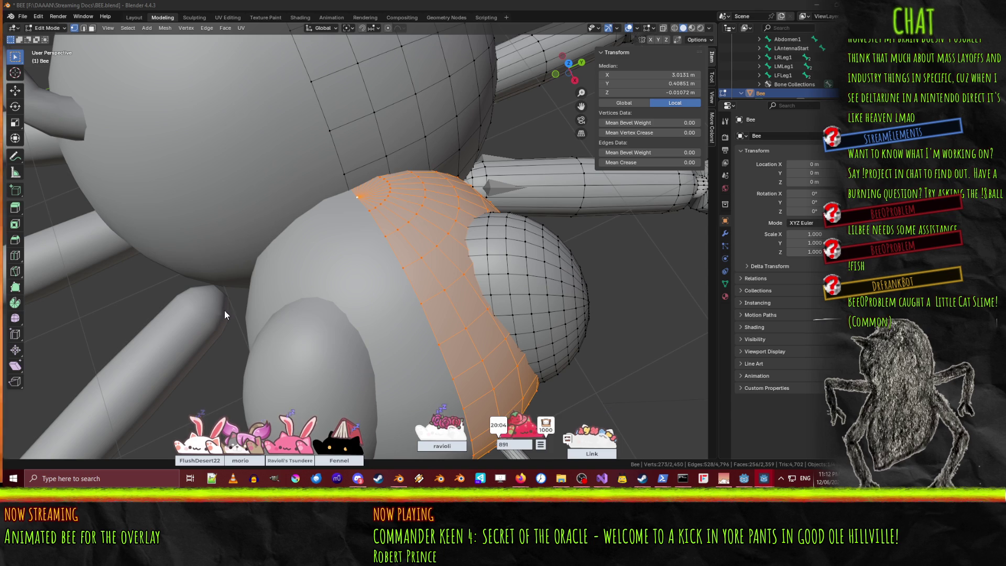
mouse_move(502, 261)
middle_down()
mouse_move(457, 152)
mouse_move(408, 208)
mouse_move(351, 169)
middle_up()
alt+click(351, 168)
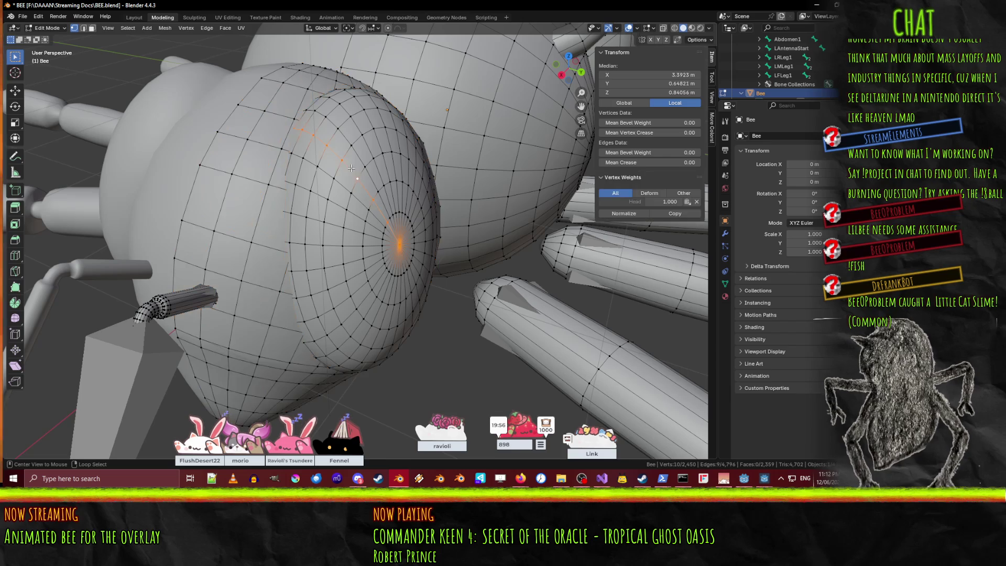
alt+click(364, 171)
alt+shift+click(362, 171)
alt+shift+click(340, 150)
alt+shift+click(328, 137)
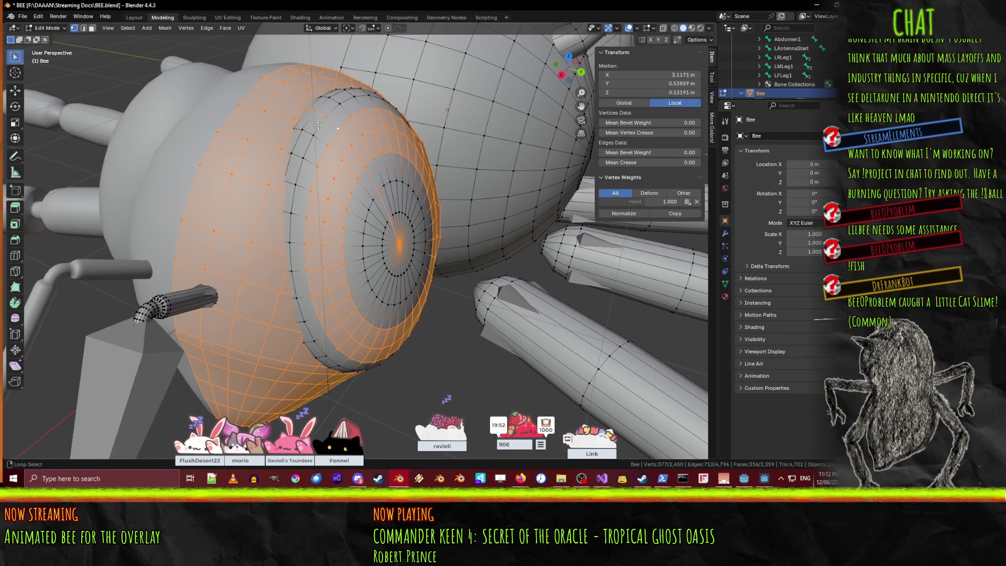
alt+shift+click(314, 126)
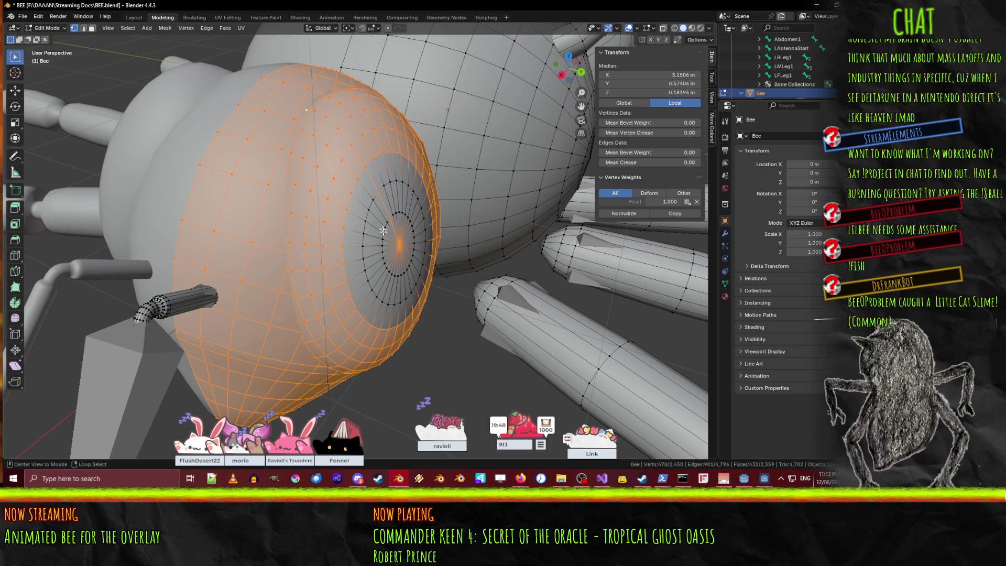
alt+shift+click(364, 243)
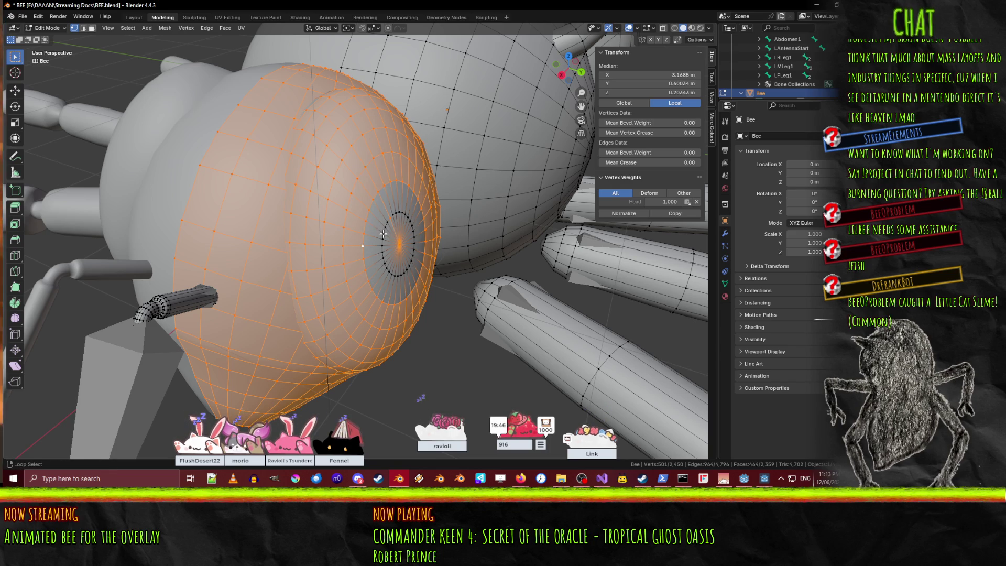
alt+shift+click(384, 235)
In wireframe, add the hidden vertical head loop, then return to solid shading.
key(z)
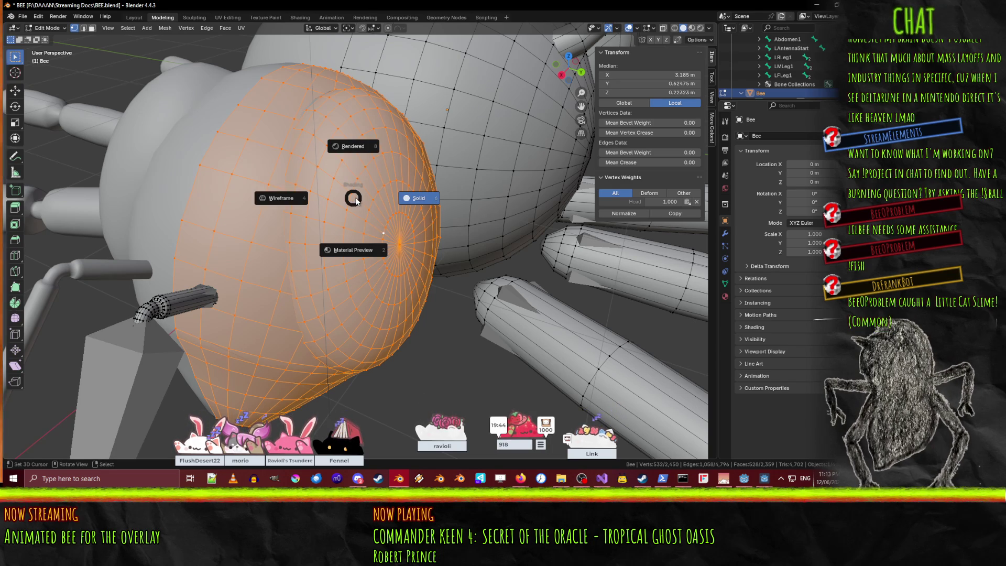
click(289, 200)
middle_drag(290, 200, 335, 206)
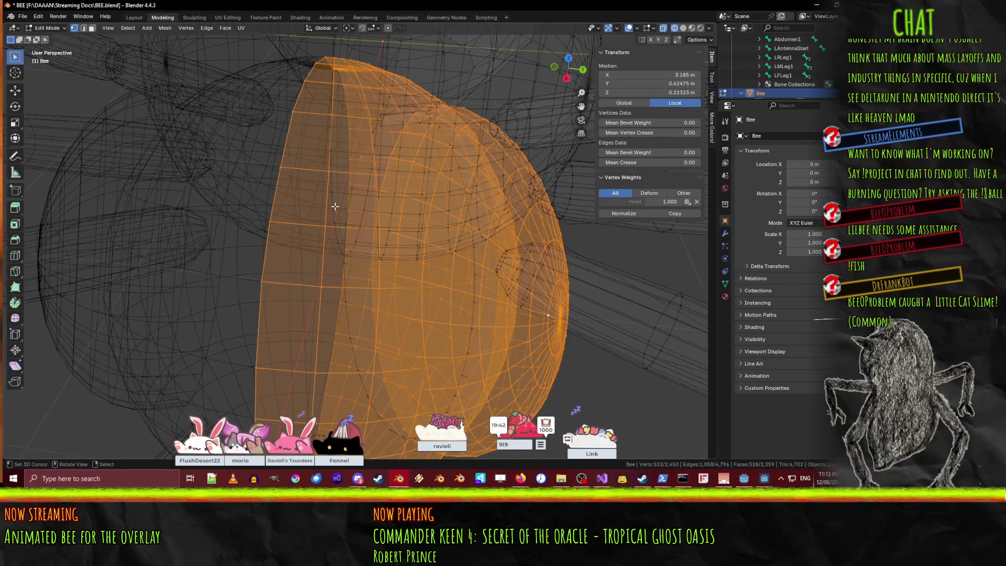
alt+shift+click(352, 193)
mouse_move(346, 197)
middle_down()
mouse_move(496, 227)
mouse_move(471, 219)
middle_up()
scroll(495, 228, down, 4)
scroll(484, 223, up, 2)
key(z)
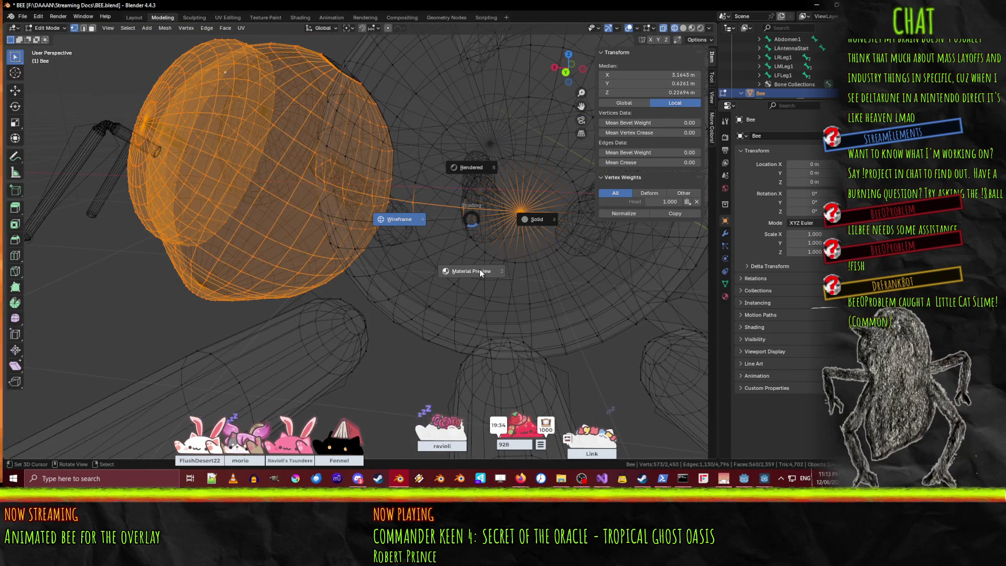
click(526, 219)
Deselect the stray thorax loop, restore English input, and show the mesh's vertex groups.
key(alt+shift)
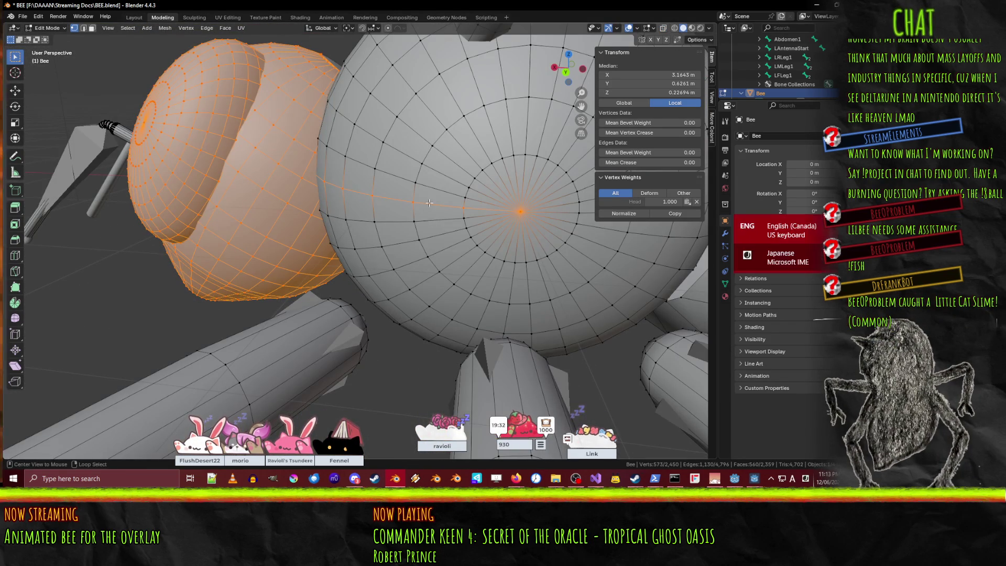
alt+shift+click(429, 203)
middle_drag(429, 203, 654, 306)
click(792, 478)
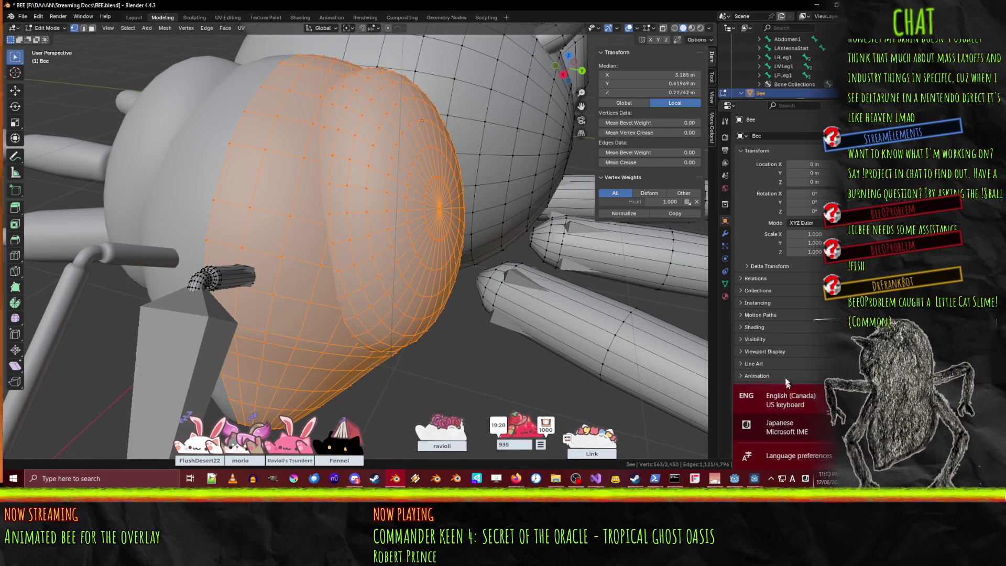
click(793, 394)
mouse_move(419, 251)
middle_down()
mouse_move(338, 251)
mouse_move(409, 220)
mouse_move(529, 246)
middle_up()
key(F3)
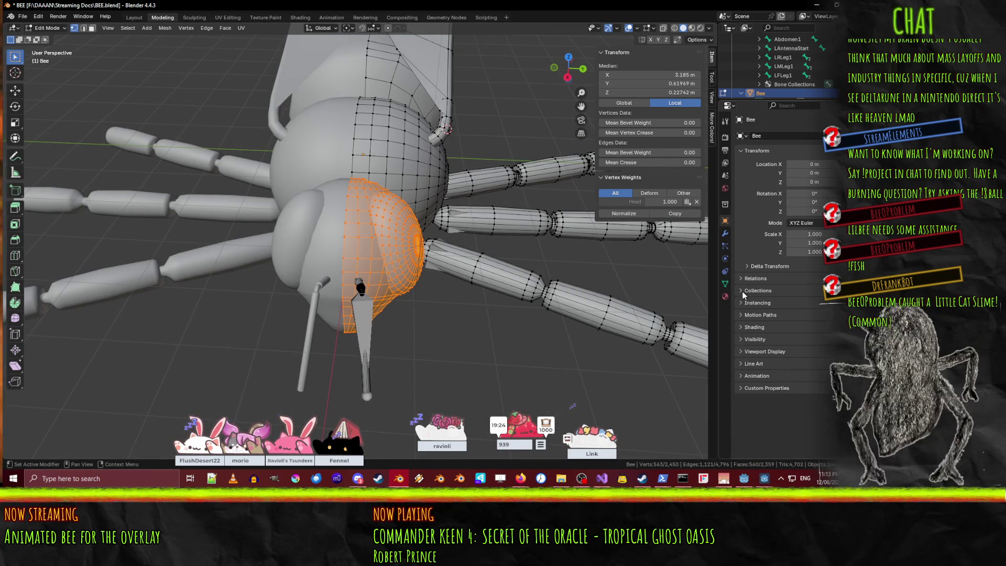
click(725, 284)
Assign the selected head vertices to the Head vertex group and verify it.
click(770, 186)
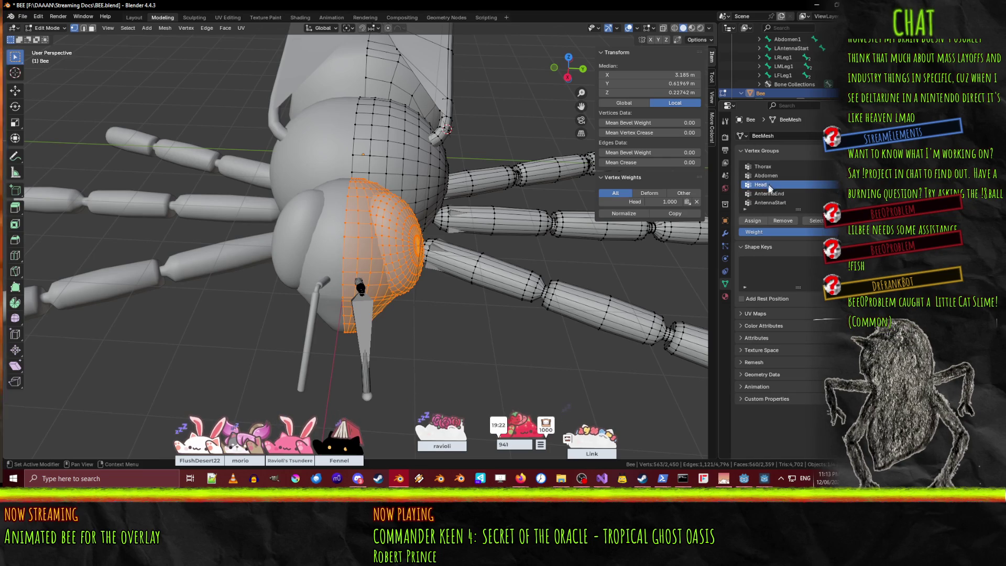
click(751, 223)
middle_drag(471, 262, 524, 220)
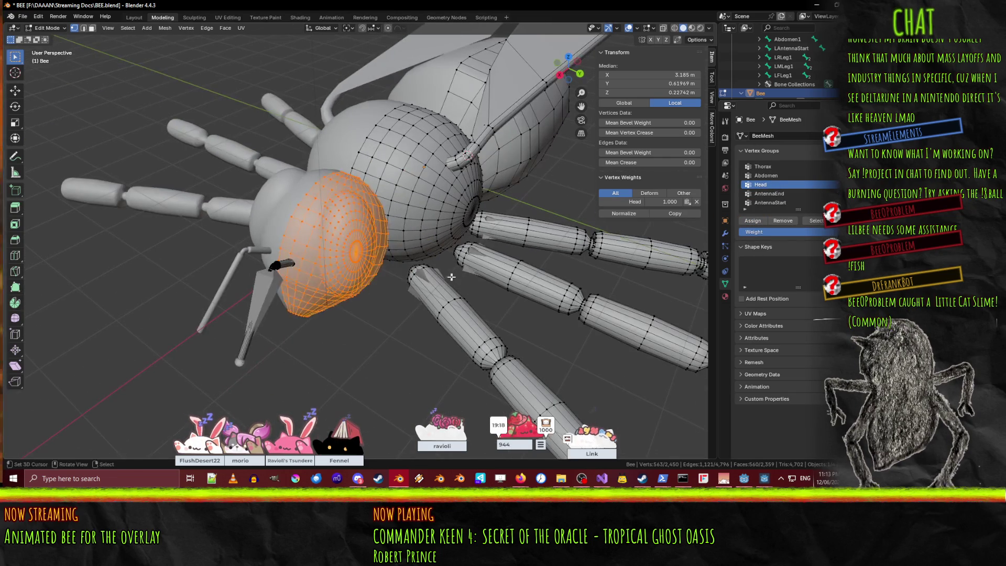
key(alt+a)
click(814, 221)
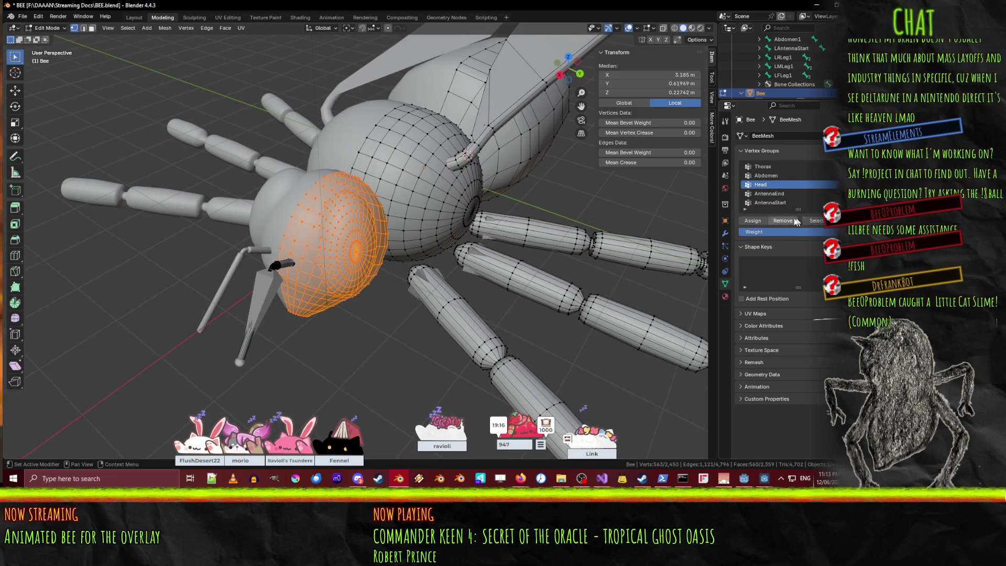
middle_drag(508, 254, 461, 245)
Select and frame the Abdomen group's vertices, and rename the group Abdomen1.
click(771, 175)
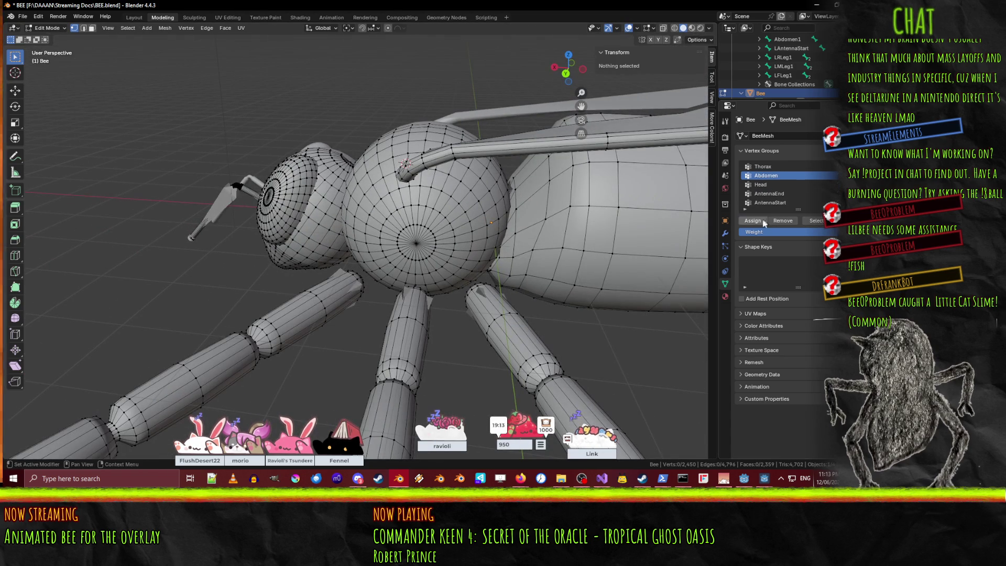
click(812, 221)
key(KP_Decimal)
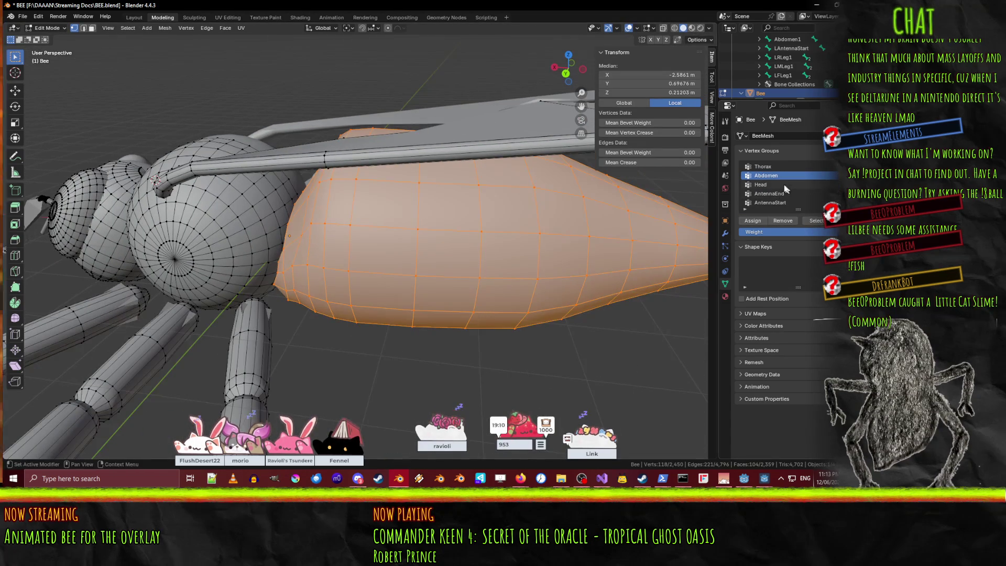
text(1)
key(Return)
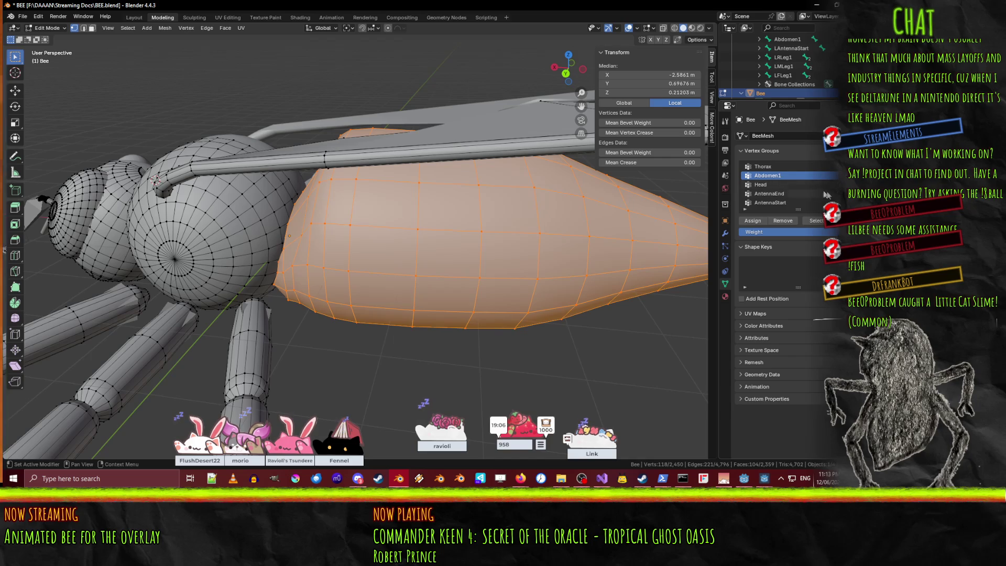
Add an Abdomen2 vertex group, assign the abdomen vertices, and move it below Abdomen1.
right_click(782, 177)
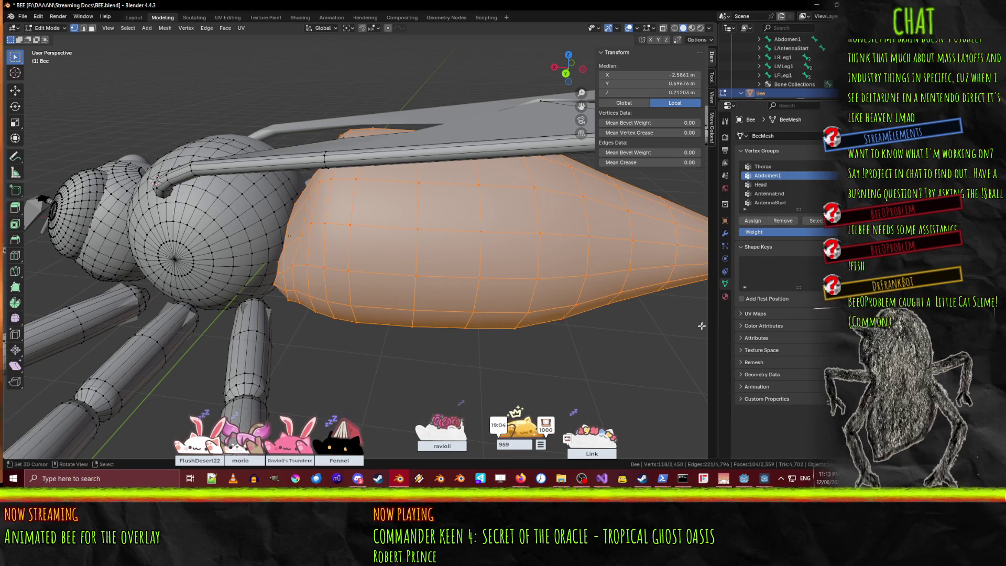
click(842, 167)
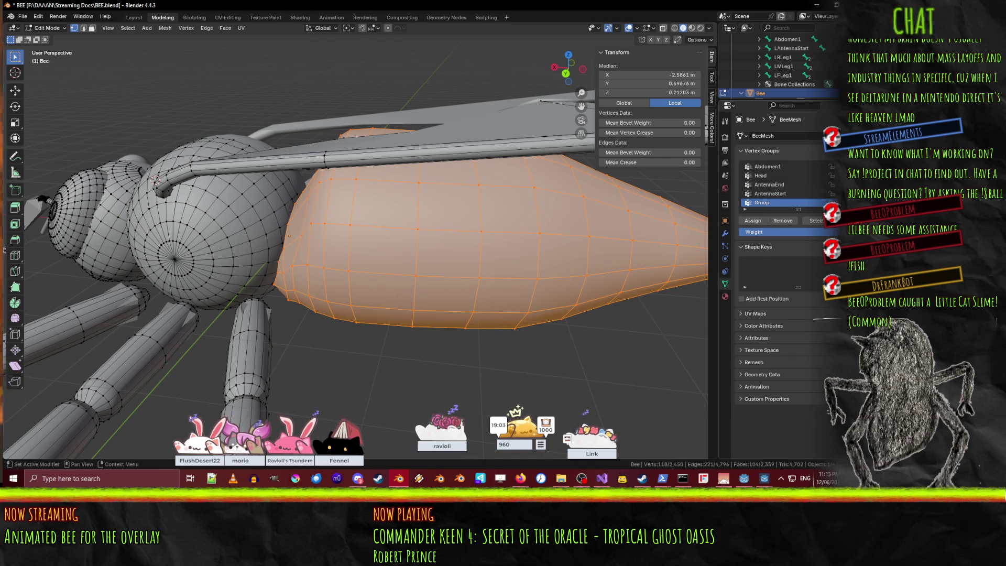
double_click(765, 205)
text(Abdomen2)
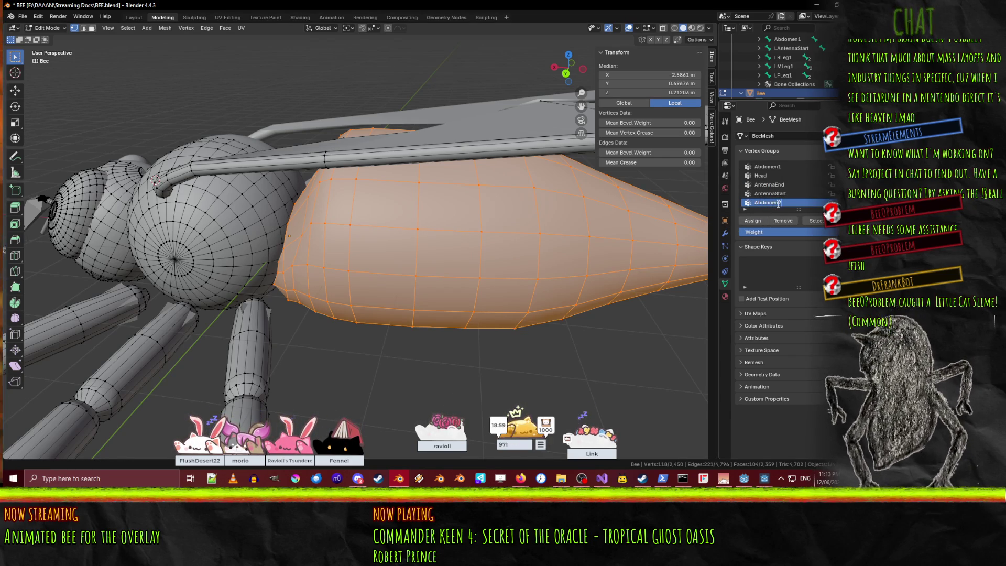
key(Return)
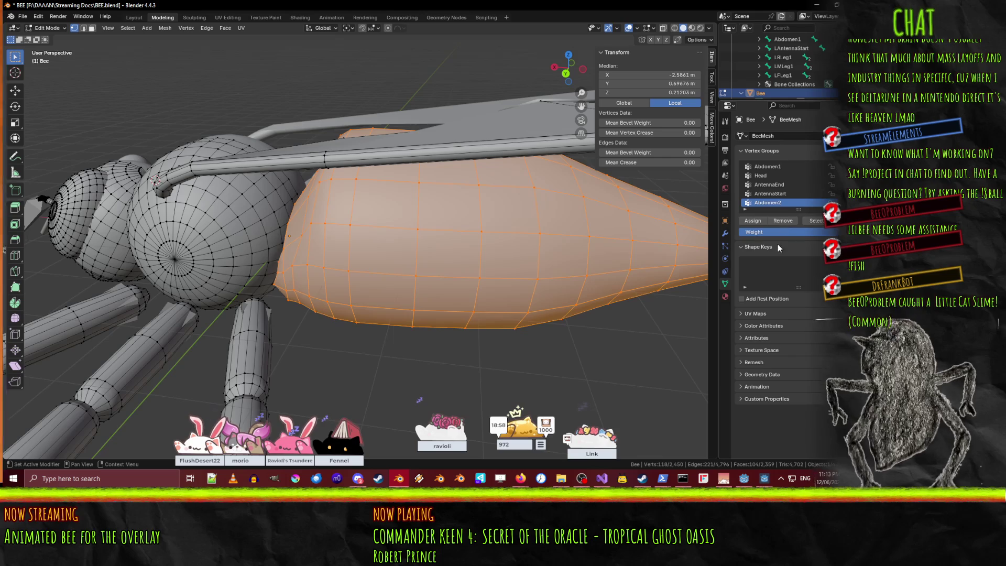
click(753, 221)
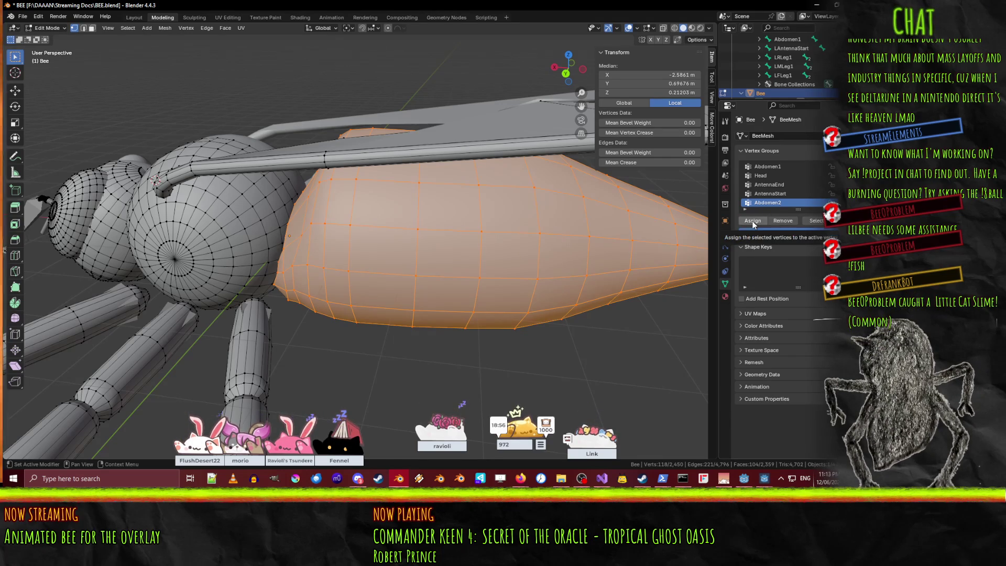
mouse_move(419, 281)
middle_down()
mouse_move(470, 272)
mouse_move(455, 278)
mouse_move(449, 238)
mouse_move(472, 193)
mouse_move(430, 294)
mouse_move(390, 272)
middle_up()
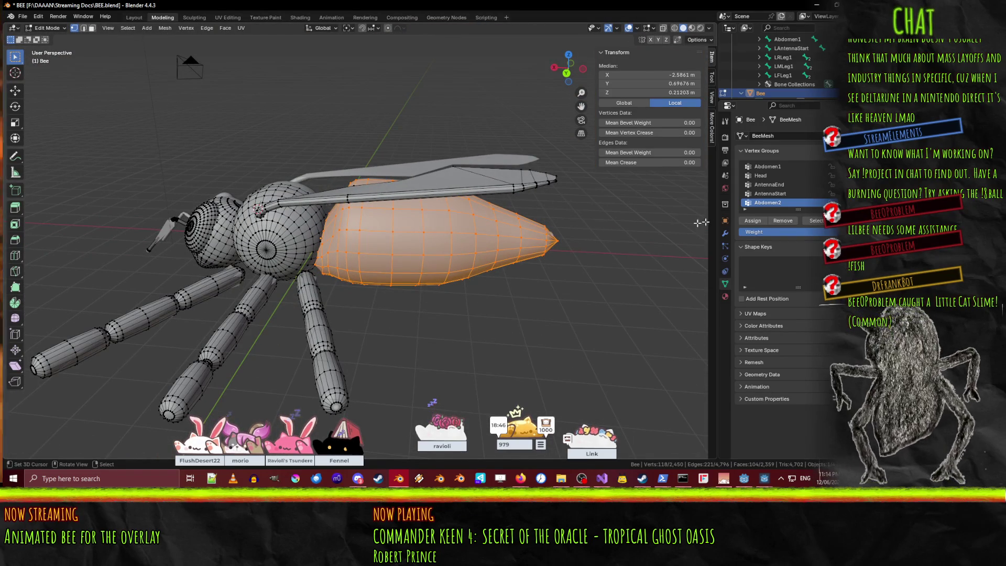
drag(754, 203, 753, 181)
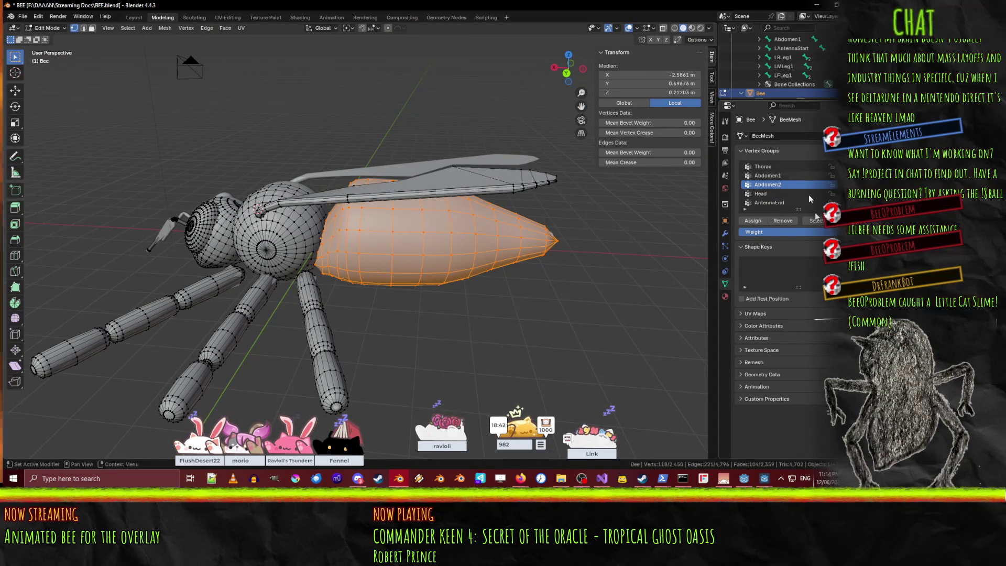
Clear the mesh selection and orbit to a near top-down view of the bee.
key(alt+a)
middle_drag(471, 314, 576, 319)
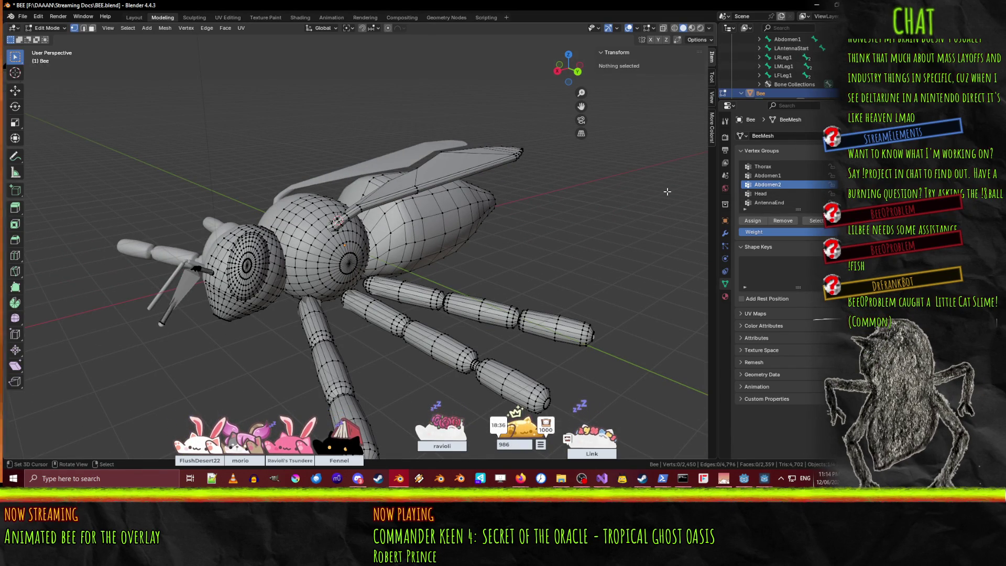
middle_drag(576, 216, 495, 240)
mouse_move(385, 312)
middle_down()
mouse_move(373, 269)
mouse_move(499, 258)
middle_up()
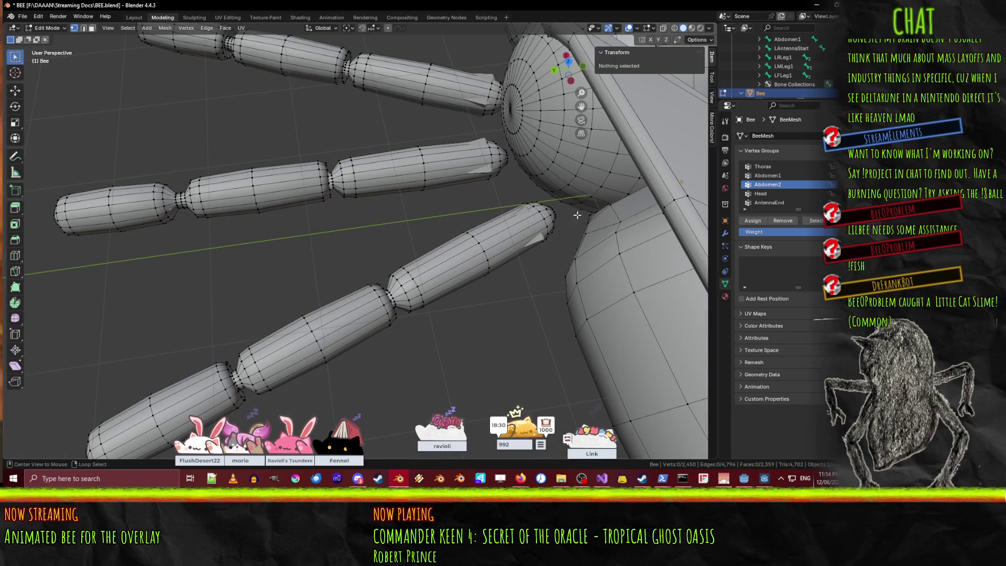
Select the leg end segment's edge loops from the tip back to its base.
alt+click(542, 217)
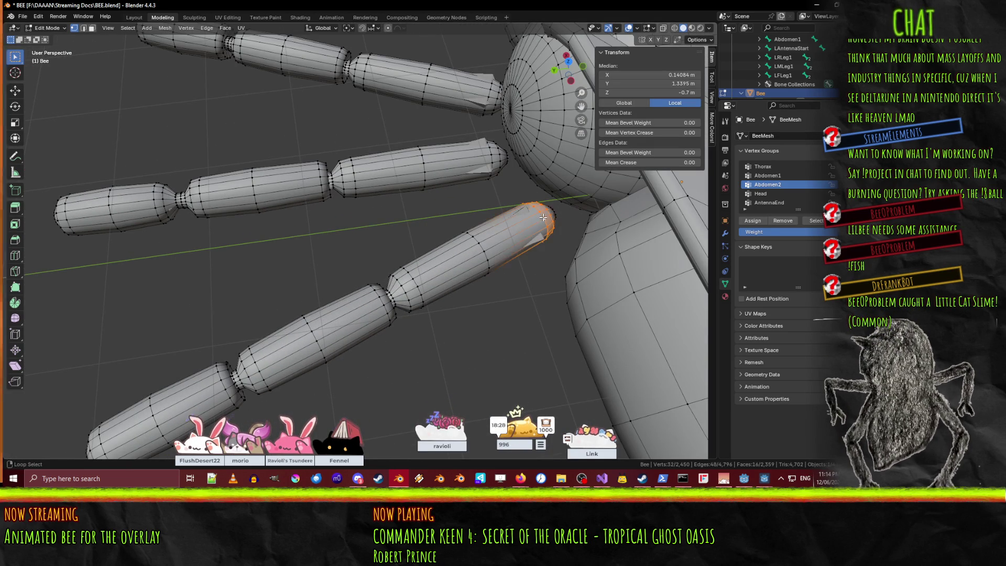
alt+shift+click(480, 246)
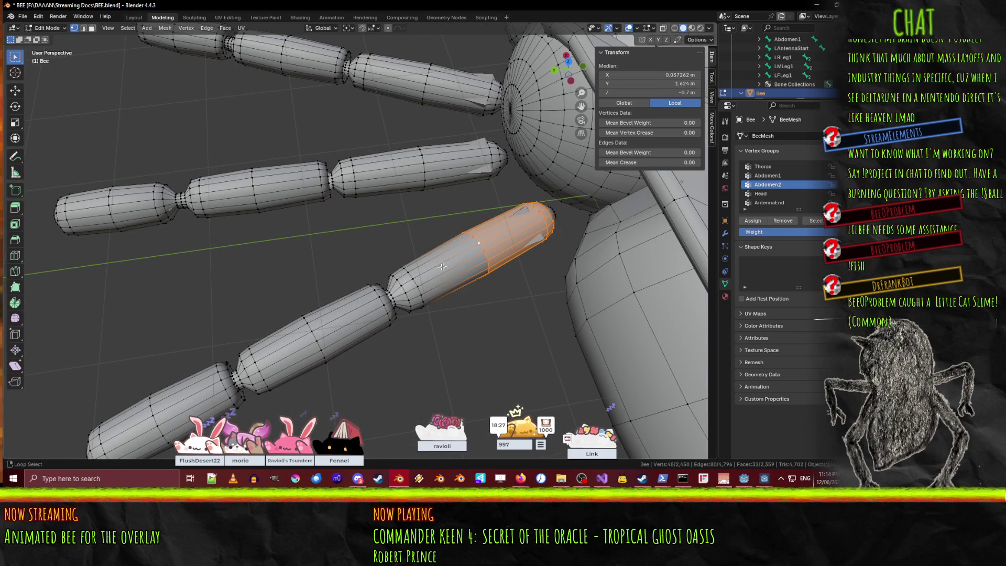
alt+shift+click(419, 281)
alt+shift+click(397, 297)
alt+shift+click(392, 297)
scroll(441, 329, up, 3)
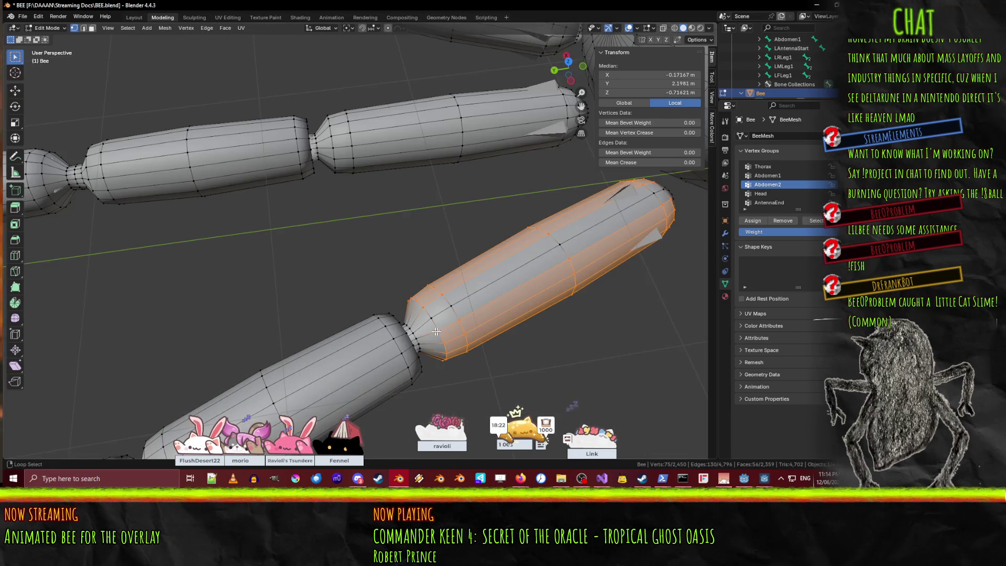
alt+shift+click(414, 336)
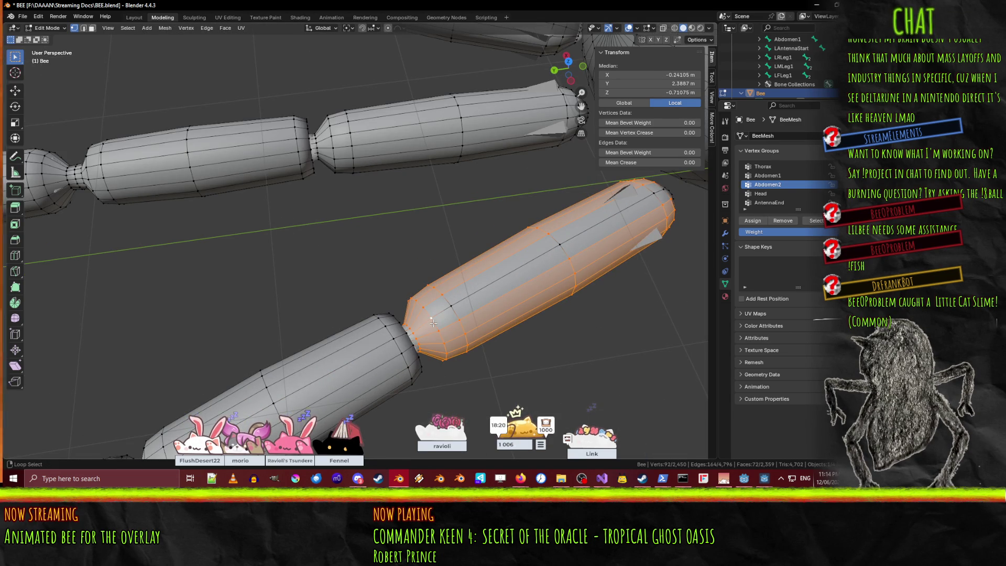
alt+shift+click(433, 324)
alt+shift+click(434, 325)
shift+click(438, 330)
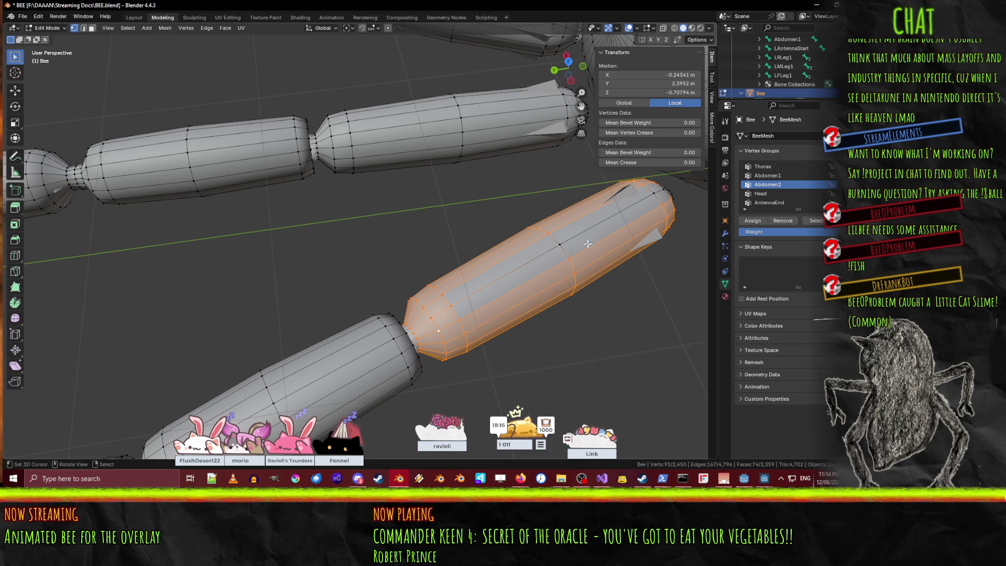
Add the remaining far-end and tip vertices to the leg segment selection.
shift+click(654, 195)
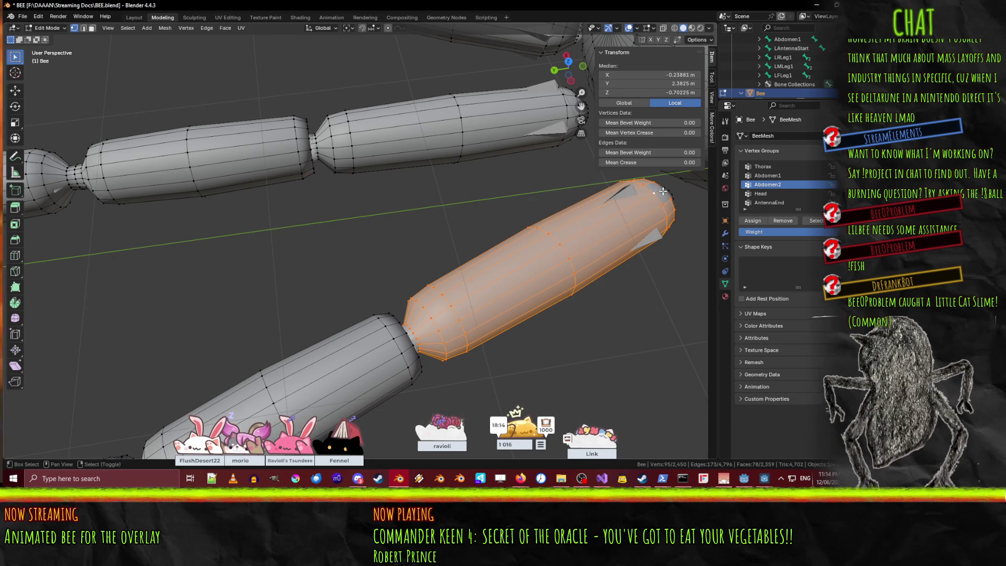
mouse_move(663, 192)
middle_down()
mouse_move(674, 194)
mouse_move(603, 237)
middle_up()
scroll(606, 231, up, 2)
shift+click(570, 377)
alt+shift+click(575, 366)
mouse_move(575, 367)
middle_down()
mouse_move(515, 335)
mouse_move(512, 274)
mouse_move(464, 307)
mouse_move(349, 280)
mouse_move(435, 325)
middle_up()
scroll(511, 274, down, 5)
scroll(449, 341, up, 2)
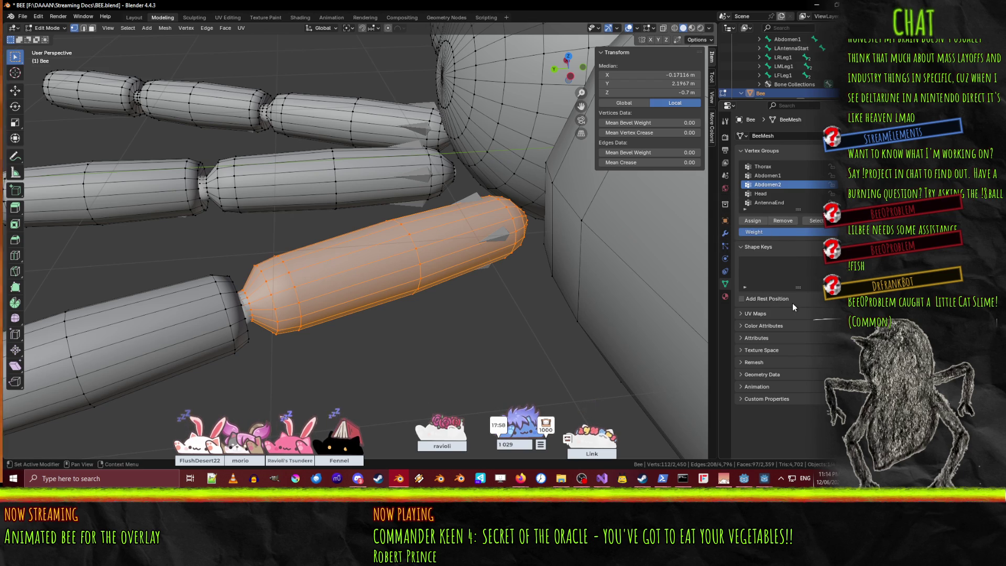
Create a vertex group named LRLeg1 and assign the selected segment to it.
click(842, 167)
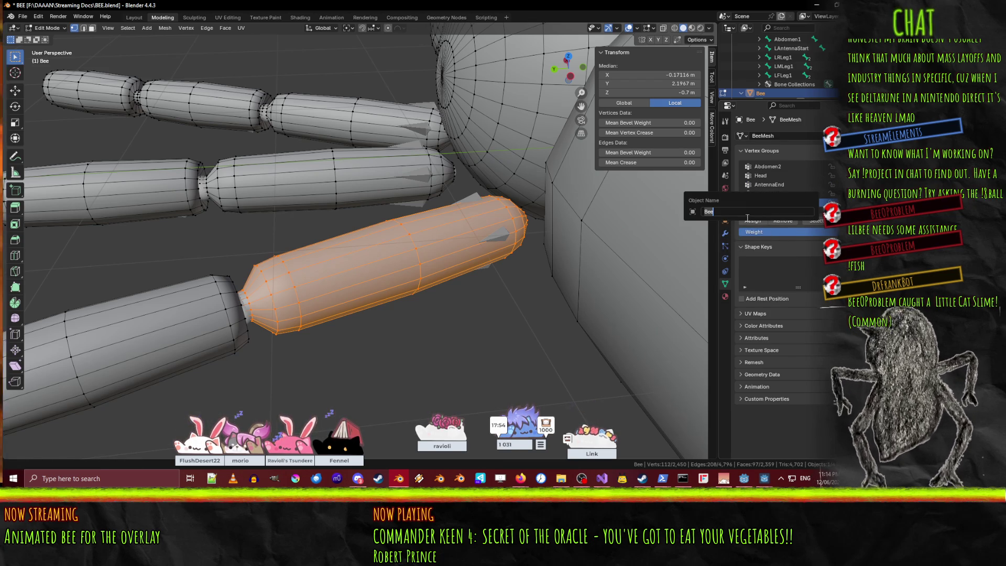
click(749, 220)
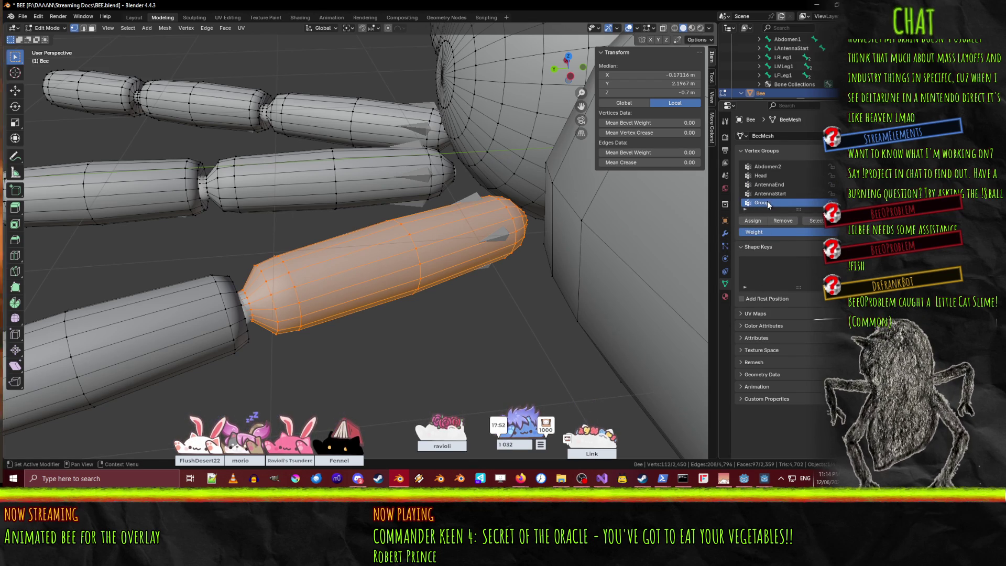
double_click(767, 201)
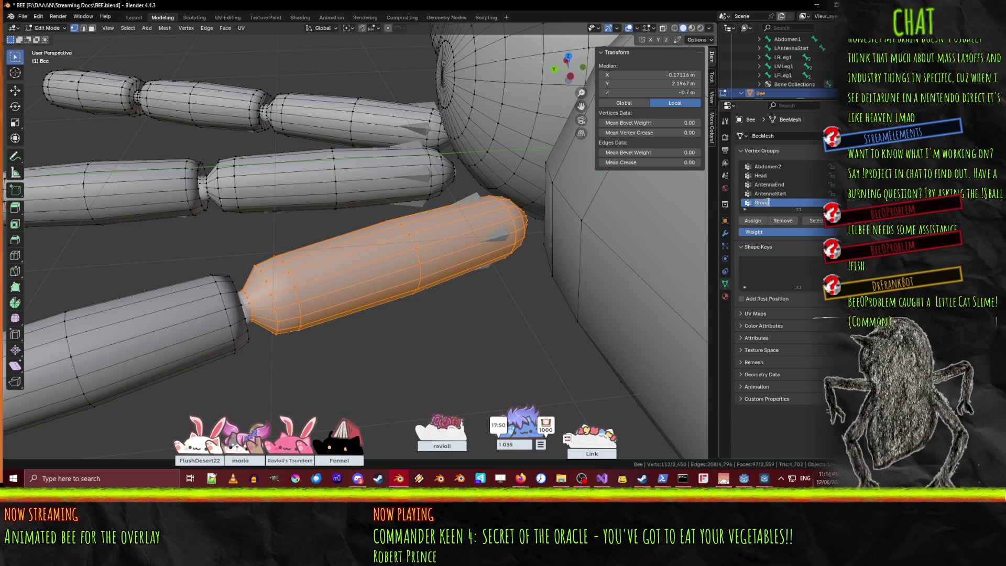
text(LRLeg)
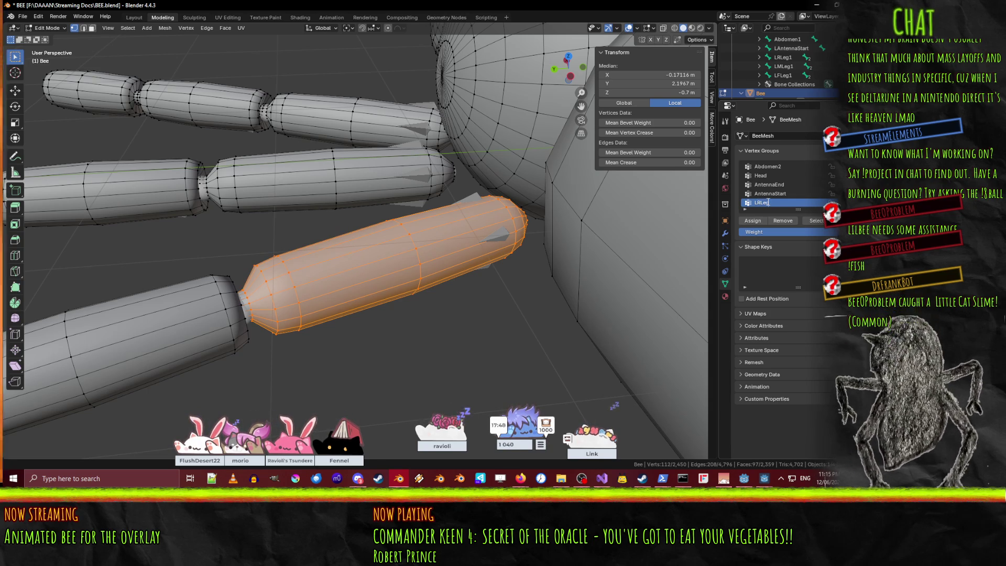
text(1)
key(Return)
shift+middle_drag(251, 280, 356, 228)
click(745, 220)
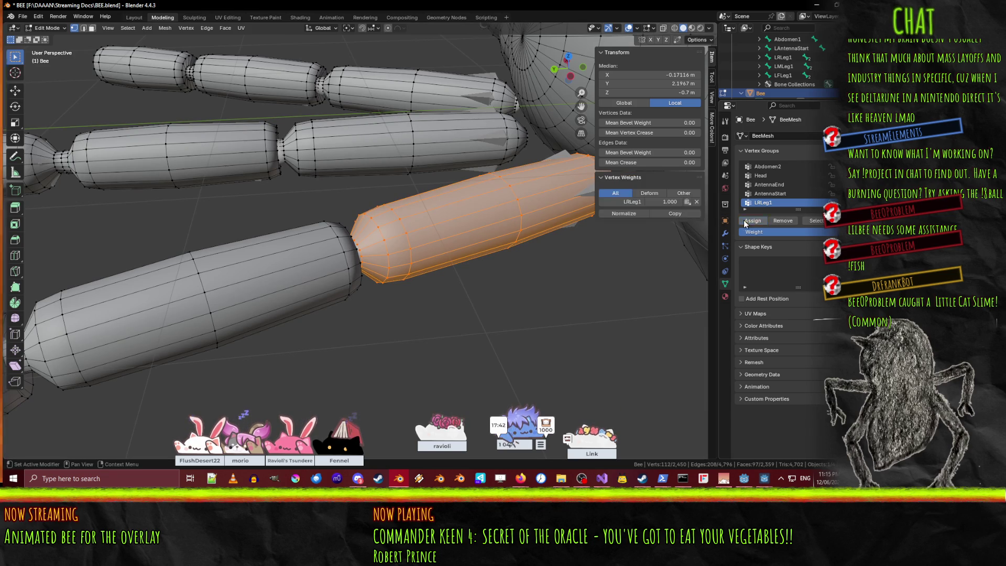
mouse_move(464, 306)
middle_down()
mouse_move(512, 278)
mouse_move(520, 290)
middle_up()
click(520, 290)
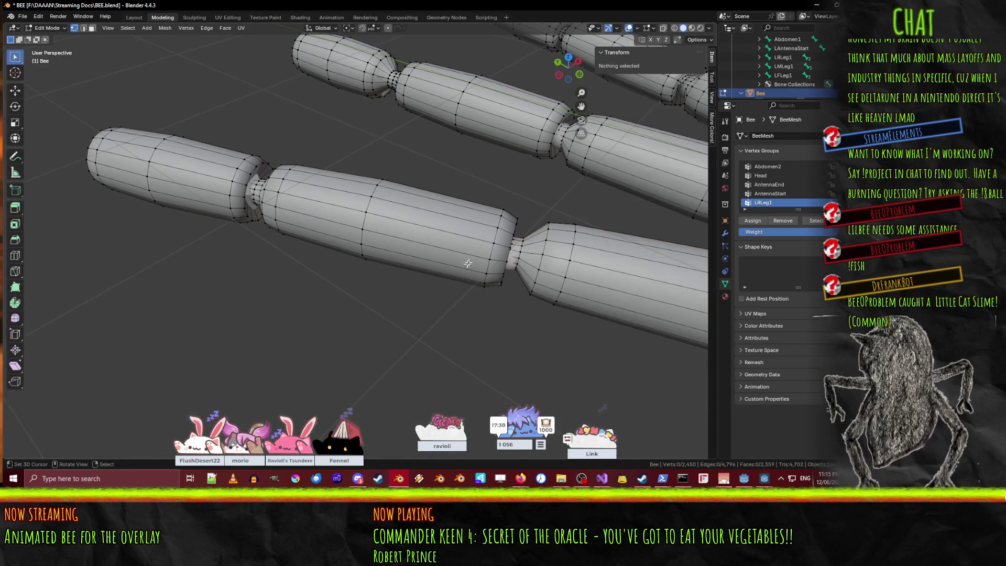
Select the next leg segment's edge loops, including the end cap and joint loops.
scroll(481, 254, up, 1)
alt+click(260, 171)
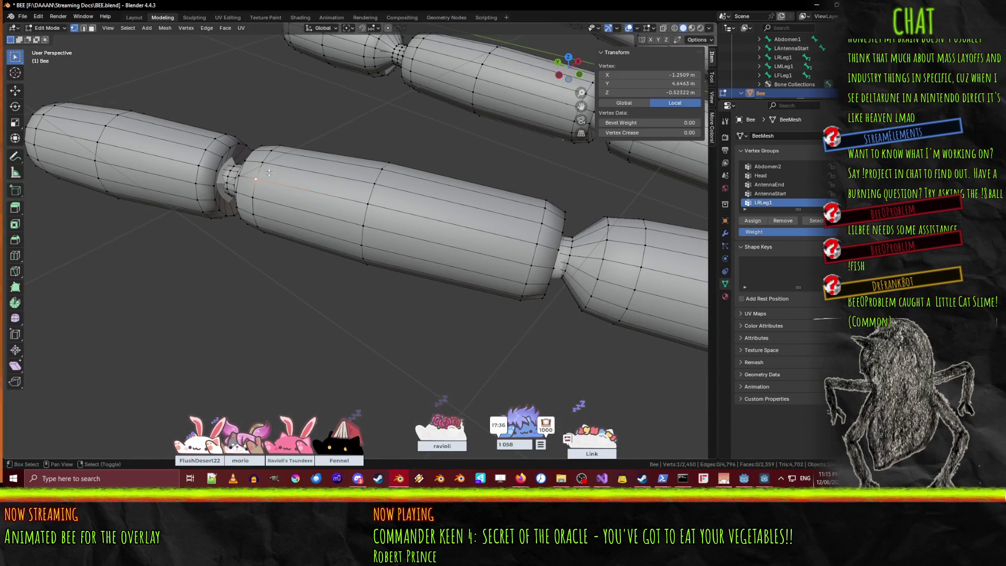
alt+shift+click(374, 194)
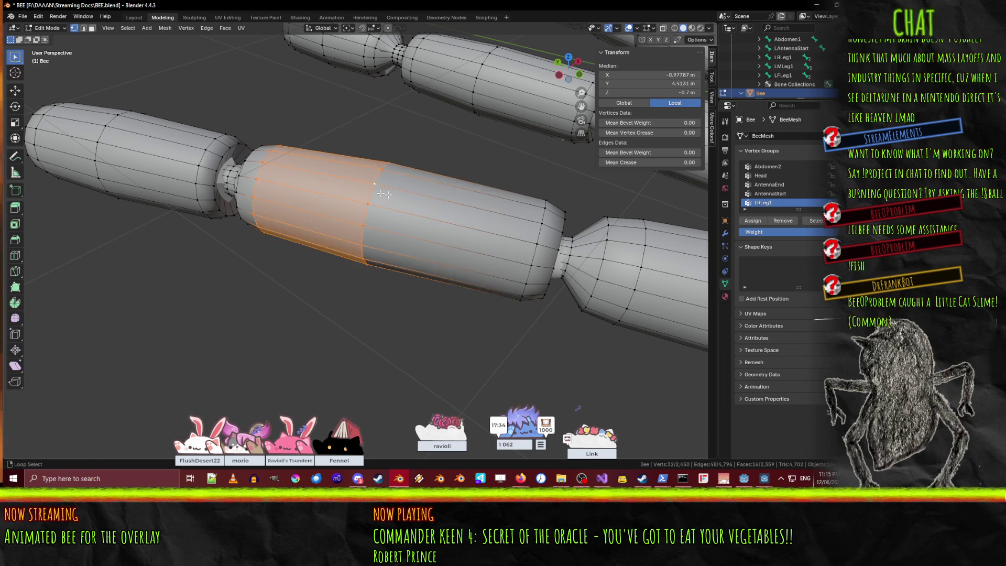
alt+shift+click(555, 235)
alt+shift+click(559, 239)
mouse_move(559, 238)
middle_down()
mouse_move(284, 181)
mouse_move(303, 194)
mouse_move(274, 197)
mouse_move(469, 257)
mouse_move(505, 258)
mouse_move(366, 251)
mouse_move(377, 250)
mouse_move(368, 222)
mouse_move(402, 233)
mouse_move(420, 255)
middle_up()
alt+shift+click(309, 196)
alt+shift+click(274, 197)
alt+shift+click(451, 243)
scroll(420, 255, down, 5)
scroll(471, 252, up, 3)
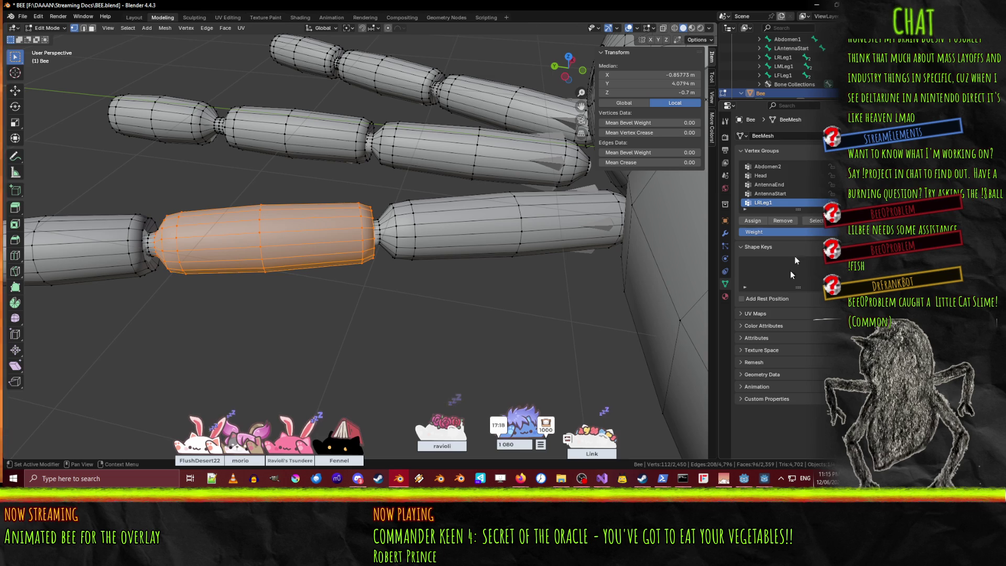
Create a vertex group, assign the selected segment, and name it LRLeg2.
click(840, 167)
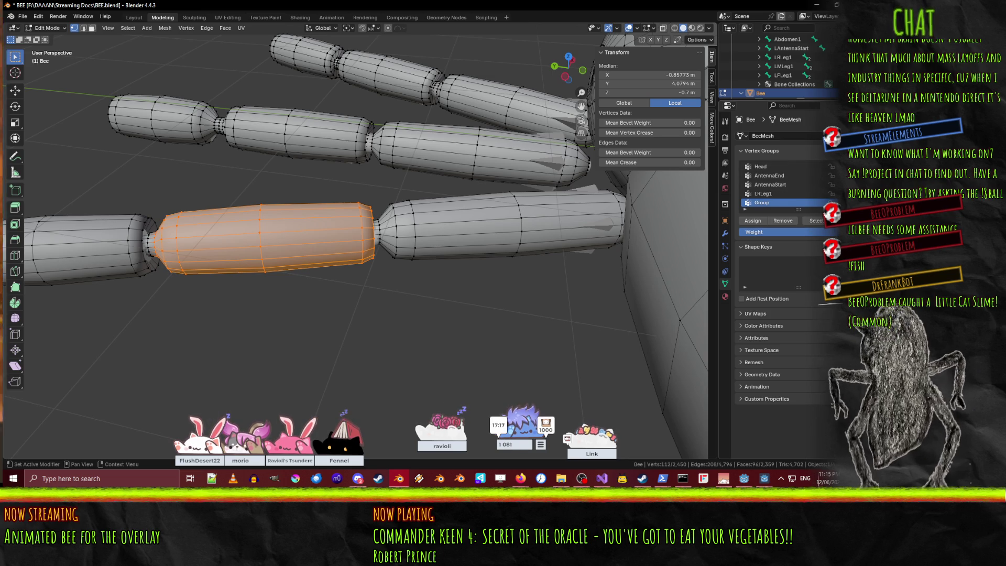
click(752, 220)
double_click(763, 203)
text(LRLeg)
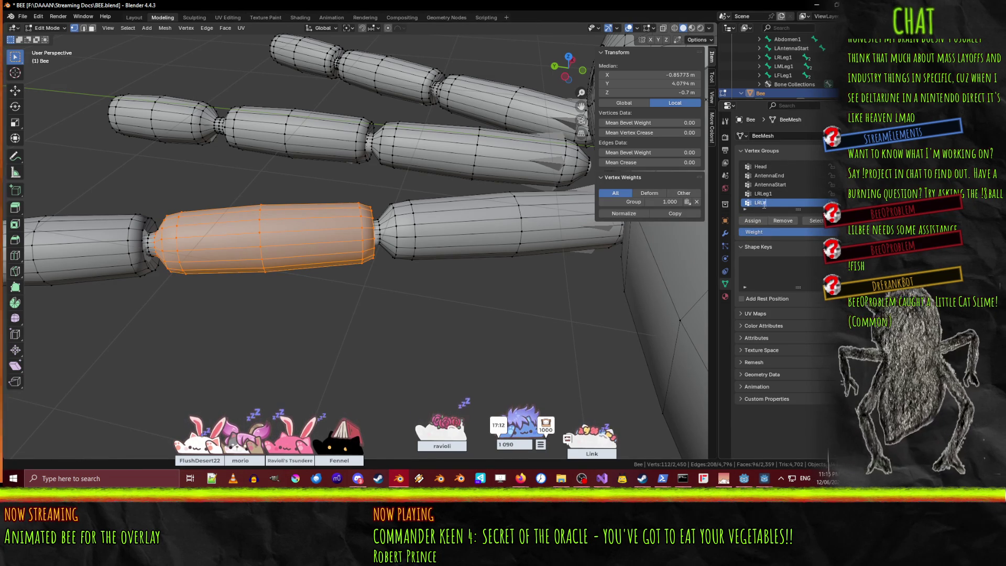
text(2)
key(Return)
Start selecting the following segment from the joint's edge loops outward.
shift+middle_drag(185, 272, 421, 253)
scroll(420, 253, up, 5)
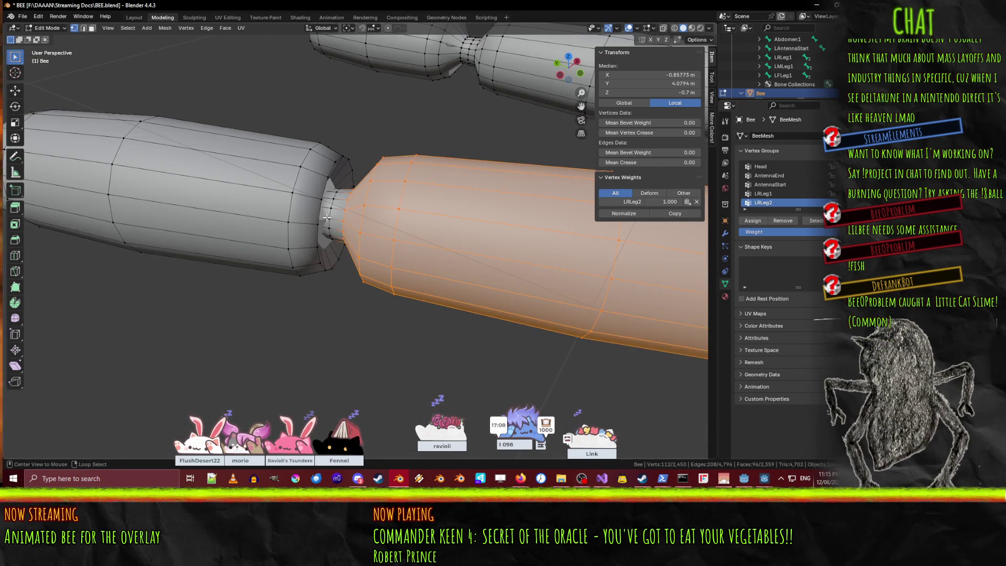
alt+click(330, 214)
middle_drag(330, 215, 288, 198)
alt+shift+click(265, 168)
alt+shift+click(238, 145)
alt+shift+click(208, 141)
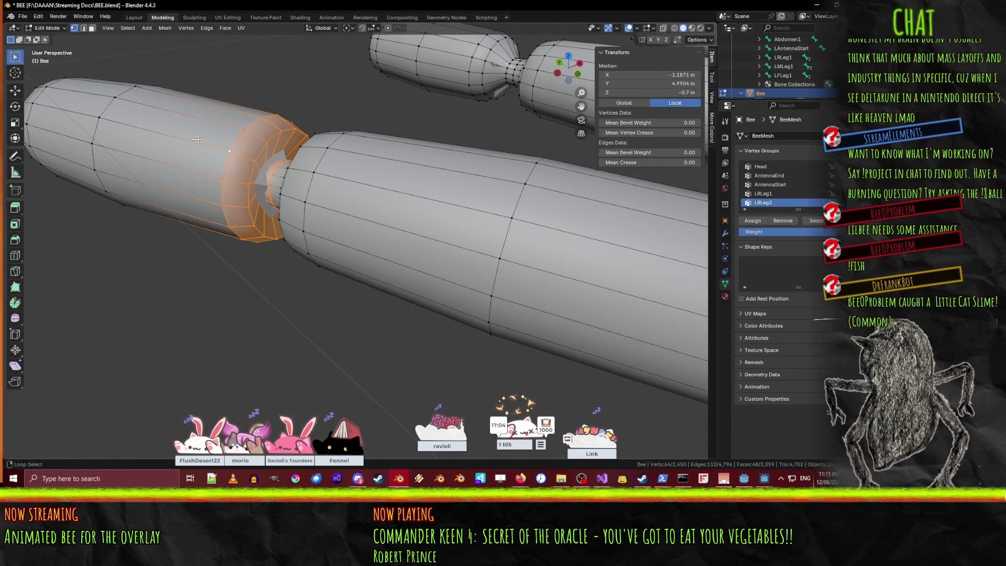
Refine that selection, dropping a lengthwise loop and adding loops up to the end cap.
alt+shift+click(269, 164)
shift+click(244, 130)
alt+shift+click(103, 106)
middle_drag(103, 106, 337, 162)
alt+shift+click(399, 194)
alt+shift+click(372, 215)
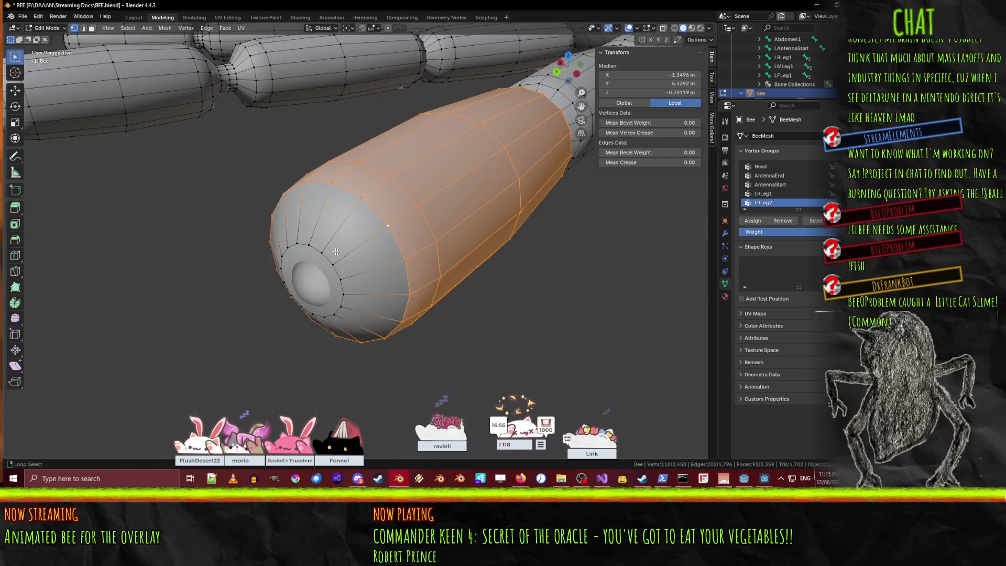
alt+shift+click(323, 260)
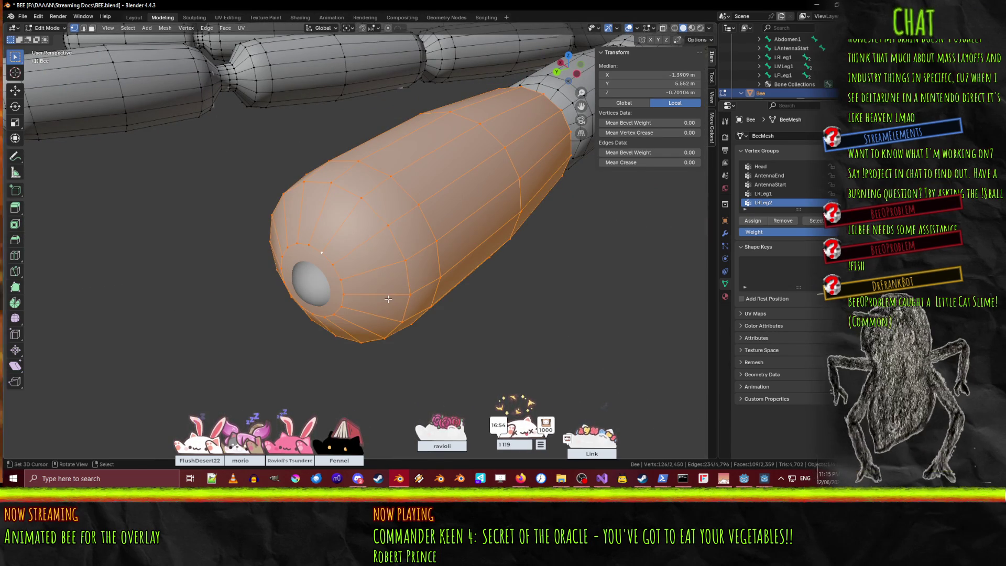
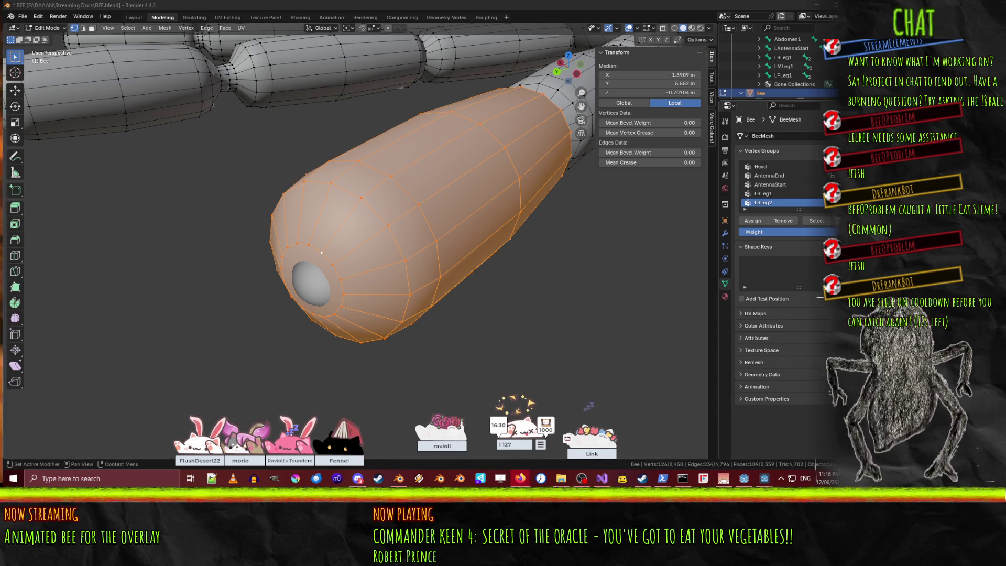
Create vertex group LRLeg3 and assign the selected leg end-segment vertices to it.
click(833, 166)
double_click(762, 203)
text(LRLeg3)
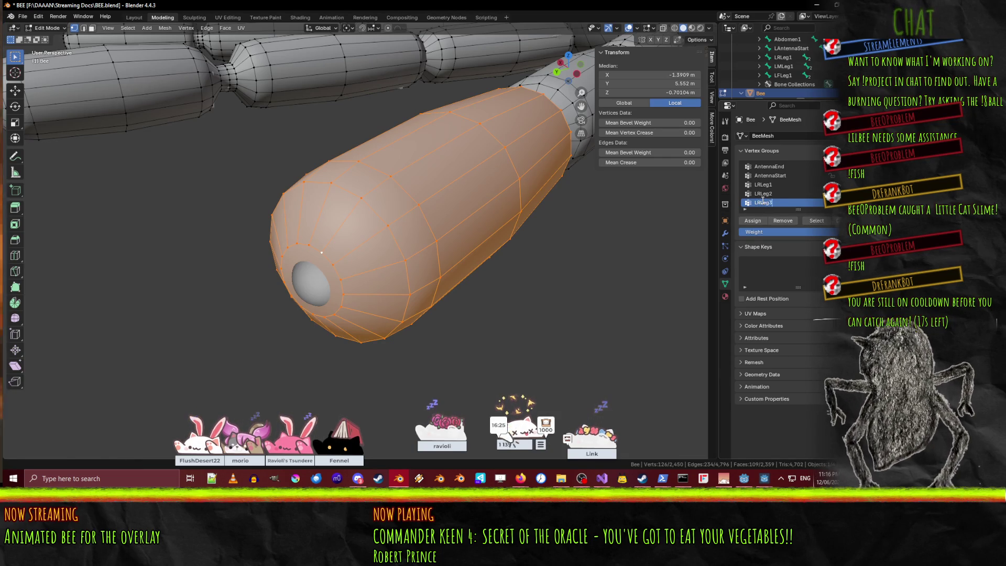
key(Return)
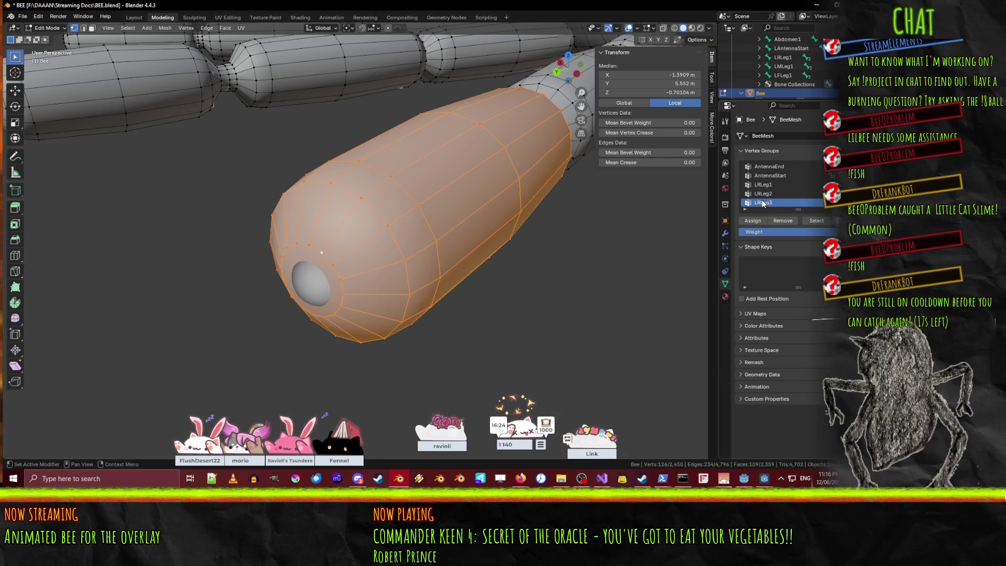
click(752, 220)
key(g)
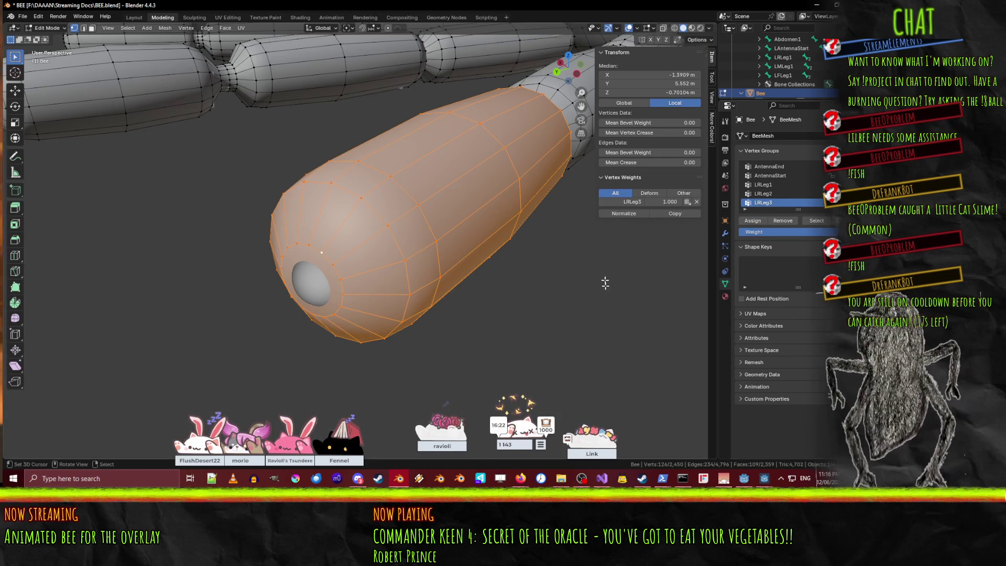
mouse_move(592, 306)
middle_down()
mouse_move(520, 241)
mouse_move(520, 313)
middle_up()
click(520, 314)
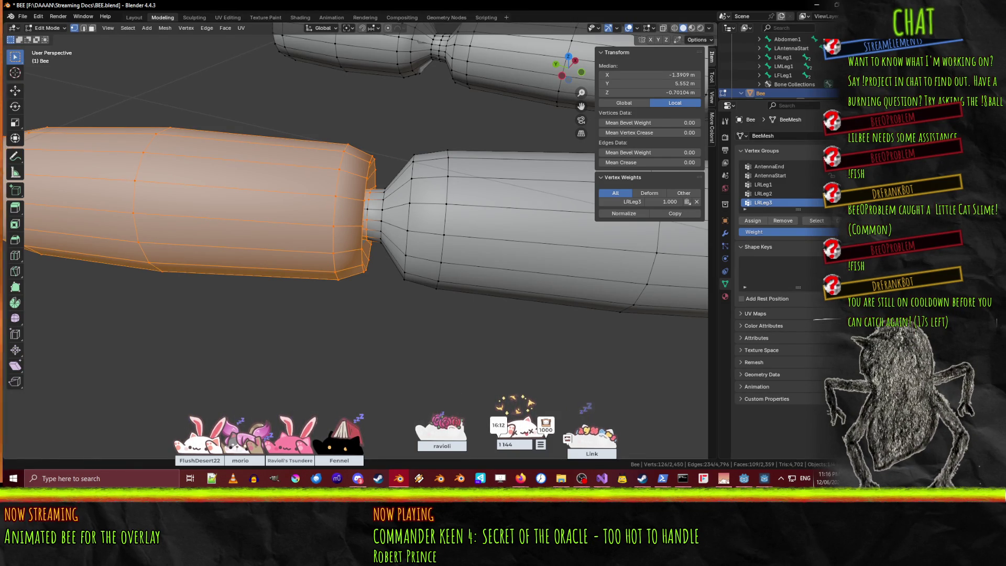
Add the missed joint vertex, re-assign the selection to LRLeg3, then deselect all.
middle_drag(429, 199, 453, 195)
scroll(453, 196, up, 2)
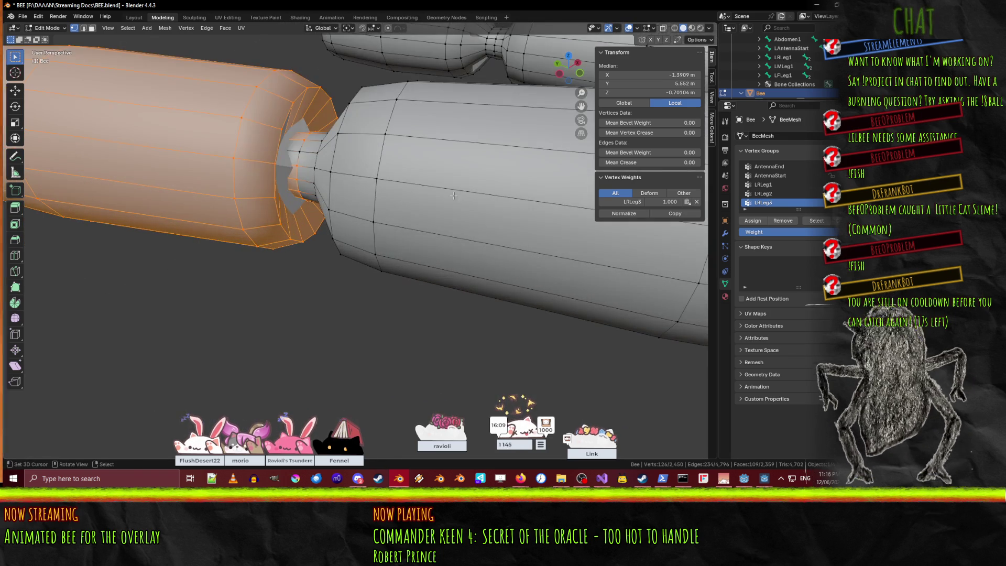
shift+click(299, 151)
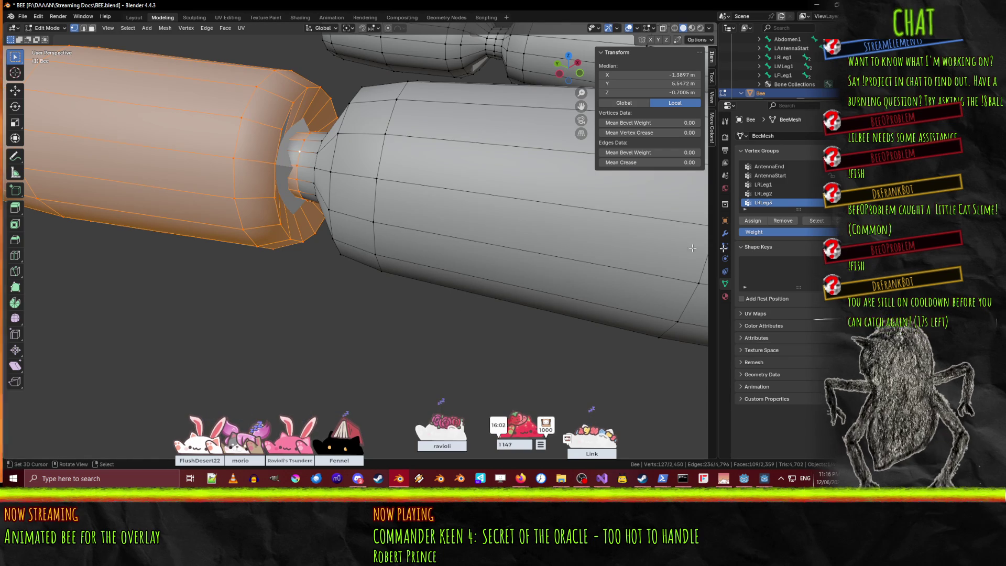
click(756, 221)
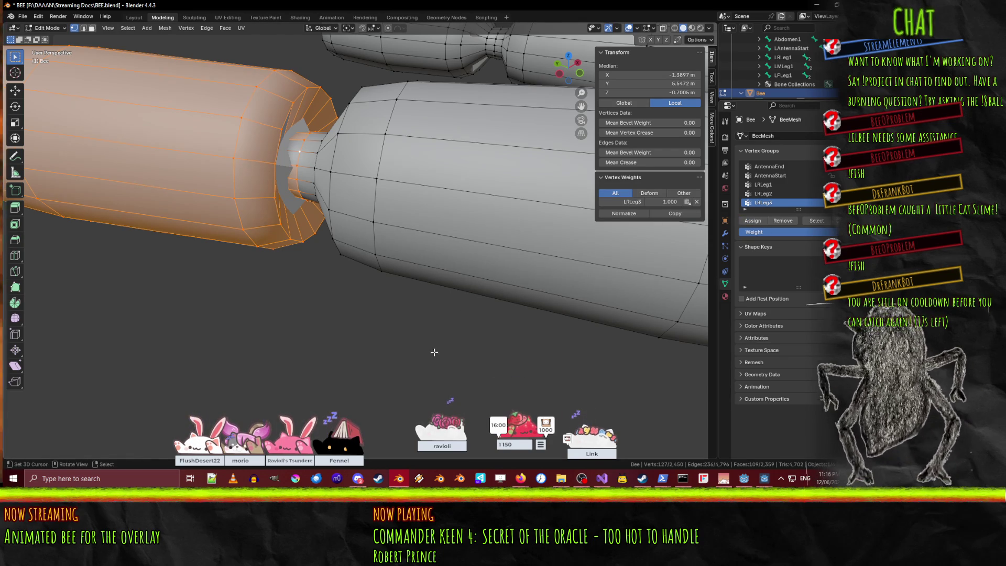
key(alt+a)
Save BEE.blend.
scroll(345, 225, down, 5)
middle_drag(344, 225, 398, 246)
key(ctrl+s)
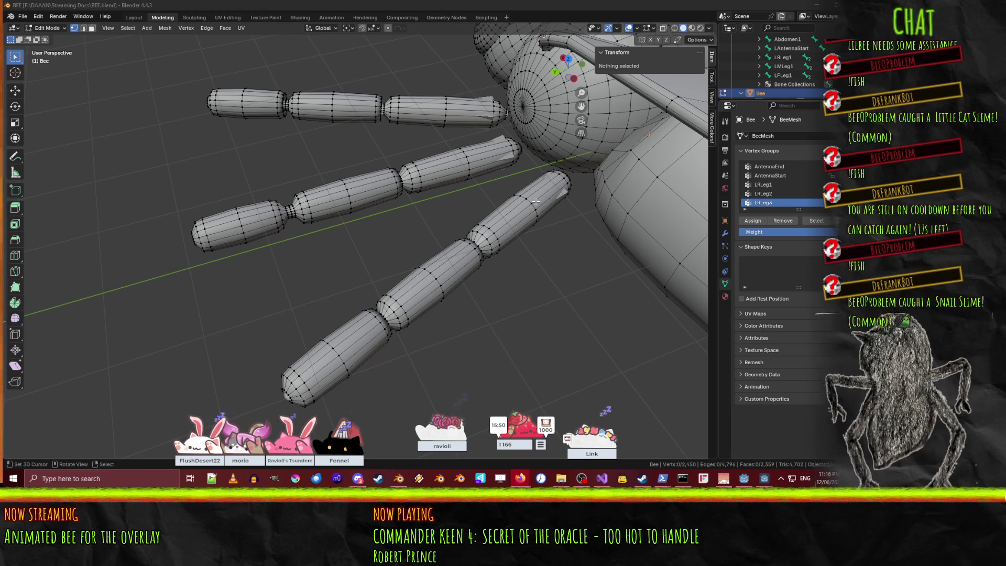
Select the edge loops along the leg segment nearest the body.
mouse_move(417, 157)
middle_down()
mouse_move(366, 220)
mouse_move(411, 218)
middle_up()
scroll(372, 223, up, 5)
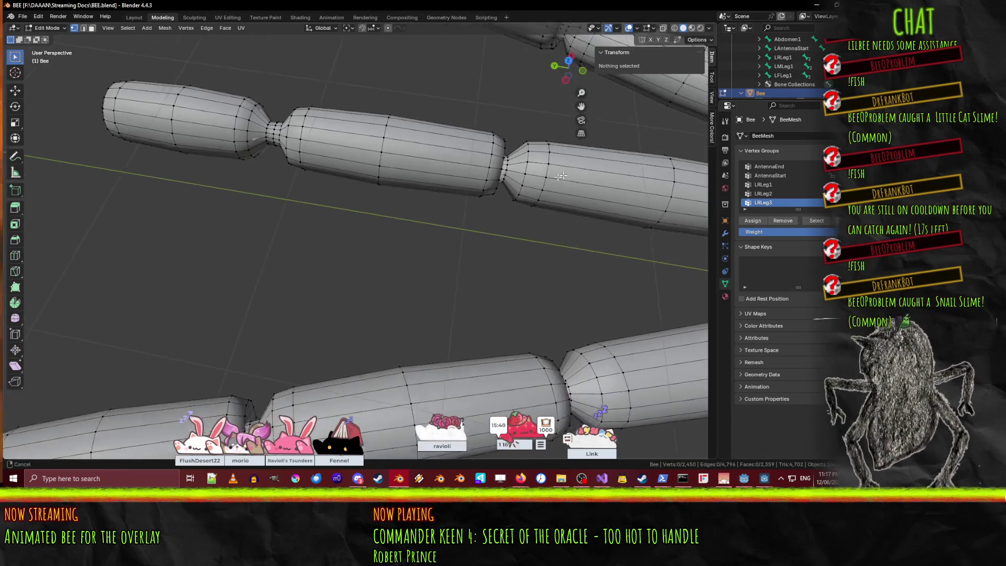
middle_click(371, 223)
scroll(319, 187, up, 4)
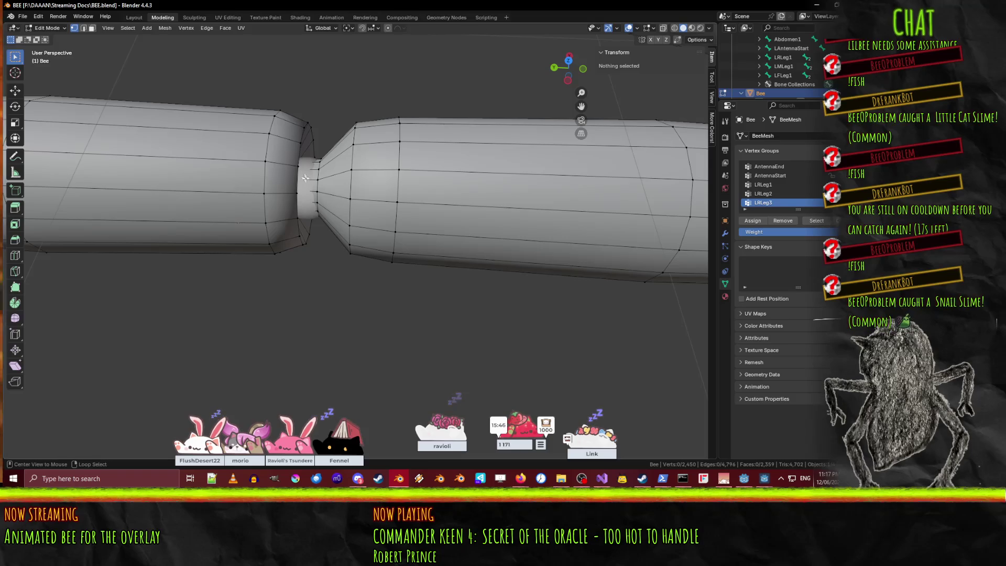
alt+click(318, 187)
alt+shift+click(351, 186)
alt+shift+click(397, 196)
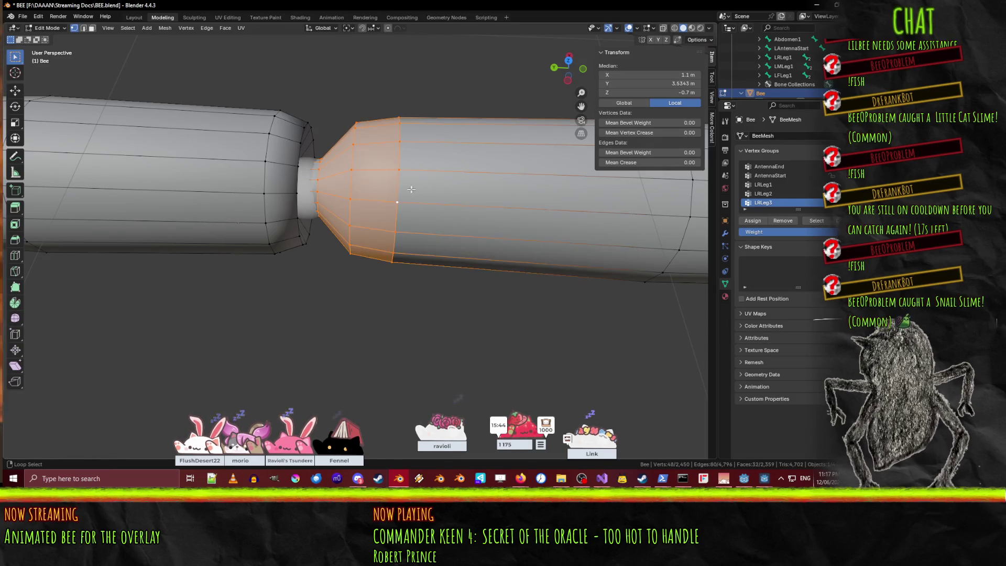
mouse_move(624, 209)
middle_down()
mouse_move(650, 204)
mouse_move(488, 225)
mouse_move(487, 254)
middle_up()
alt+shift+click(649, 204)
alt+shift+click(455, 250)
alt+shift+click(453, 251)
alt+shift+click(423, 249)
scroll(423, 250, down, 1)
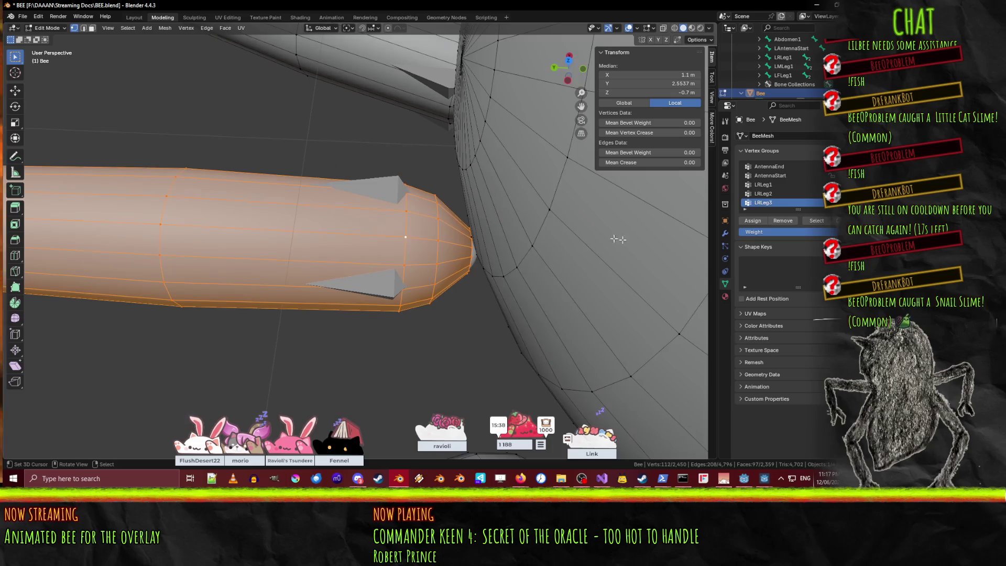
Add vertex group LMLeg1, assign the selected segment at full weight, then deselect.
click(833, 166)
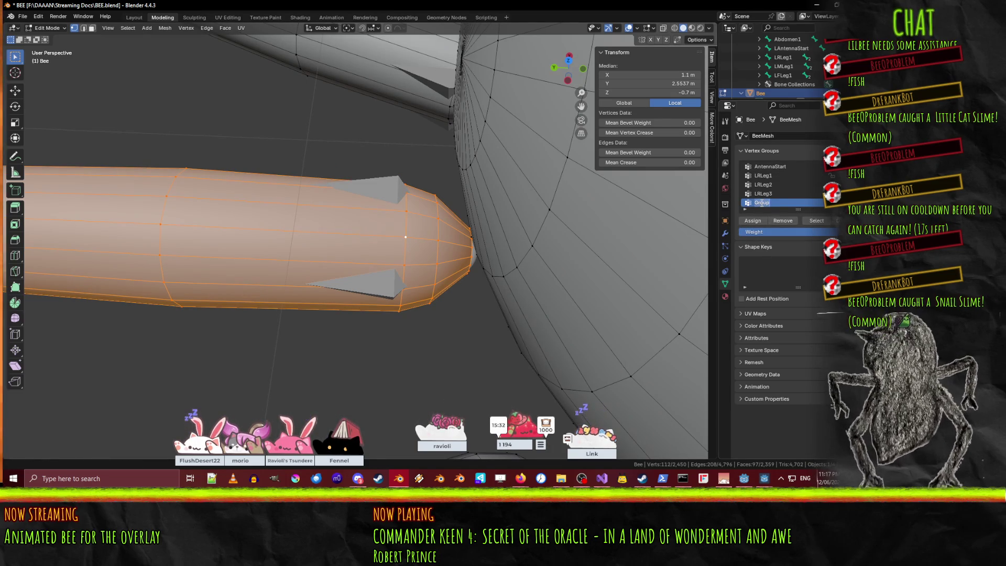
key(BackSpace)
text(MLeg1)
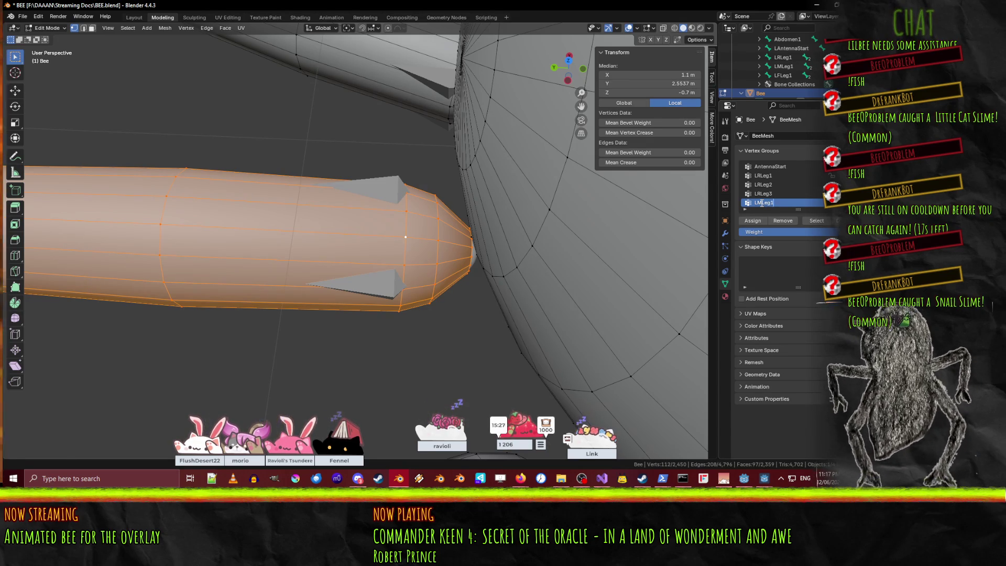
key(Return)
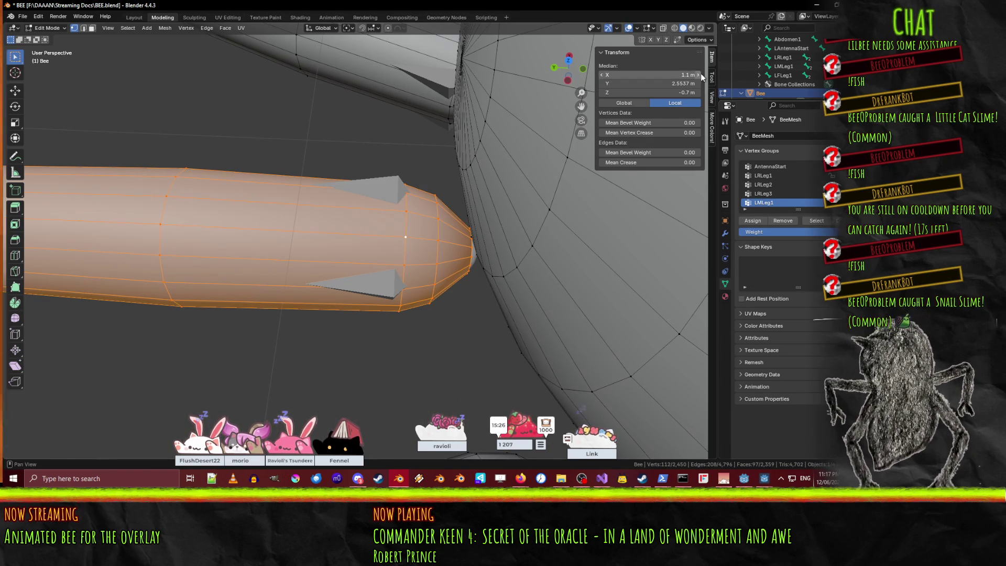
click(751, 222)
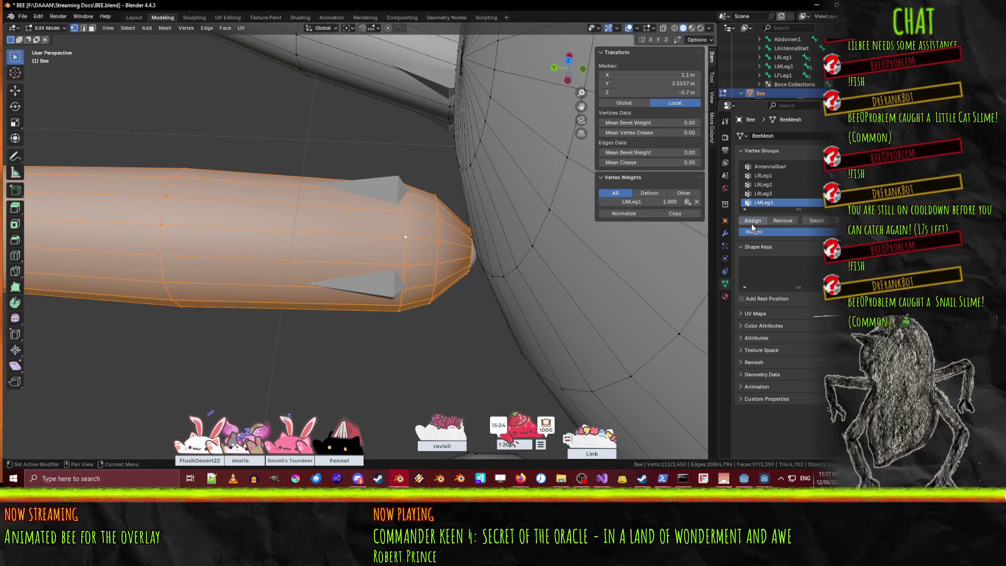
middle_drag(224, 229, 354, 194)
key(alt+a)
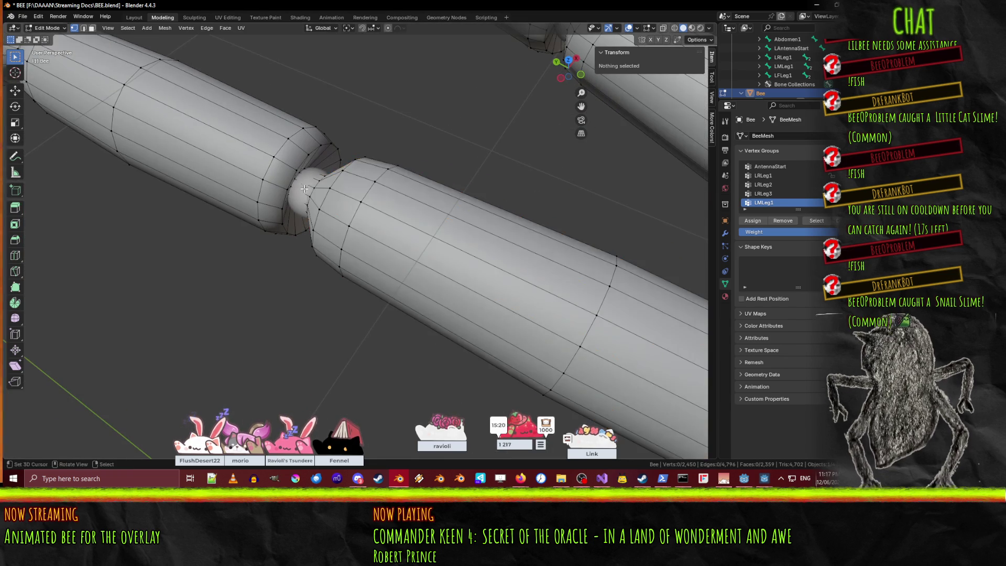
Select the joint edge loops and the loops up the middle leg segment.
scroll(335, 199, down, 2)
click(306, 202)
alt+click(307, 201)
click(309, 201)
alt+click(308, 200)
alt+shift+click(283, 181)
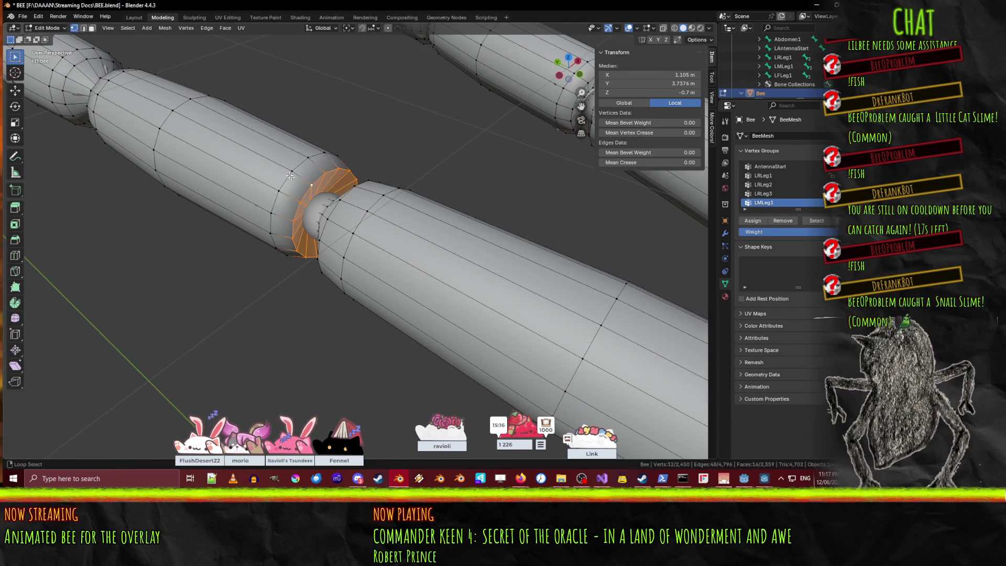
alt+shift+click(225, 159)
alt+shift+click(170, 120)
alt+shift+click(130, 106)
Add the remaining edge loops to complete the middle segment selection.
middle_drag(98, 88, 175, 178)
middle_drag(180, 213, 220, 299)
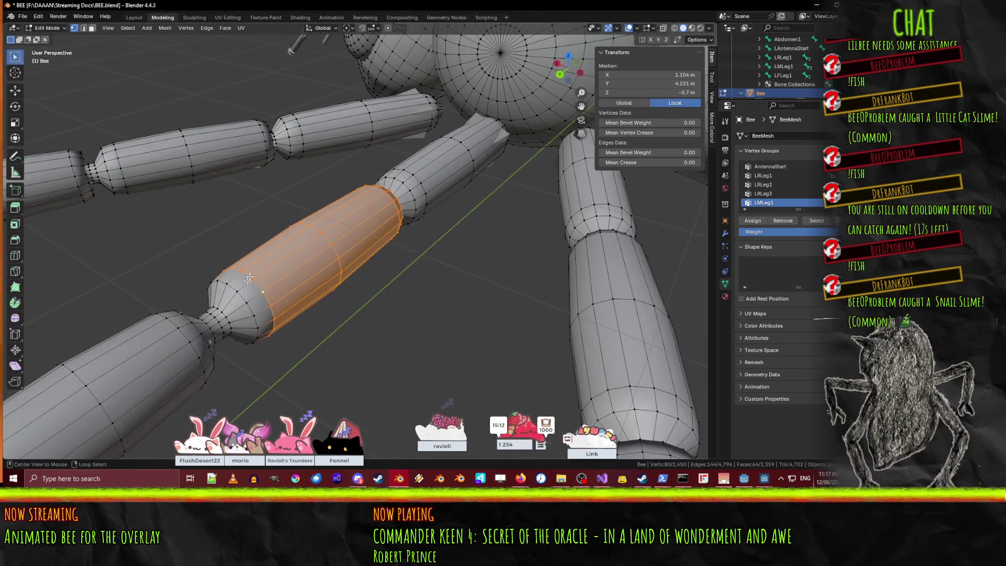
alt+shift+click(224, 310)
alt+shift+click(224, 314)
mouse_move(224, 315)
middle_down()
mouse_move(186, 285)
mouse_move(378, 274)
middle_up()
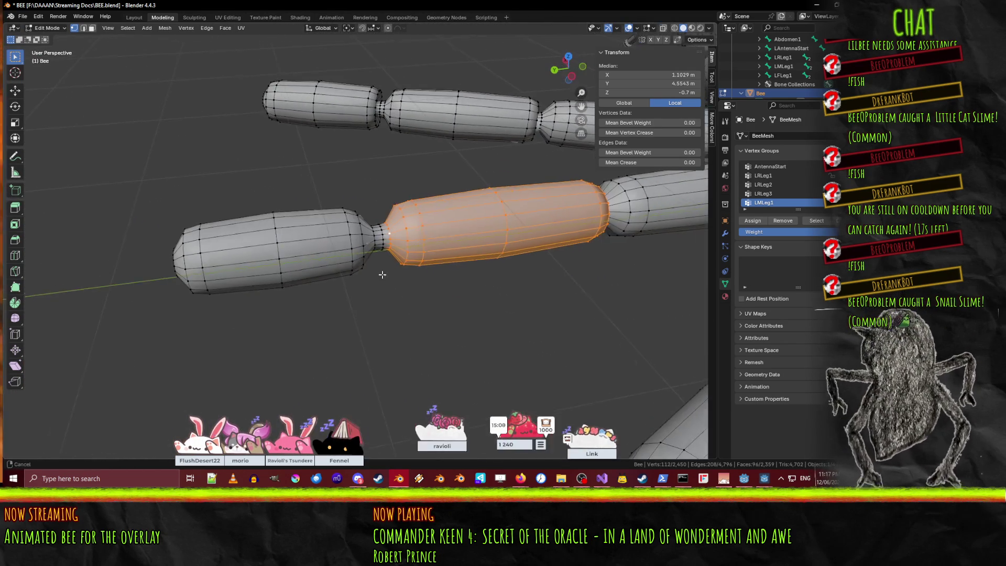
scroll(405, 229, up, 3)
alt+shift+click(406, 228)
scroll(405, 228, down, 3)
mouse_move(406, 228)
middle_down()
mouse_move(361, 286)
mouse_move(387, 278)
middle_up()
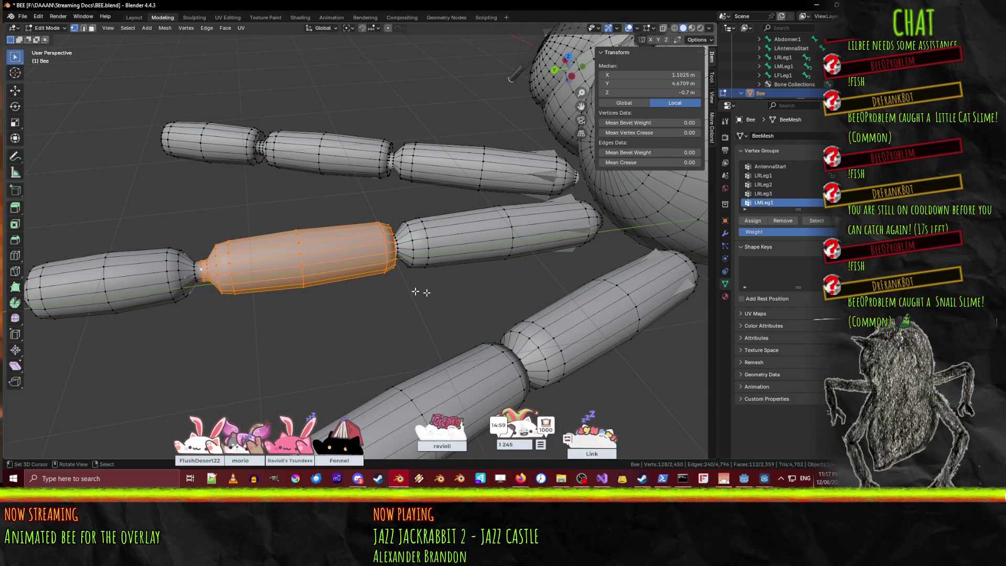
Add vertex group LMLeg2, assign the middle segment to it, then deselect.
click(833, 166)
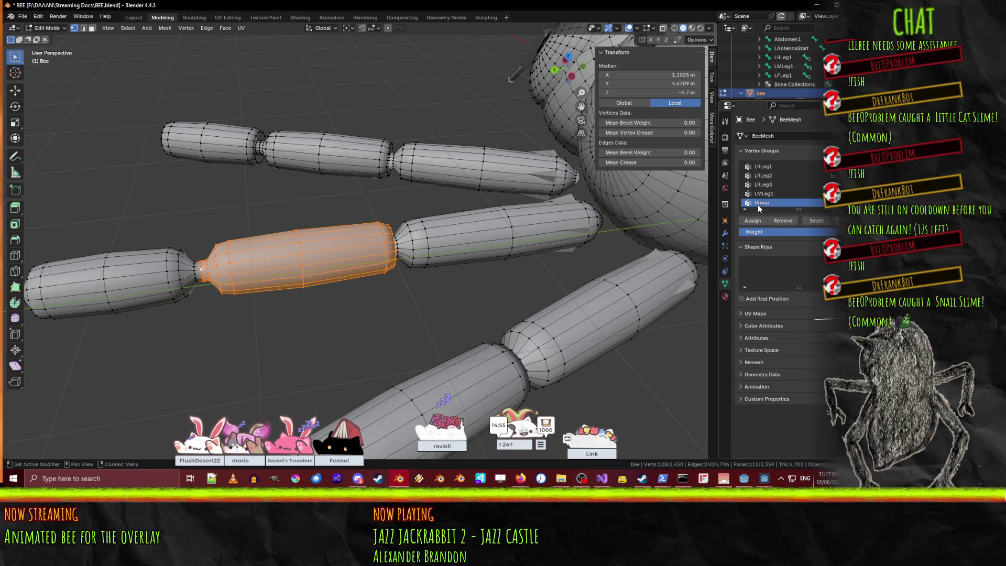
double_click(758, 204)
text(LMLeg2)
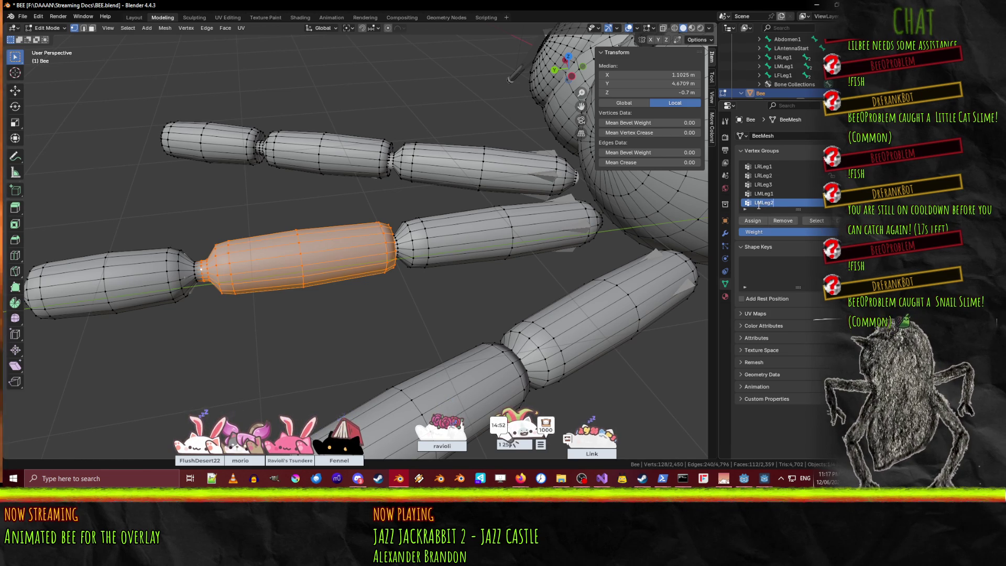
key(Return)
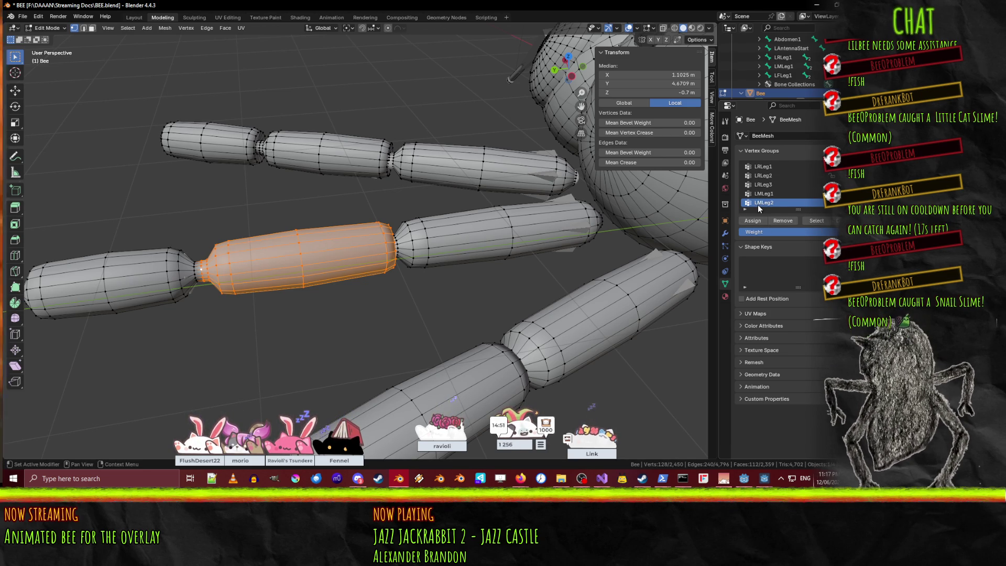
click(753, 220)
mouse_move(188, 231)
middle_down()
mouse_move(377, 242)
mouse_move(325, 315)
middle_up()
key(alt+a)
Select the leg tip loop and grow the selection up to the joint.
alt+click(352, 269)
key(ctrl+KP_Add)
key(ctrl+KP_Add)
mouse_move(359, 248)
middle_down()
mouse_move(397, 253)
mouse_move(271, 249)
mouse_move(287, 208)
middle_up()
key(ctrl+KP_Add)
key(ctrl+KP_Add)
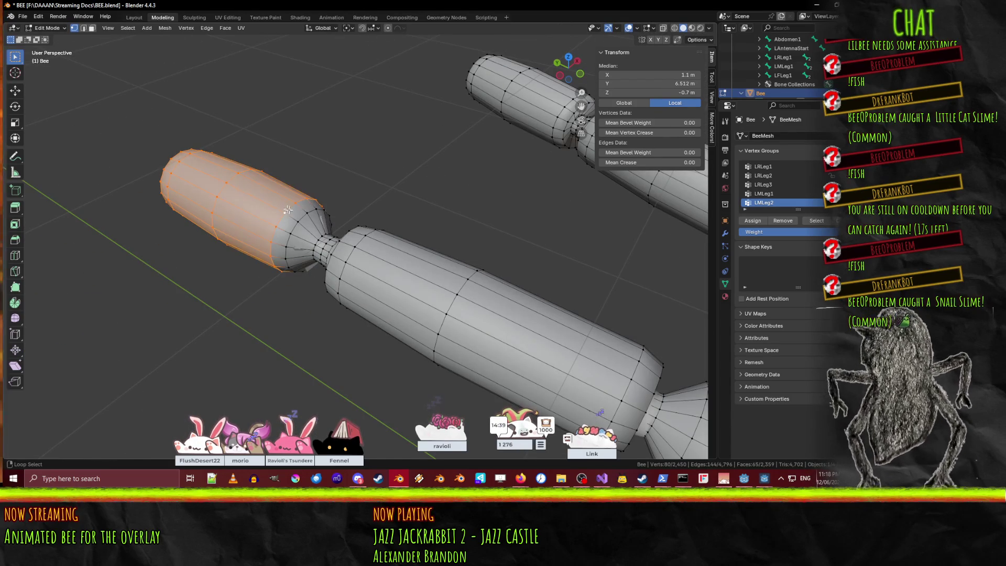
key(ctrl+KP_Add)
key(ctrl+KP_Add)
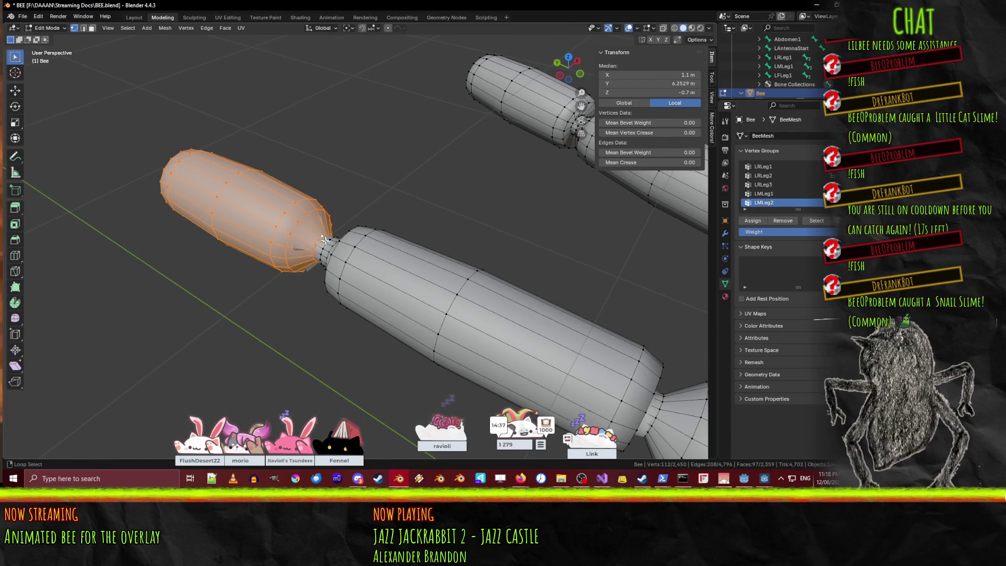
scroll(314, 242, up, 2)
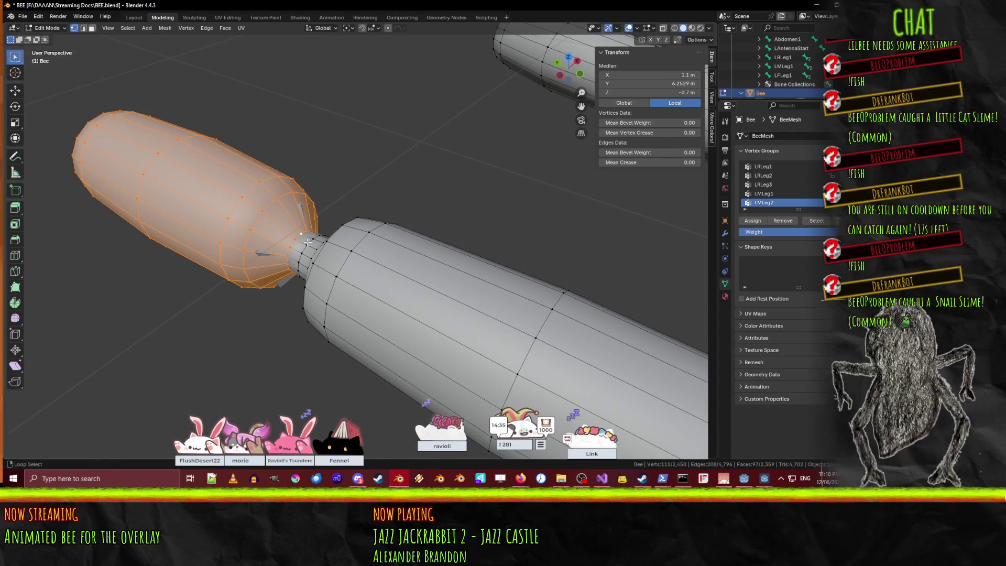
key(ctrl+KP_Add)
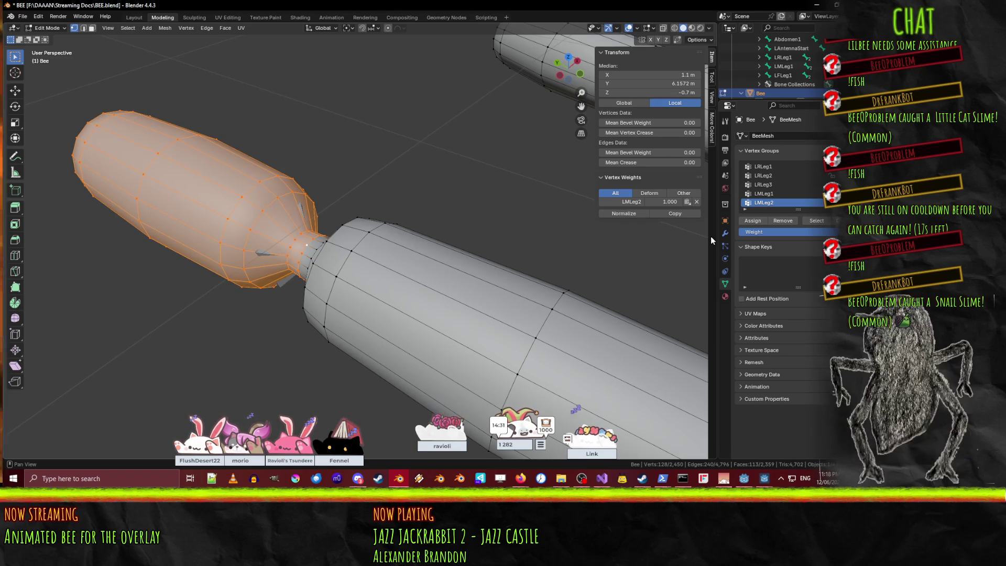
Add vertex group LMLeg3, assign the leg tip segment to it, then deselect.
click(832, 167)
double_click(773, 203)
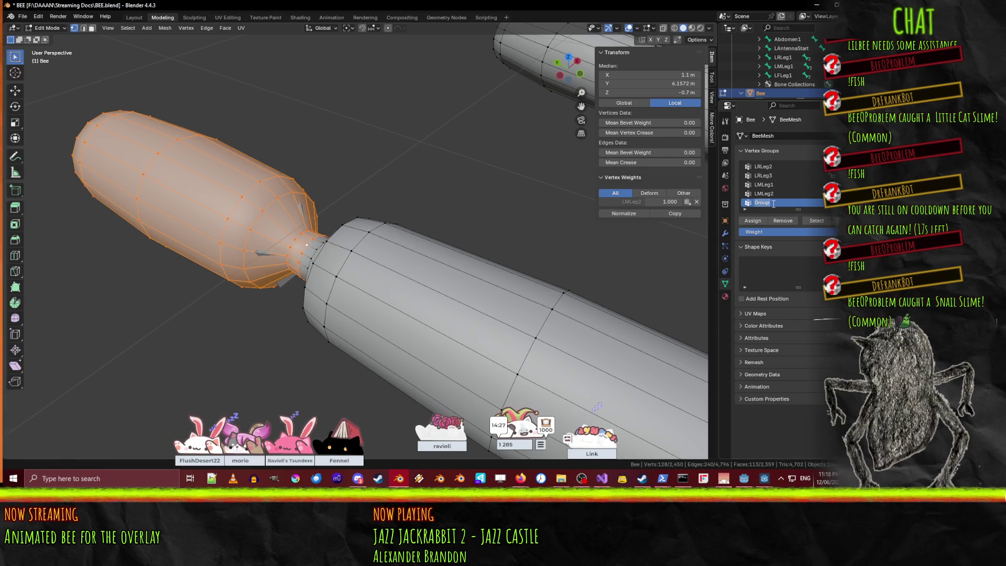
text(LMLeg3)
key(Return)
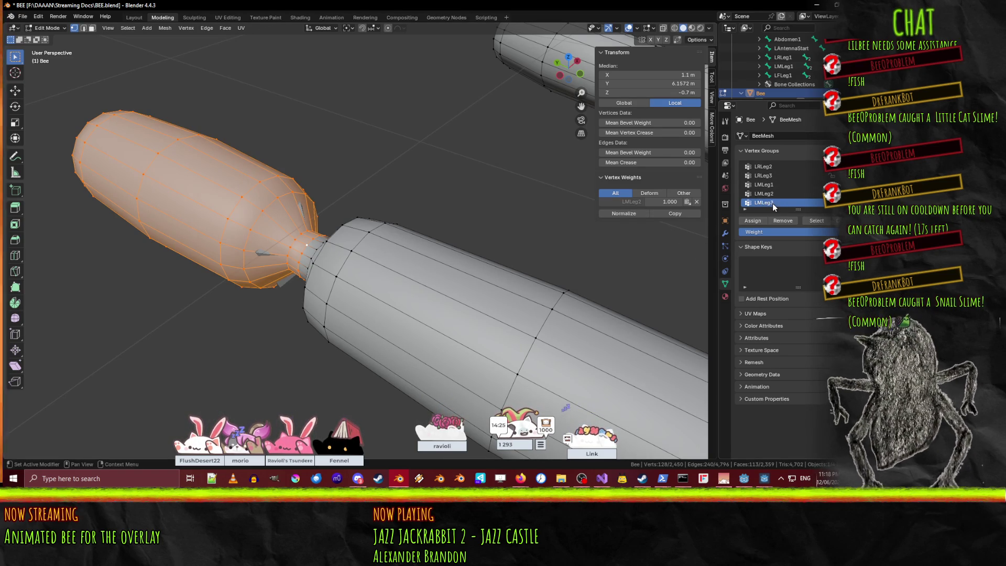
click(752, 221)
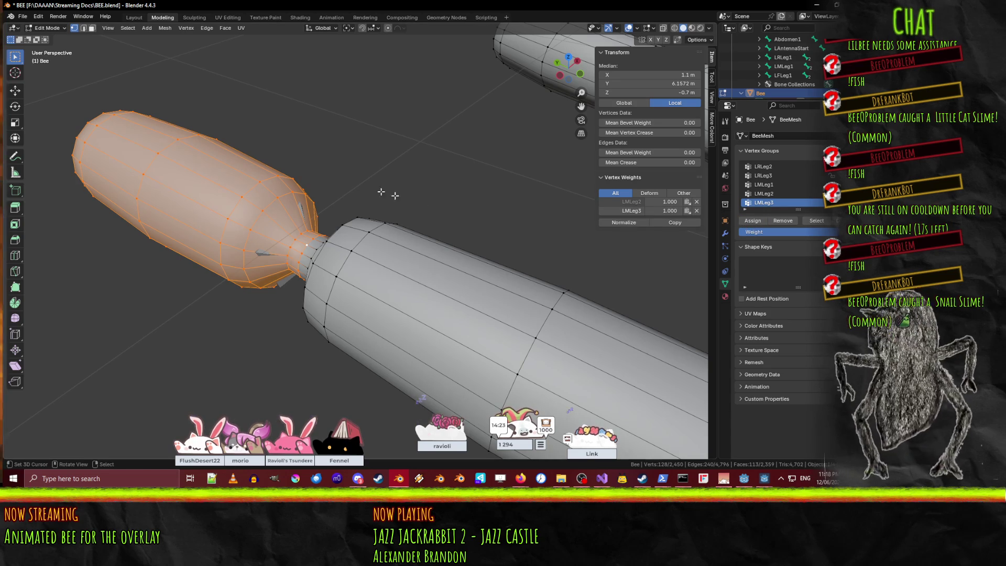
scroll(415, 205, down, 3)
key(alt+a)
mouse_move(416, 204)
middle_down()
mouse_move(366, 193)
mouse_move(407, 190)
mouse_move(455, 294)
mouse_move(517, 353)
mouse_move(429, 220)
middle_up()
Select edge loops around the front leg's first segment, restarting once.
alt+click(428, 219)
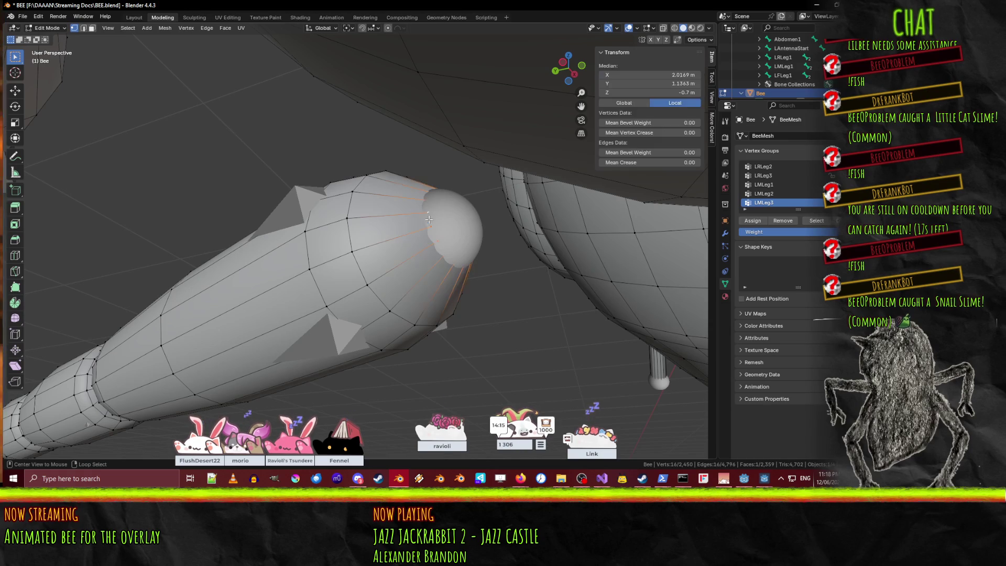
alt+shift+click(333, 242)
alt+shift+click(323, 247)
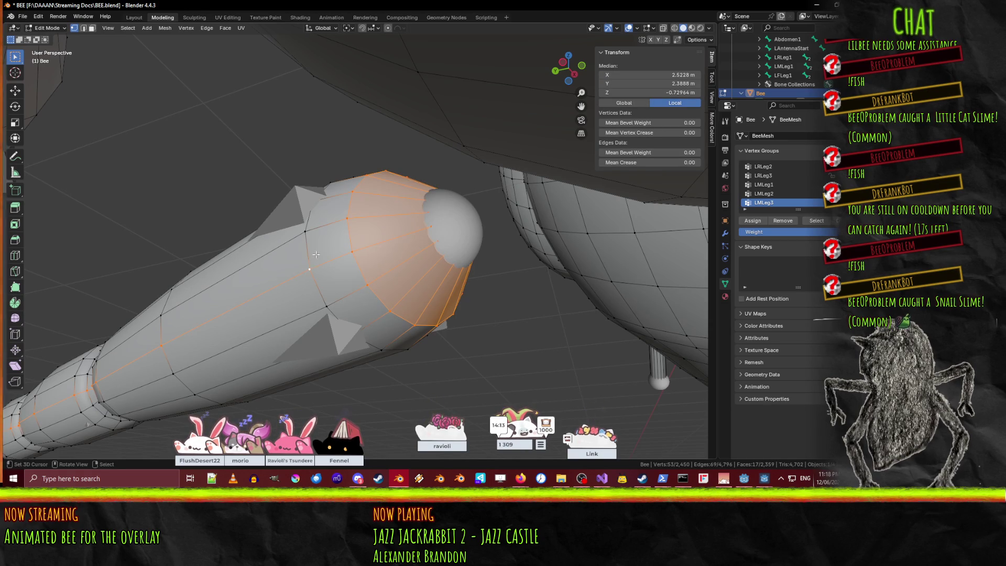
key(alt+a)
alt+click(311, 250)
alt+shift+click(348, 233)
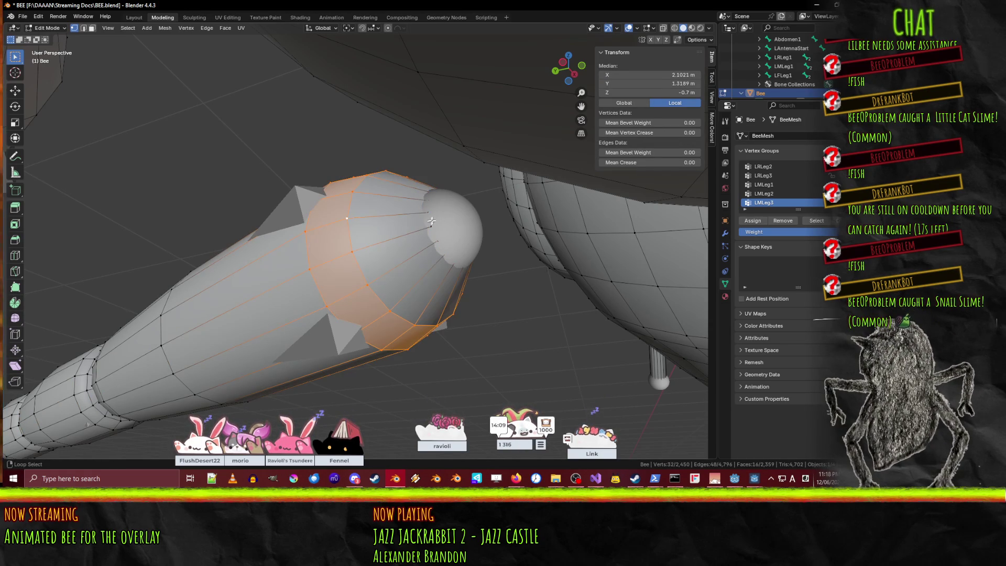
alt+shift+click(429, 221)
alt+shift+click(163, 324)
Add the cone edge loops to the selection using see-through wireframe shading.
mouse_move(163, 325)
middle_down()
mouse_move(197, 292)
mouse_move(341, 291)
mouse_move(489, 272)
middle_up()
alt+shift+click(461, 256)
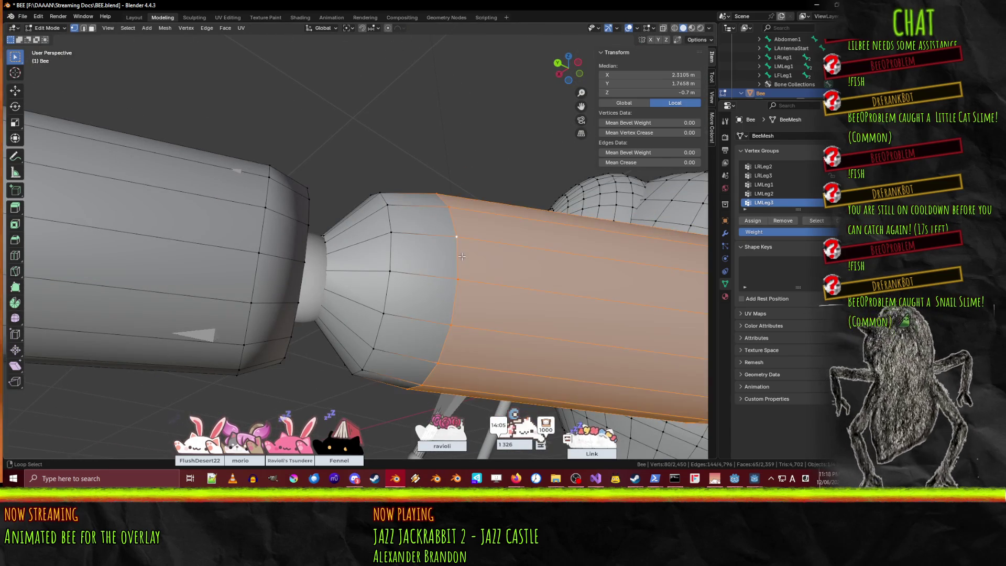
alt+shift+click(378, 257)
key(z)
click(238, 262)
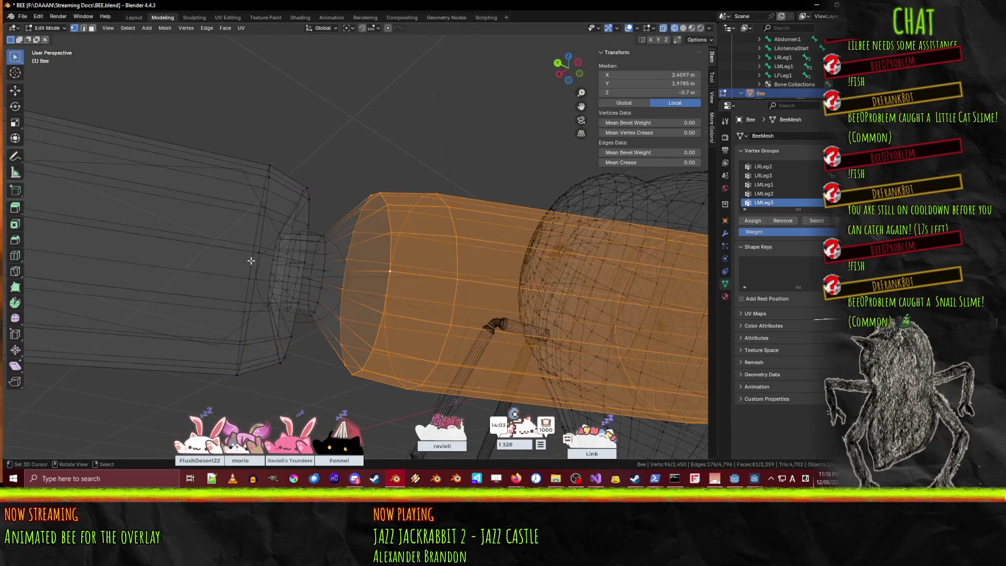
alt+shift+click(331, 266)
mouse_move(331, 266)
middle_down()
mouse_move(404, 314)
mouse_move(363, 278)
middle_up()
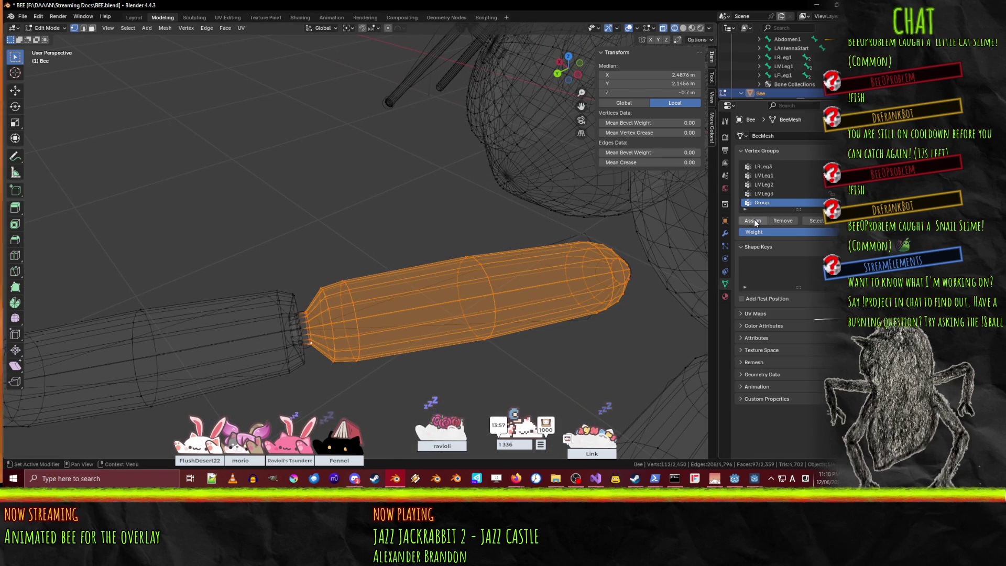
Name the new vertex group LFLeg1, assign the selected faces, then deselect.
key(F2)
key(Escape)
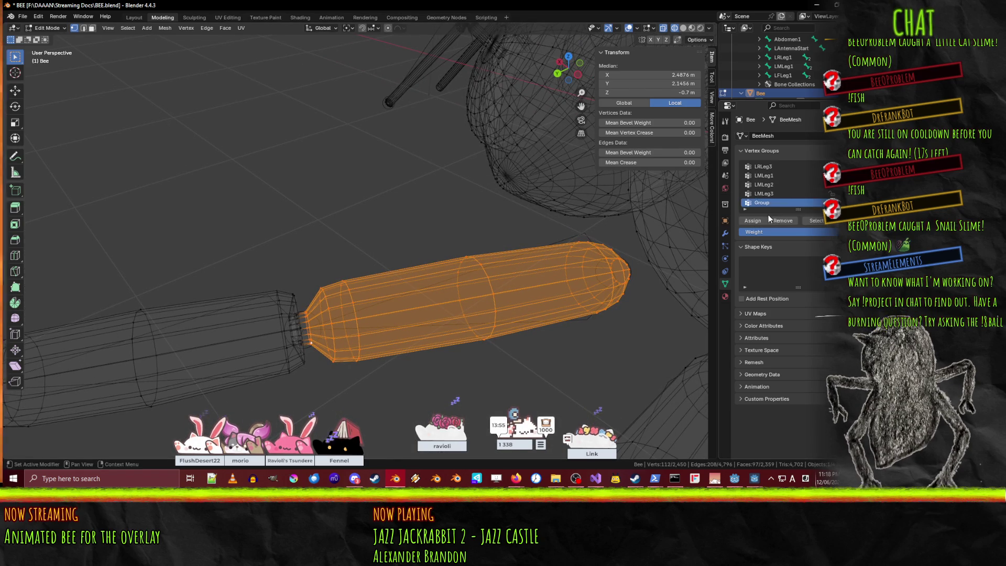
double_click(762, 204)
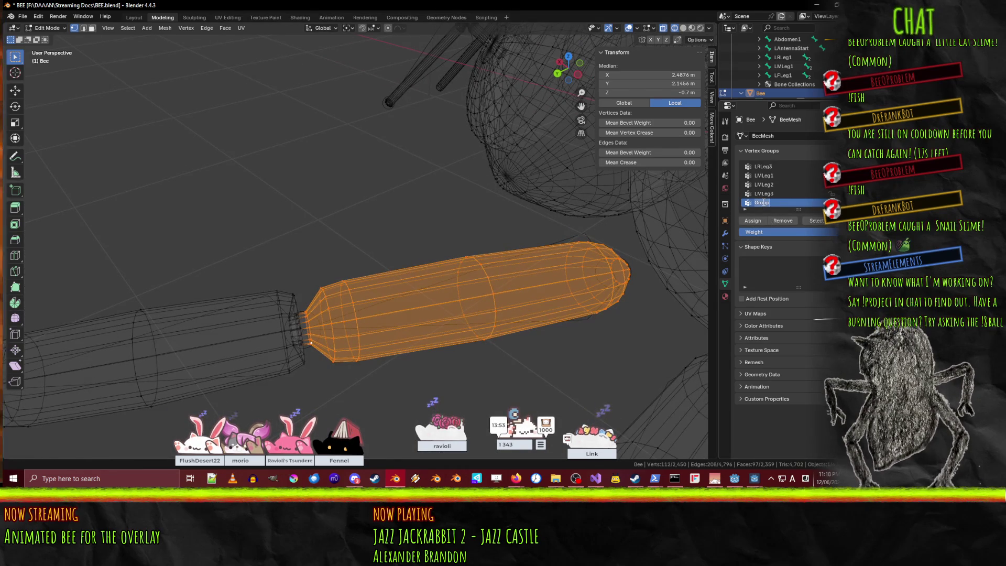
text(LFLeg1)
key(Return)
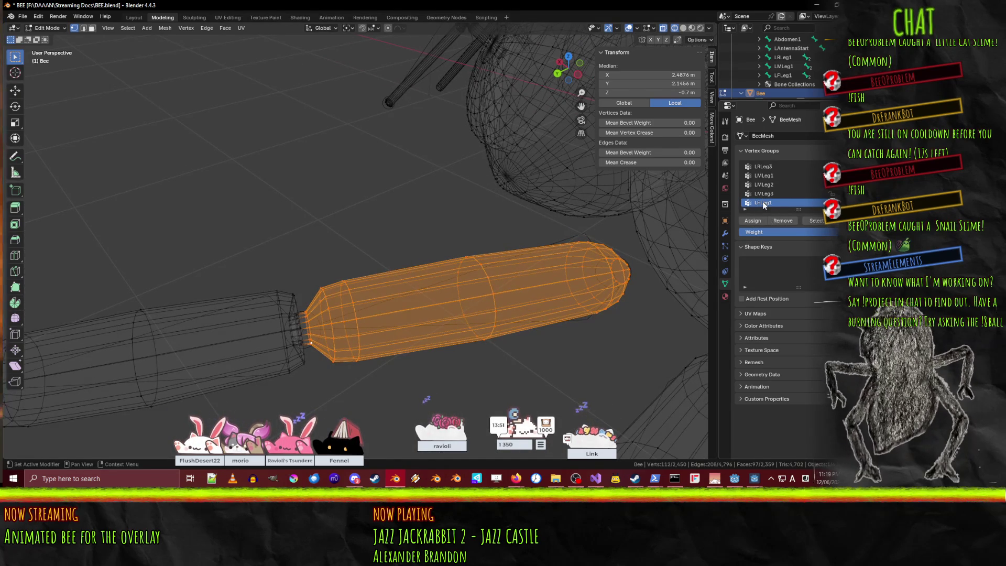
click(753, 221)
key(alt+a)
Select the edge loop at the next front leg joint.
mouse_move(335, 272)
middle_down()
mouse_move(280, 292)
mouse_move(260, 258)
mouse_move(224, 272)
middle_up()
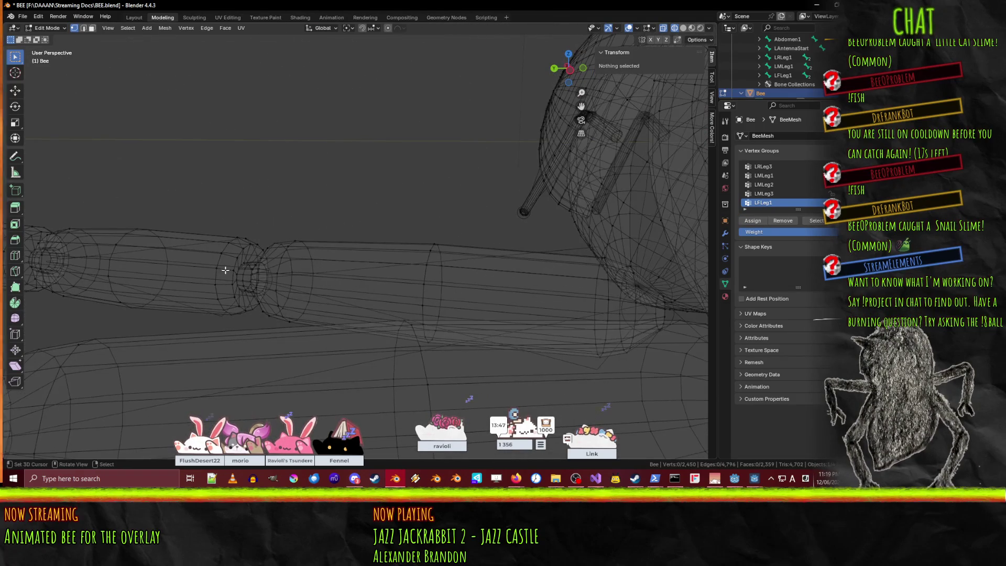
alt+click(236, 276)
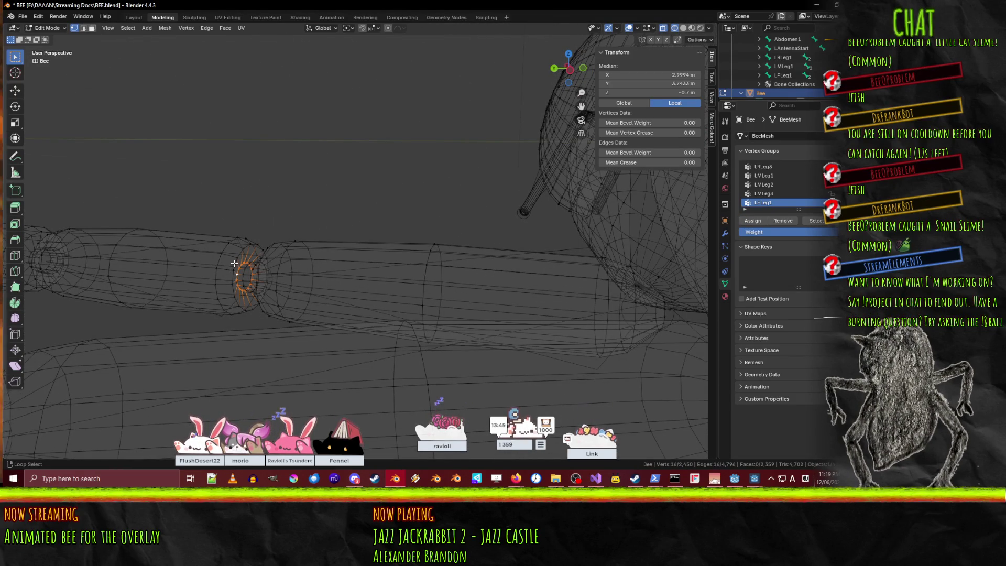
alt+shift+click(212, 260)
key(alt+a)
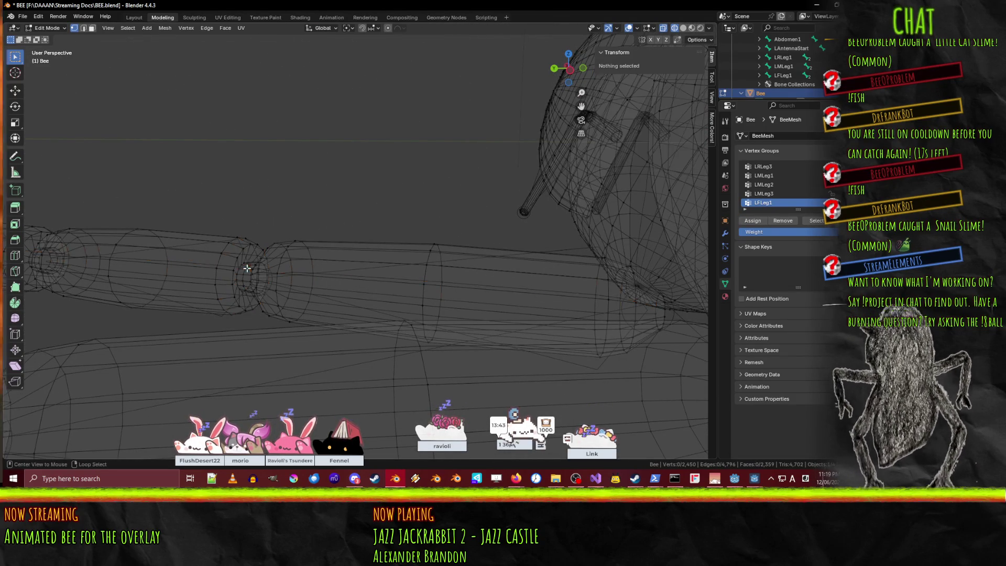
middle_drag(211, 260, 238, 275)
alt+click(172, 286)
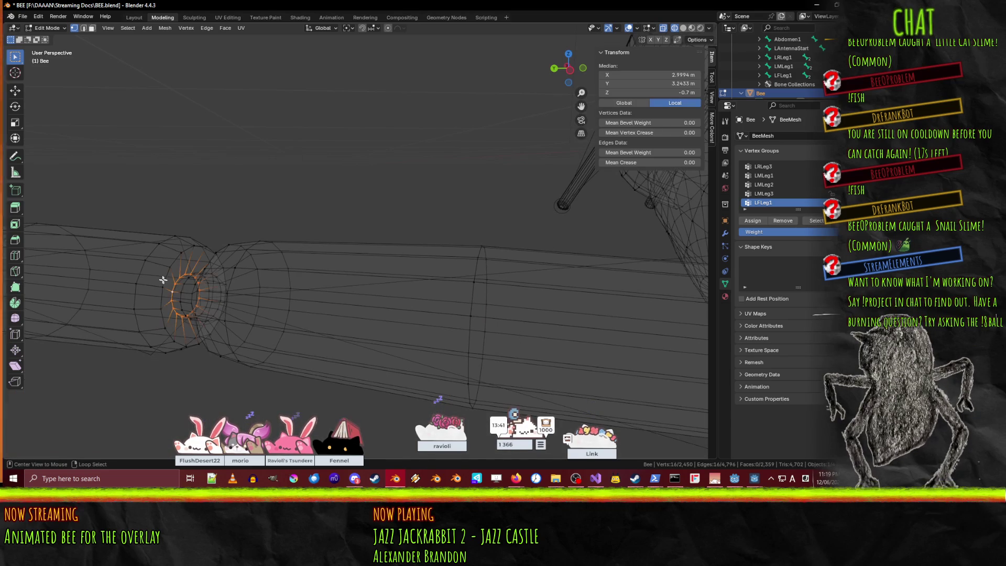
alt+shift+click(167, 276)
key(alt+a)
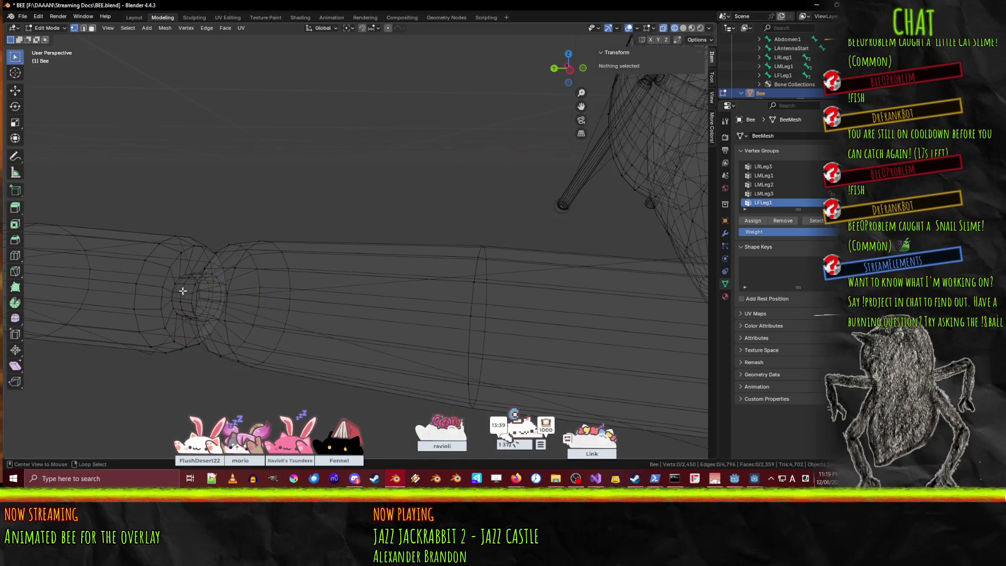
alt+click(173, 286)
Return to solid shading and grow the joint selection into a band of faces.
key(z)
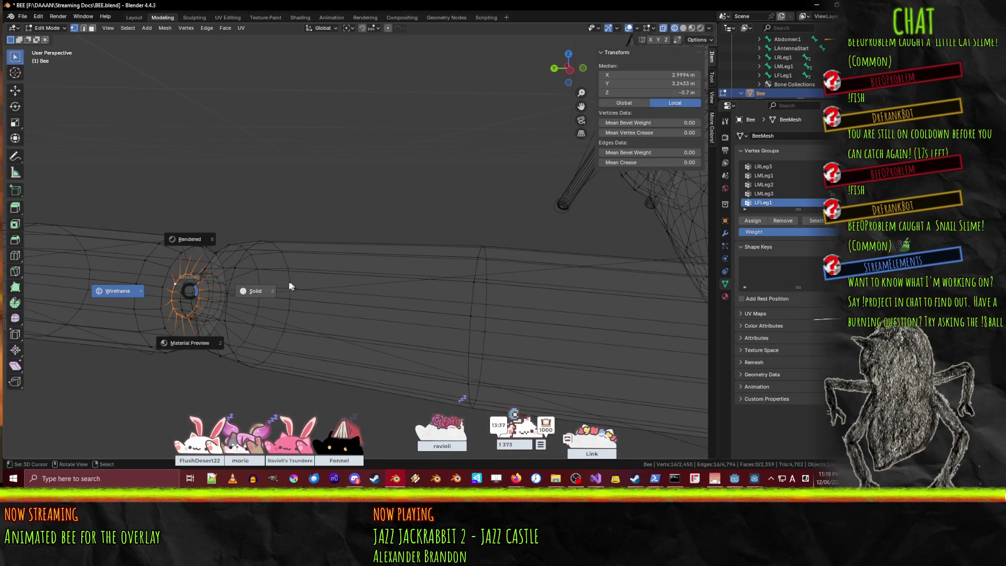
click(290, 281)
key(ctrl+KP_Add)
mouse_move(170, 294)
middle_down()
mouse_move(124, 290)
mouse_move(209, 309)
middle_up()
scroll(235, 320, up, 3)
alt+shift+click(235, 320)
alt+shift+click(234, 320)
middle_drag(235, 320, 388, 289)
Extend the selection over the rest of the front leg's middle segment.
ctrl+click(308, 274)
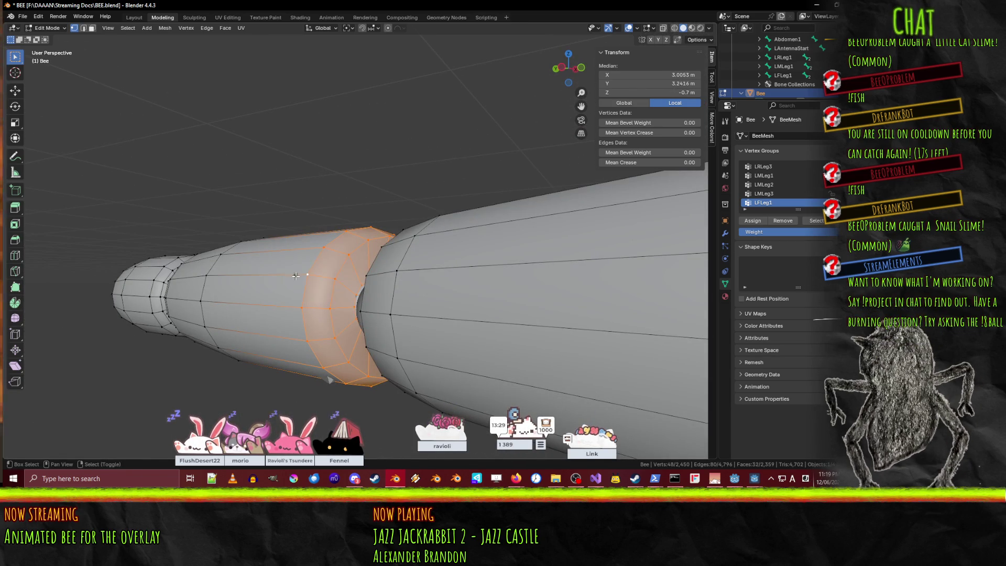
mouse_move(223, 273)
middle_down()
mouse_move(243, 289)
mouse_move(214, 299)
middle_up()
ctrl+click(225, 283)
alt+shift+click(209, 298)
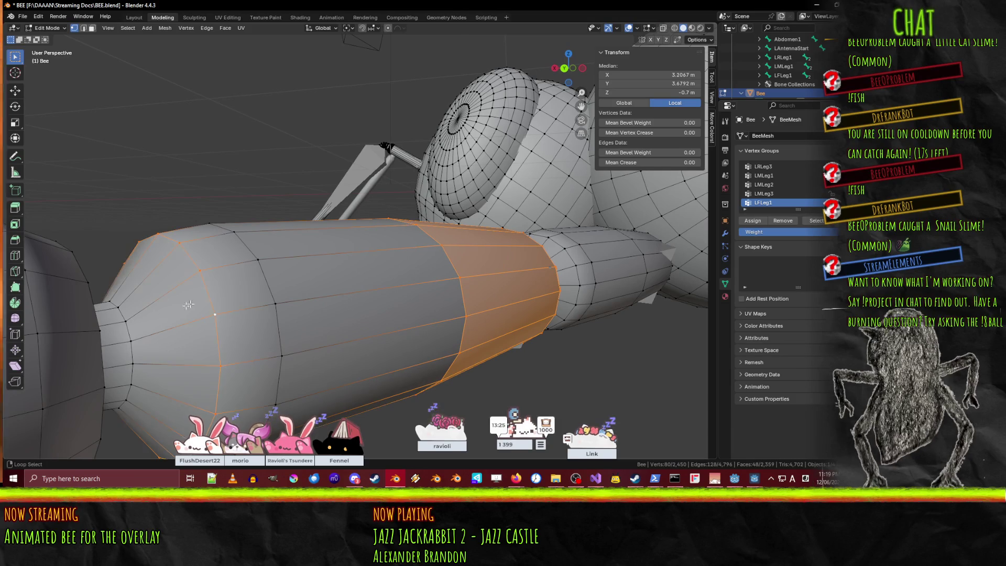
ctrl+click(129, 332)
ctrl+click(275, 303)
mouse_move(275, 303)
middle_down()
mouse_move(371, 270)
mouse_move(240, 273)
middle_up()
ctrl+click(240, 273)
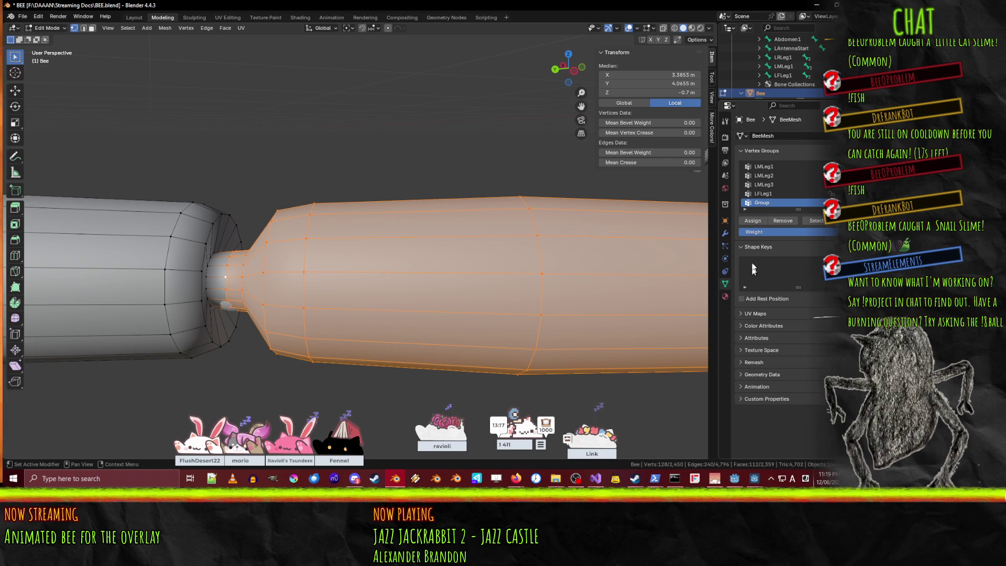
Rename the new vertex group LFLeg2 and assign the selected segment to it.
double_click(765, 205)
text(LFLeg)
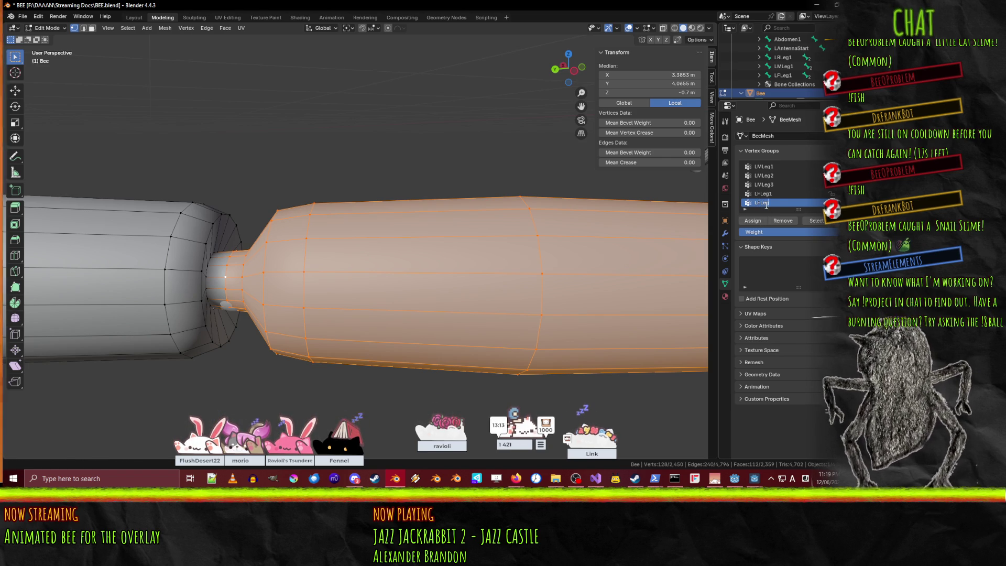
text(2)
key(Return)
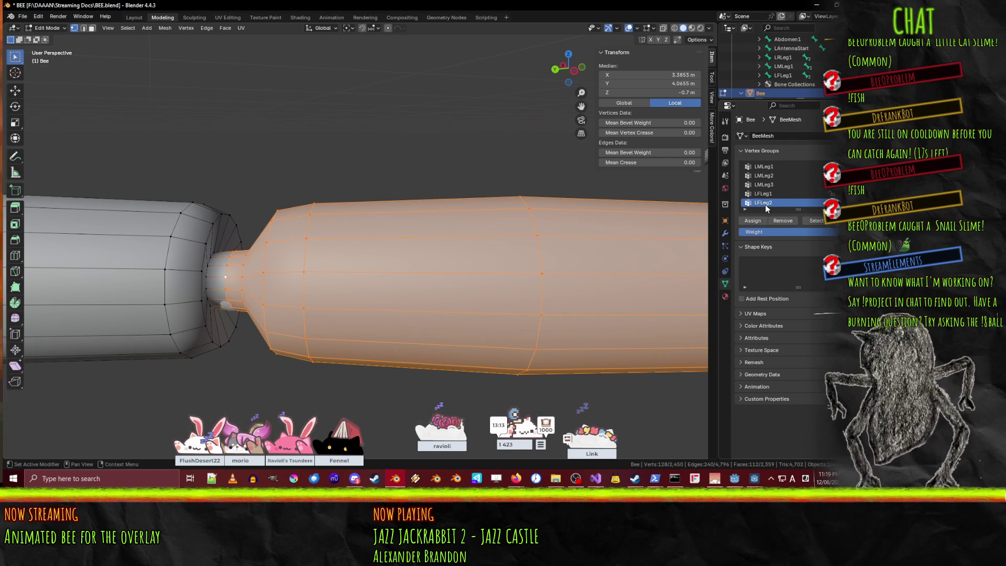
click(752, 221)
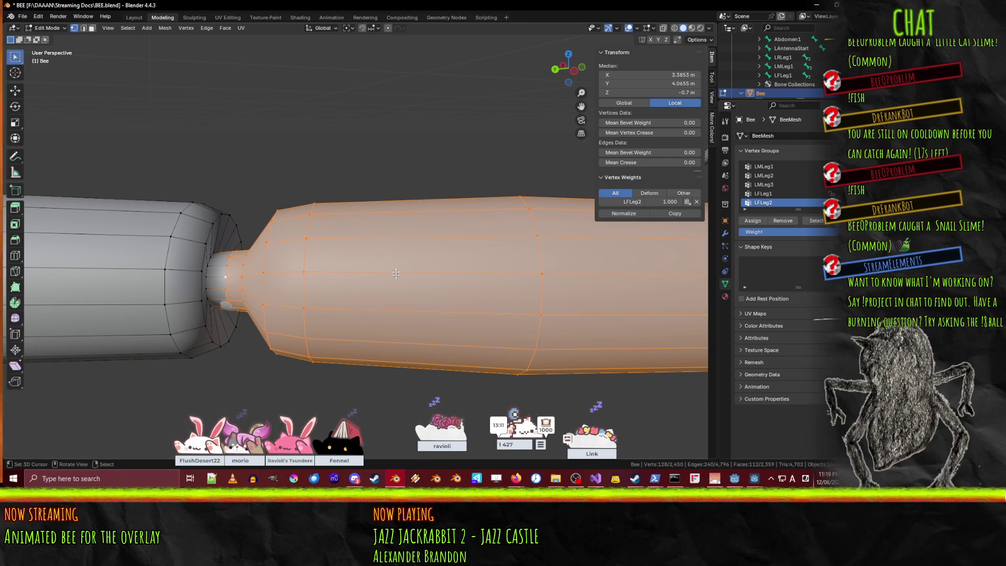
key(KP_Decimal)
scroll(401, 239, down, 5)
mouse_move(401, 239)
middle_down()
mouse_move(556, 244)
mouse_move(356, 254)
mouse_move(509, 255)
middle_up()
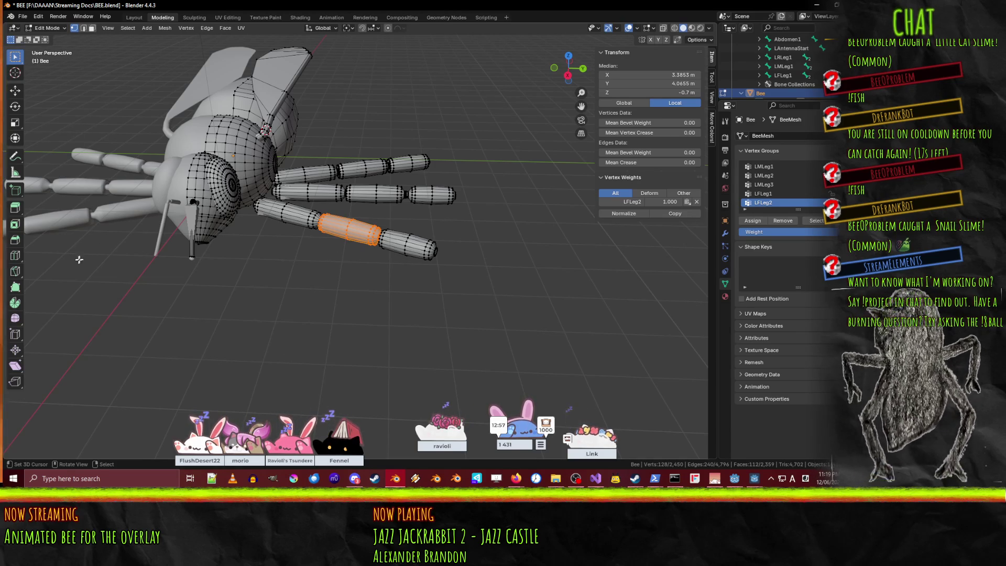
Select the front left leg's tip-segment edge loops, from the junction out to the end cap.
scroll(104, 212, down, 4)
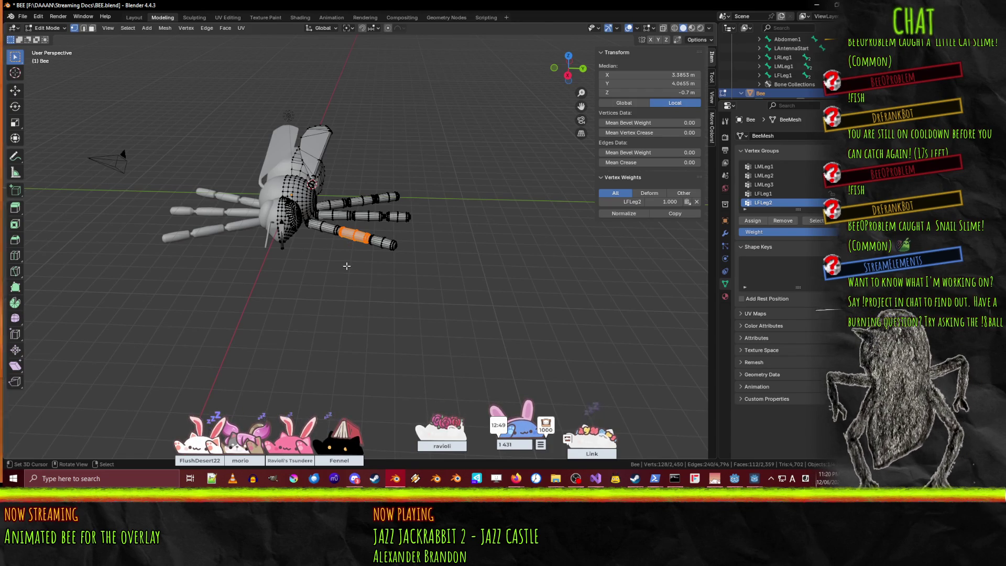
scroll(346, 266, up, 5)
mouse_move(347, 266)
middle_down()
mouse_move(413, 240)
mouse_move(326, 241)
middle_up()
scroll(326, 242, up, 5)
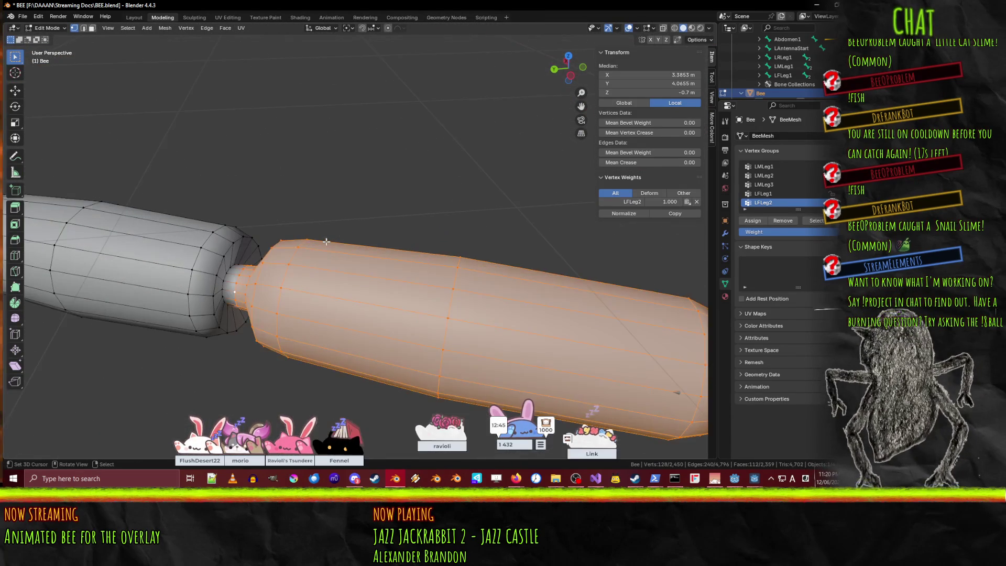
mouse_move(223, 279)
shift+middle_down()
mouse_move(466, 257)
mouse_move(290, 262)
shift+middle_up()
alt+click(301, 263)
alt+shift+click(304, 261)
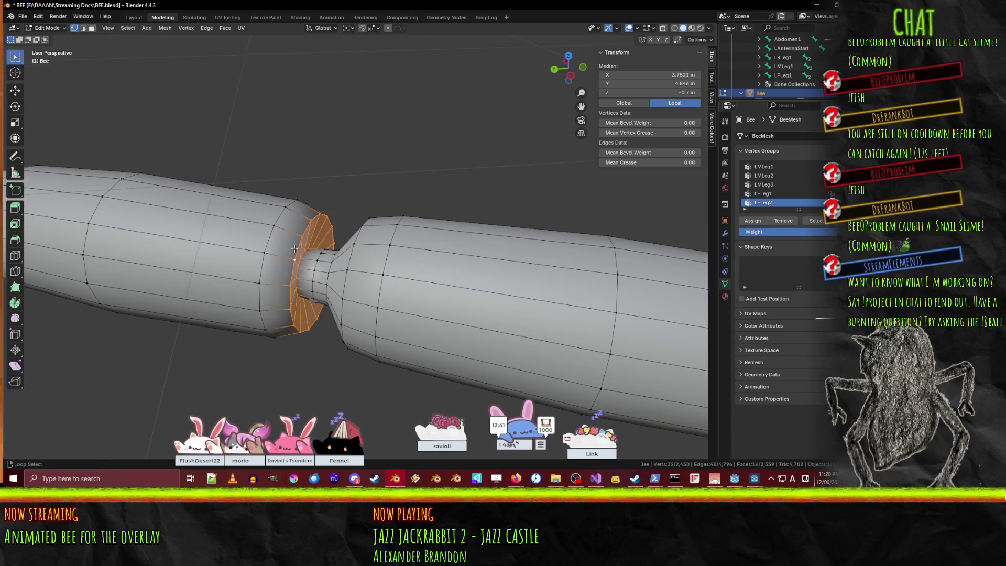
alt+shift+click(306, 258)
alt+shift+click(317, 265)
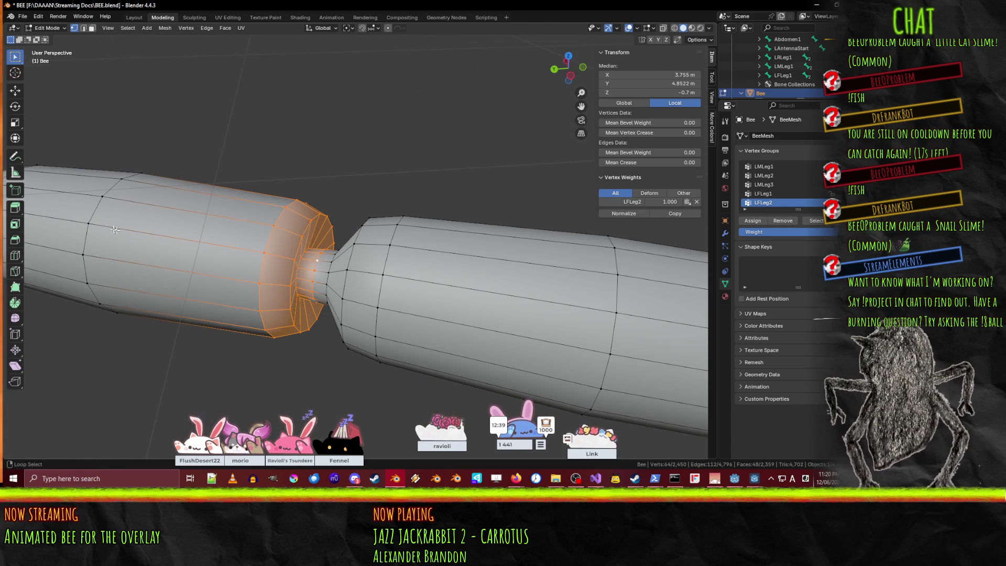
alt+shift+click(95, 217)
scroll(94, 216, down, 3)
middle_drag(98, 215, 183, 287)
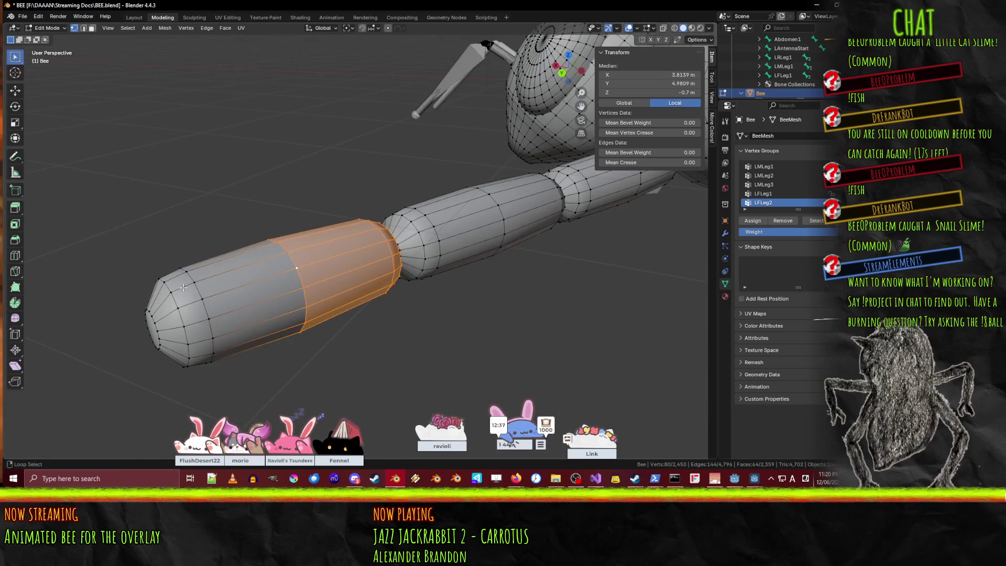
alt+shift+click(202, 290)
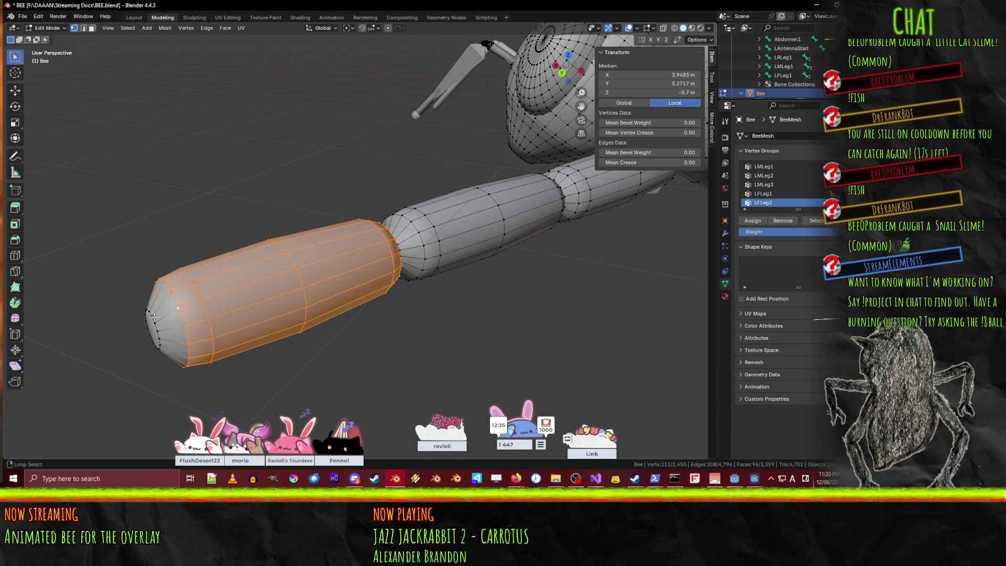
alt+shift+click(155, 316)
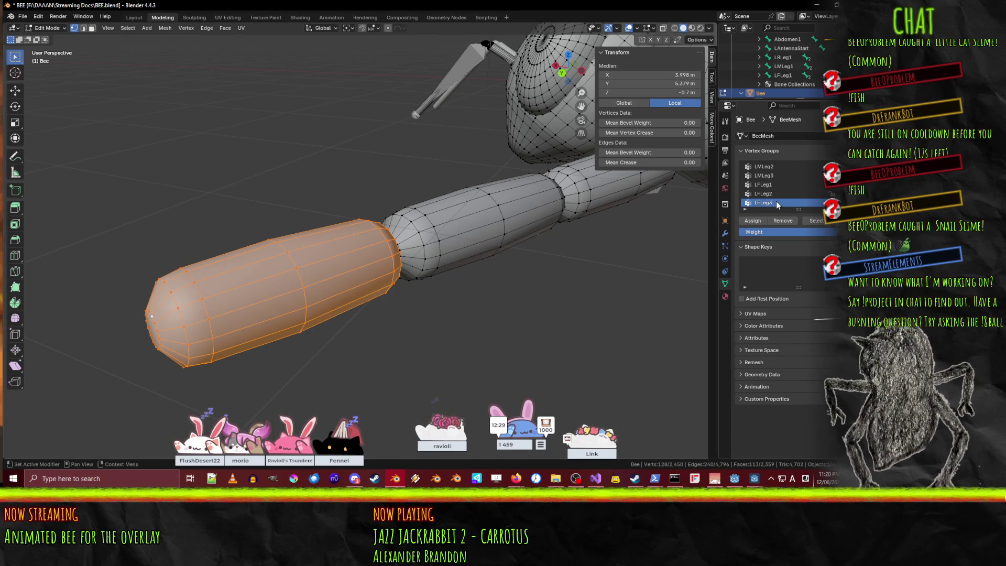
Assign the tip segment to LFLeg3, deselect it, and save BEE.blend.
click(753, 221)
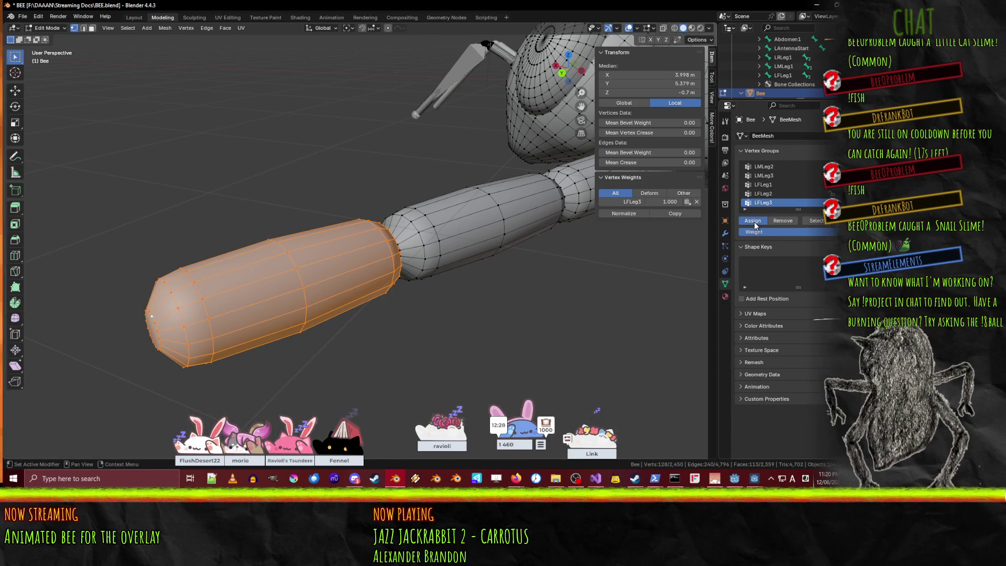
click(466, 296)
middle_drag(467, 297, 436, 294)
key(ctrl+s)
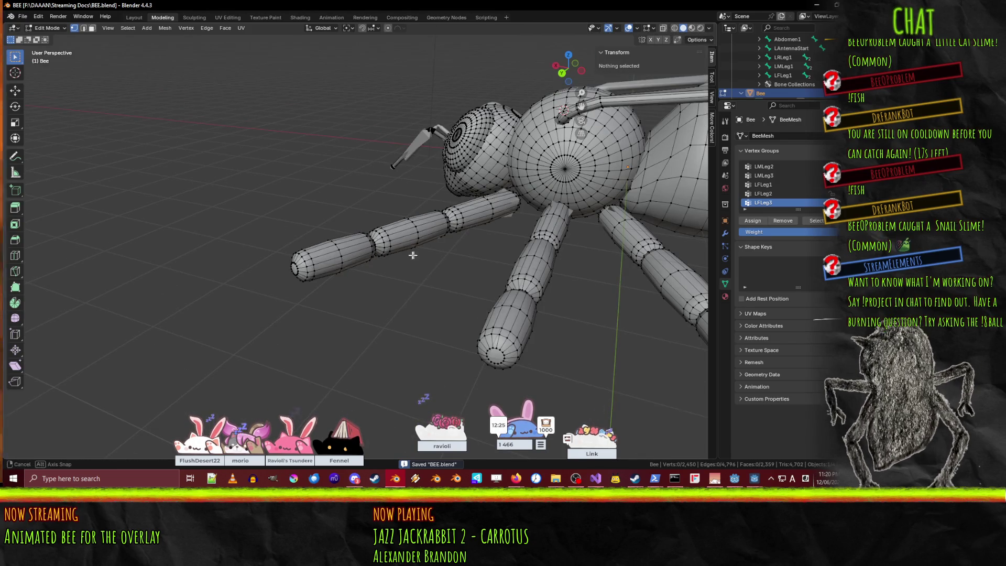
Add a new vertex group named LWing to BeeMesh for the left wing.
middle_drag(411, 255, 441, 258)
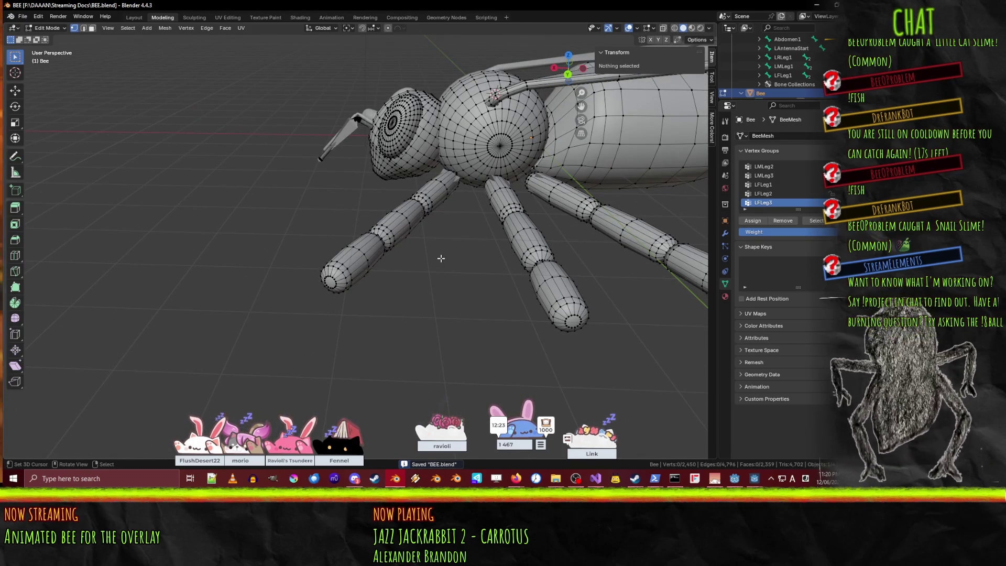
mouse_move(558, 229)
middle_down()
mouse_move(467, 225)
mouse_move(460, 212)
mouse_move(485, 168)
mouse_move(448, 257)
middle_up()
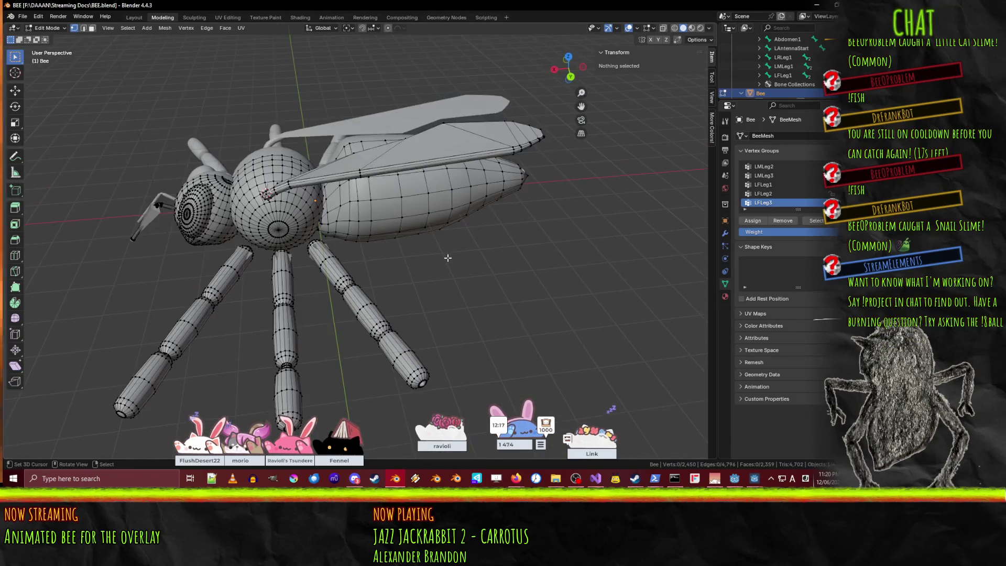
scroll(440, 232, up, 2)
mouse_move(380, 196)
middle_down()
mouse_move(579, 229)
mouse_move(447, 252)
mouse_move(410, 232)
mouse_move(576, 231)
middle_up()
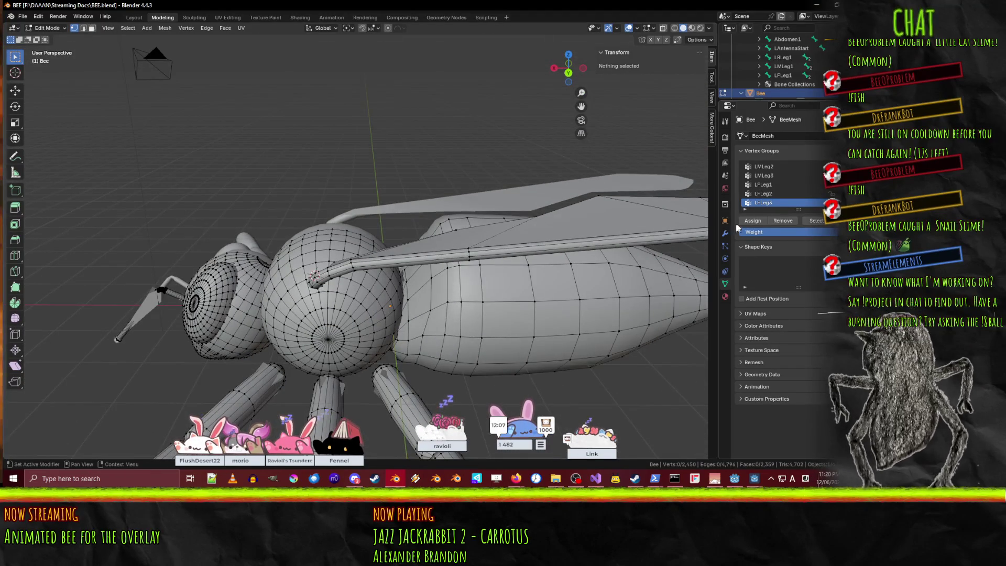
click(831, 167)
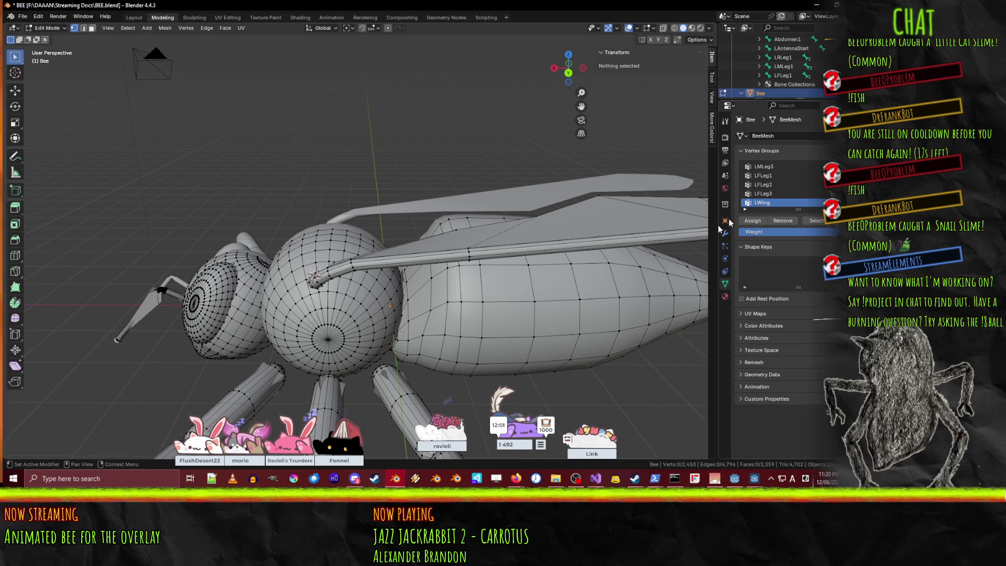
Select the left wing's edge loops from its root out along the wing.
scroll(506, 362, up, 3)
middle_drag(311, 289, 424, 269)
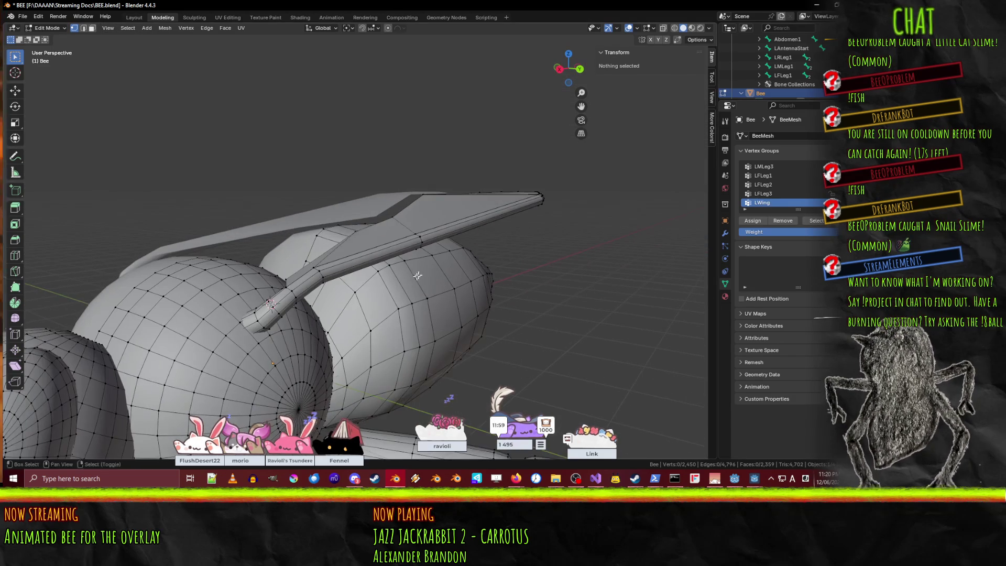
alt+click(256, 317)
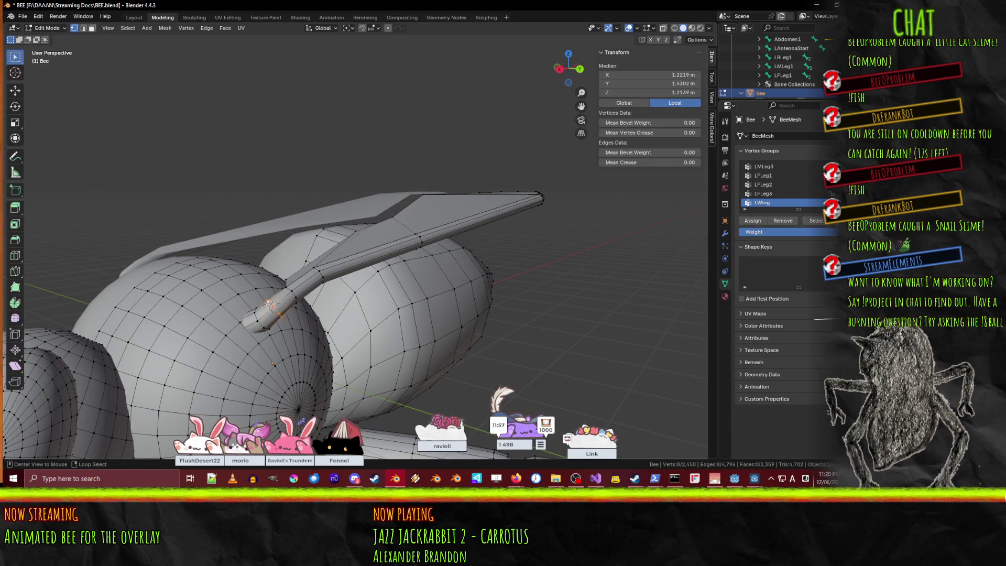
alt+shift+click(256, 318)
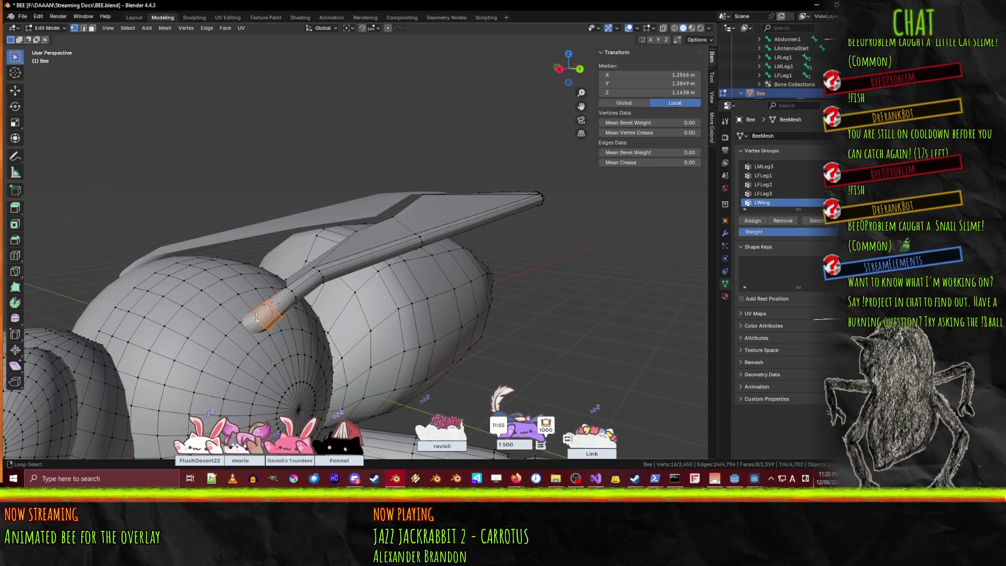
alt+shift+click(290, 287)
alt+shift+click(316, 269)
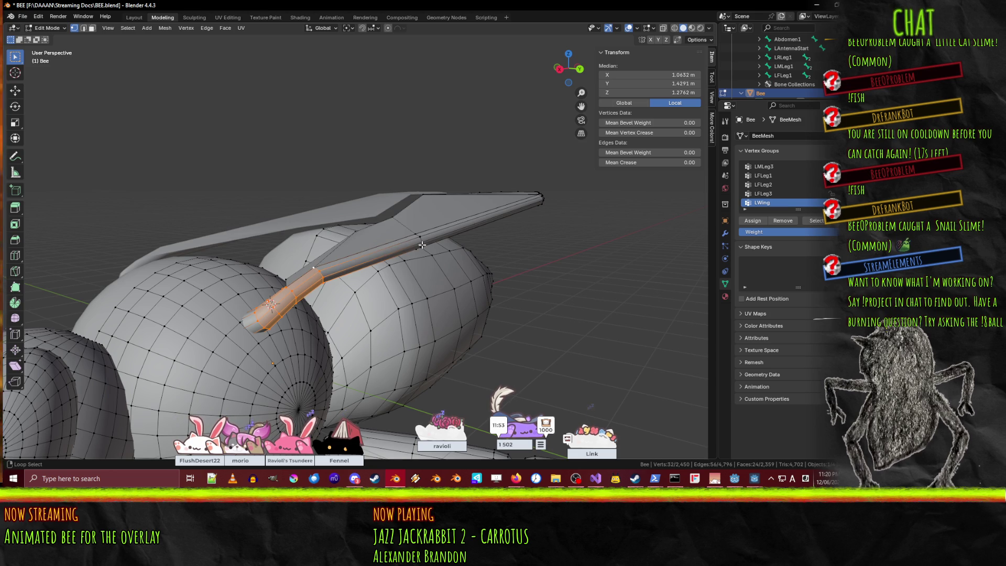
alt+shift+click(423, 240)
mouse_move(423, 240)
middle_down()
mouse_move(131, 241)
mouse_move(308, 256)
middle_up()
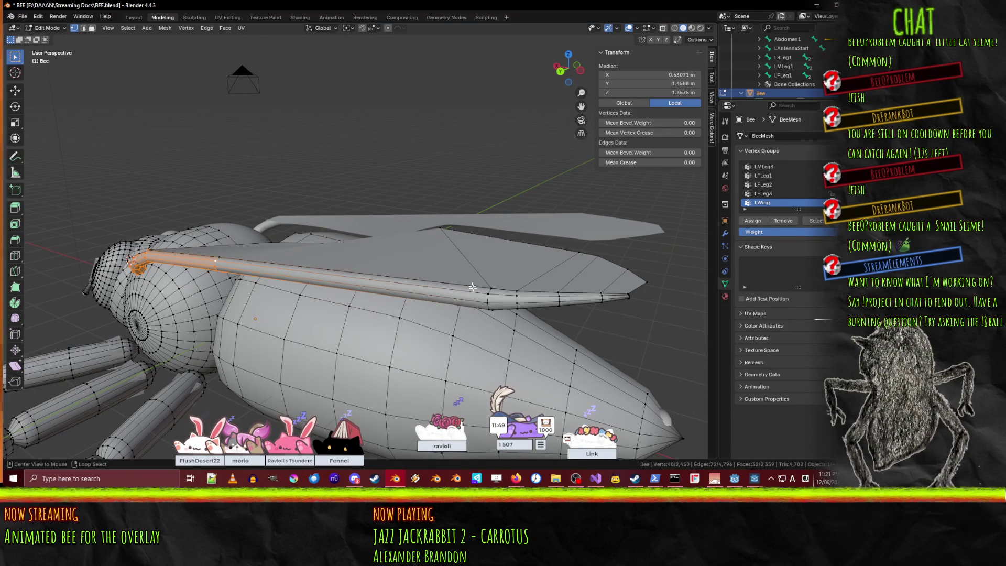
alt+shift+click(487, 297)
alt+shift+click(517, 297)
alt+shift+click(558, 297)
mouse_move(558, 297)
middle_down()
mouse_move(529, 315)
mouse_move(567, 335)
mouse_move(351, 340)
mouse_move(325, 326)
middle_up()
alt+shift+click(558, 332)
Add the remaining wing face strips to the selection, then return to vertex selection.
click(92, 28)
alt+shift+click(215, 311)
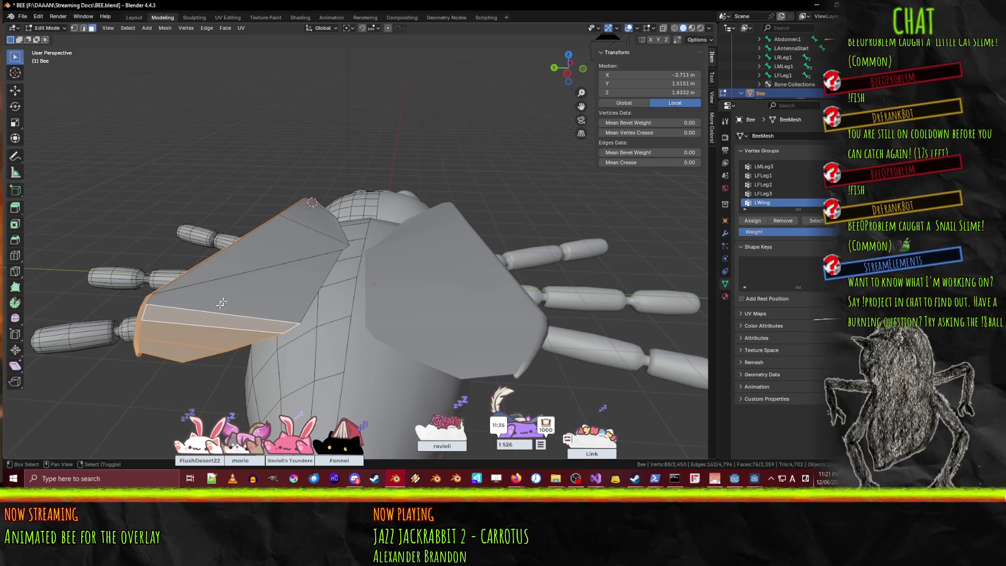
alt+shift+click(236, 267)
shift+click(299, 226)
middle_drag(300, 227, 259, 324)
shift+click(219, 400)
scroll(264, 322, down, 3)
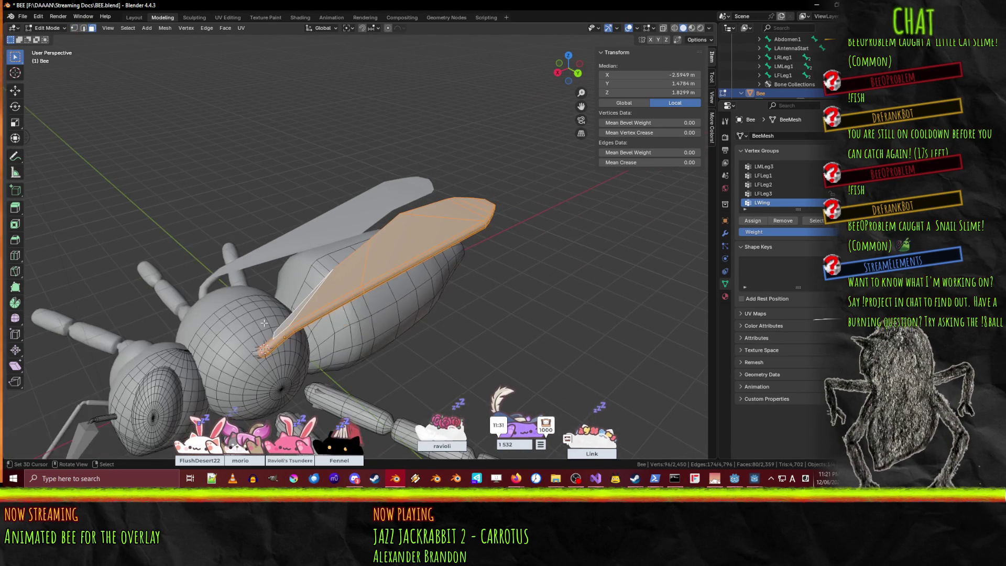
click(74, 29)
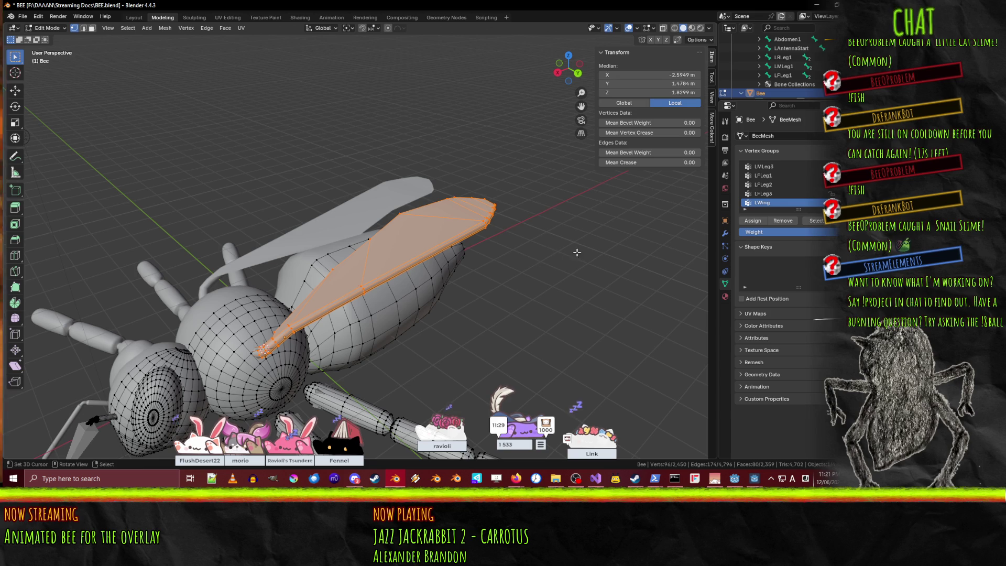
Assign the selected wing vertices to LWing, deselect all, and save BEE.blend.
middle_drag(326, 332, 411, 265)
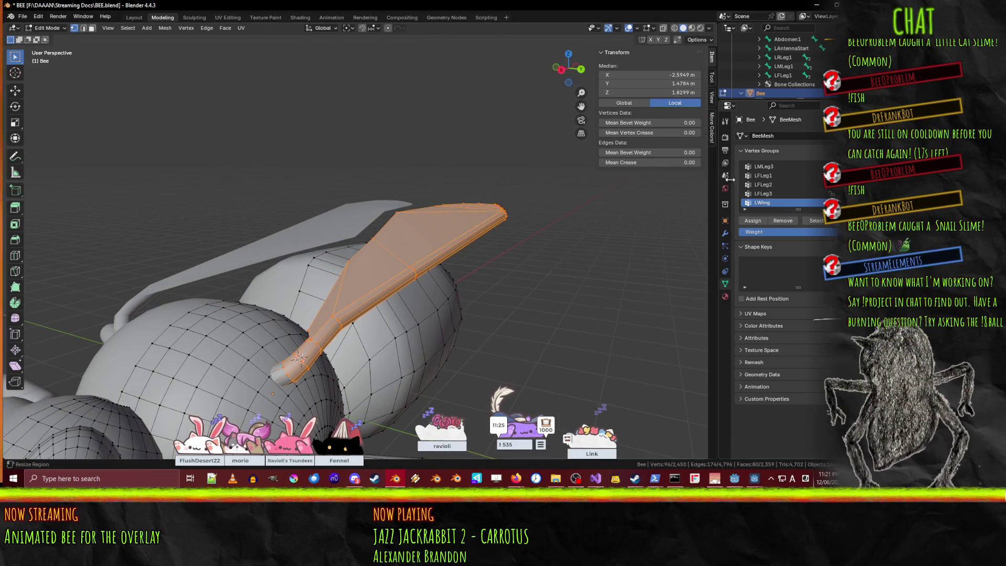
click(753, 220)
key(alt+a)
scroll(466, 280, down, 8)
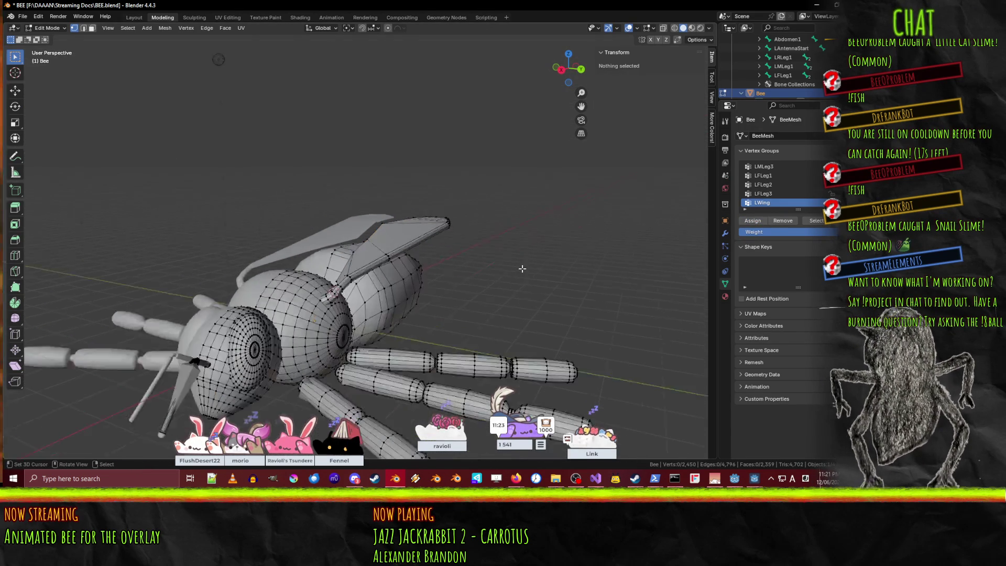
key(ctrl+s)
Return to Object Mode and select the bee's armature.
key(Tab)
scroll(460, 276, up, 3)
mouse_move(456, 275)
middle_down()
mouse_move(497, 278)
mouse_move(325, 287)
middle_up()
click(134, 332)
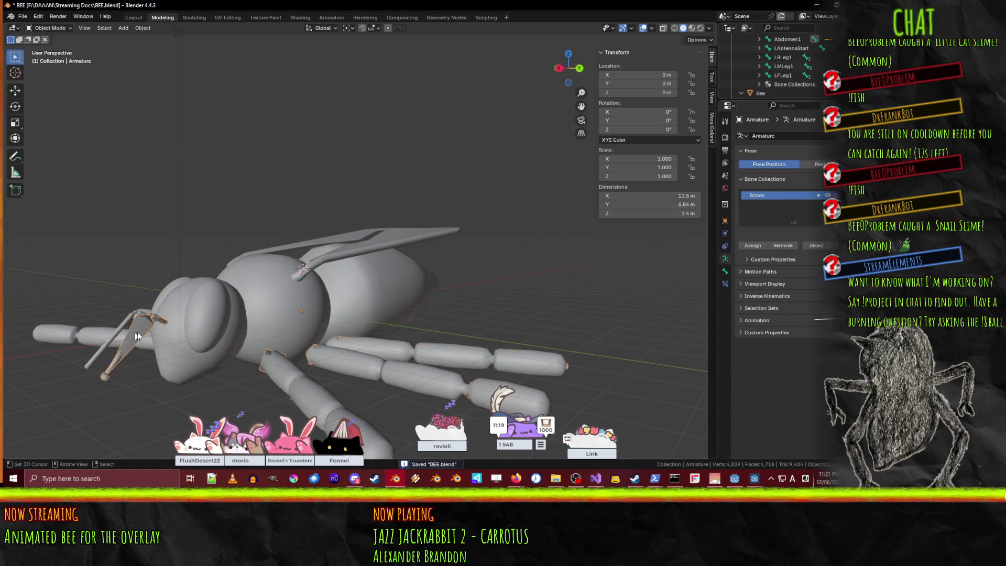
Enter armature Edit Mode and view the bee from the back in wireframe.
key(Tab)
middle_drag(451, 290, 467, 247)
key(KP_1)
key(ctrl+KP_1)
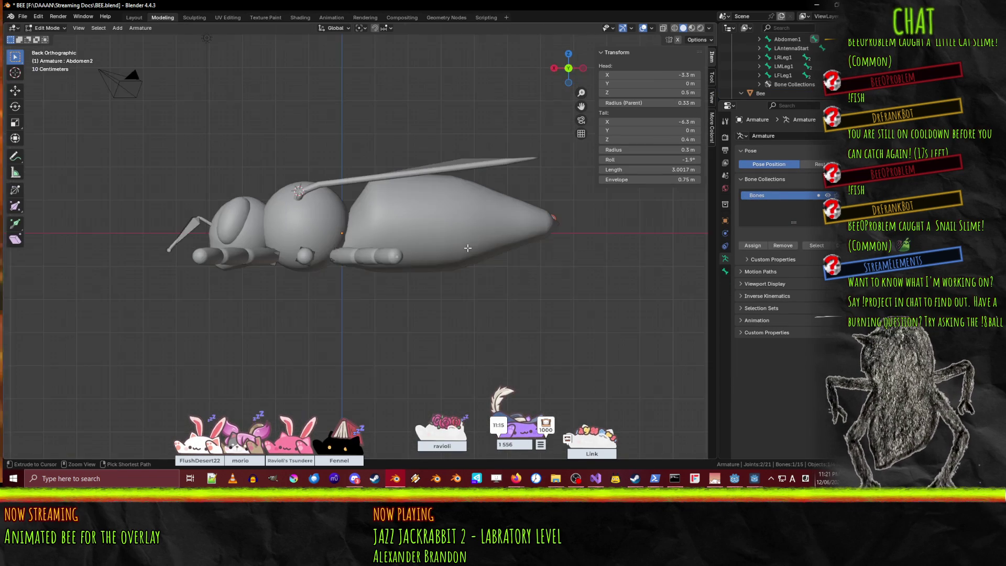
key(z)
click(431, 265)
scroll(448, 273, up, 3)
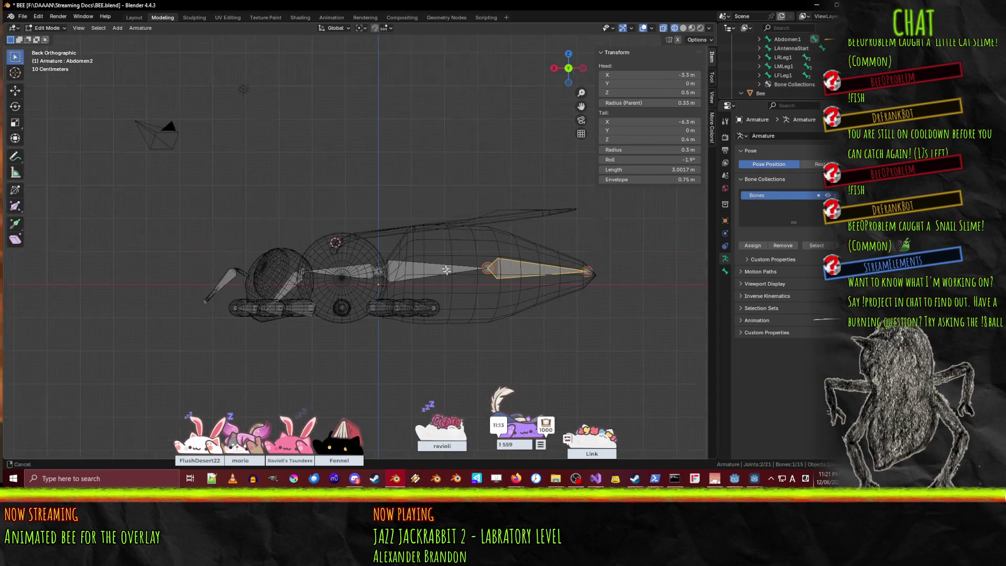
scroll(448, 273, down, 3)
Add a single new bone and lower its head by 0.3 m.
key(F3)
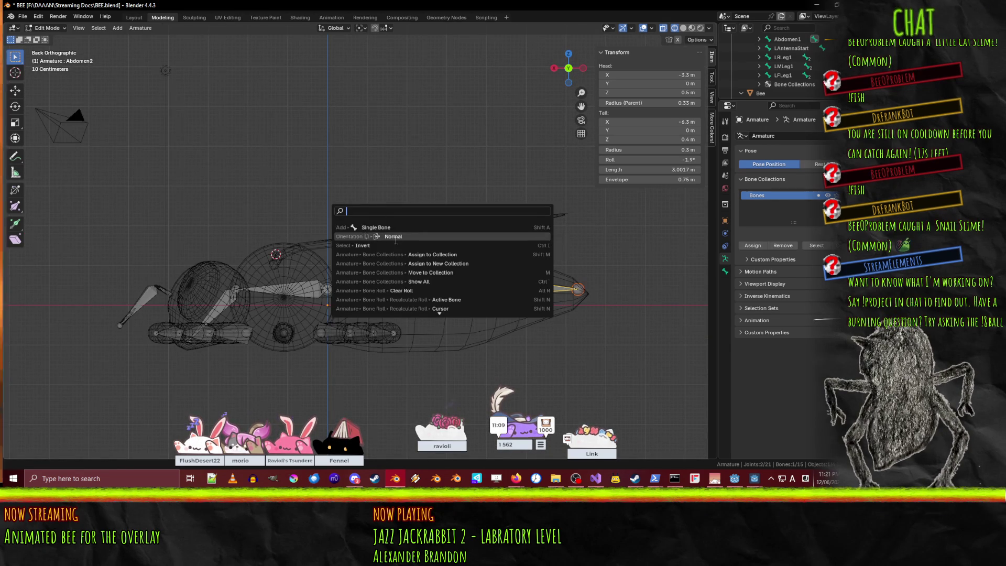
click(345, 227)
scroll(346, 238, up, 4)
shift+middle_drag(346, 238, 407, 207)
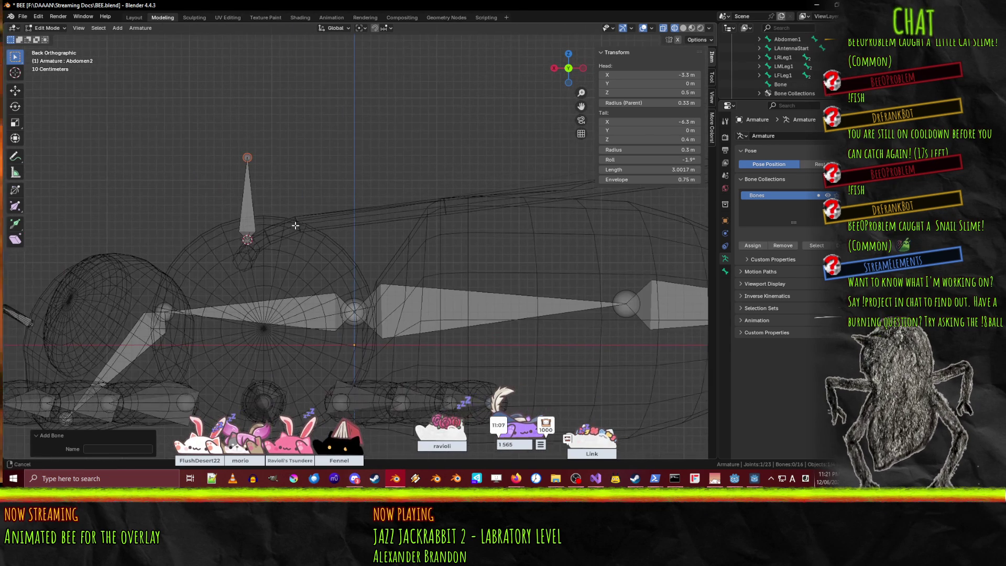
click(249, 240)
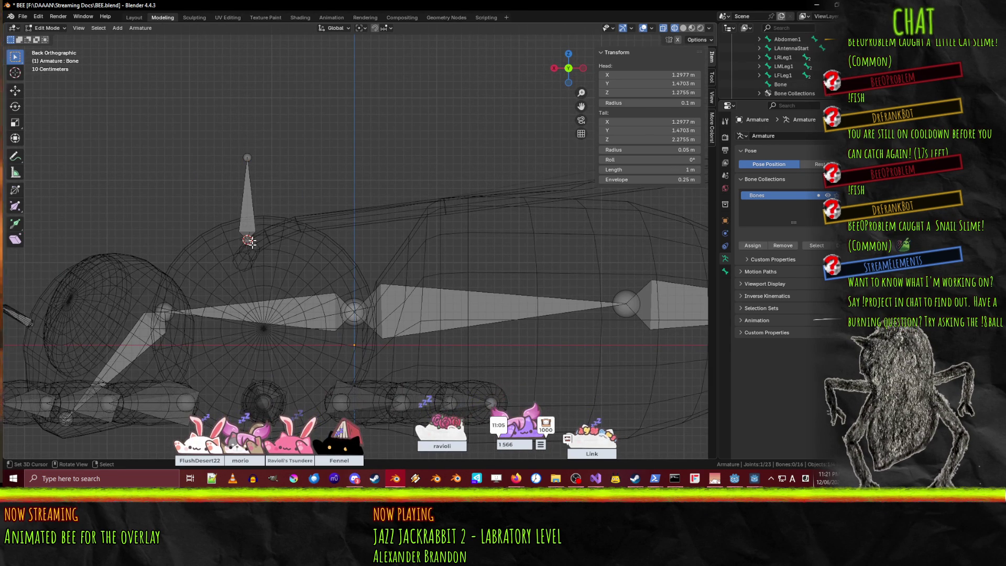
key(g)
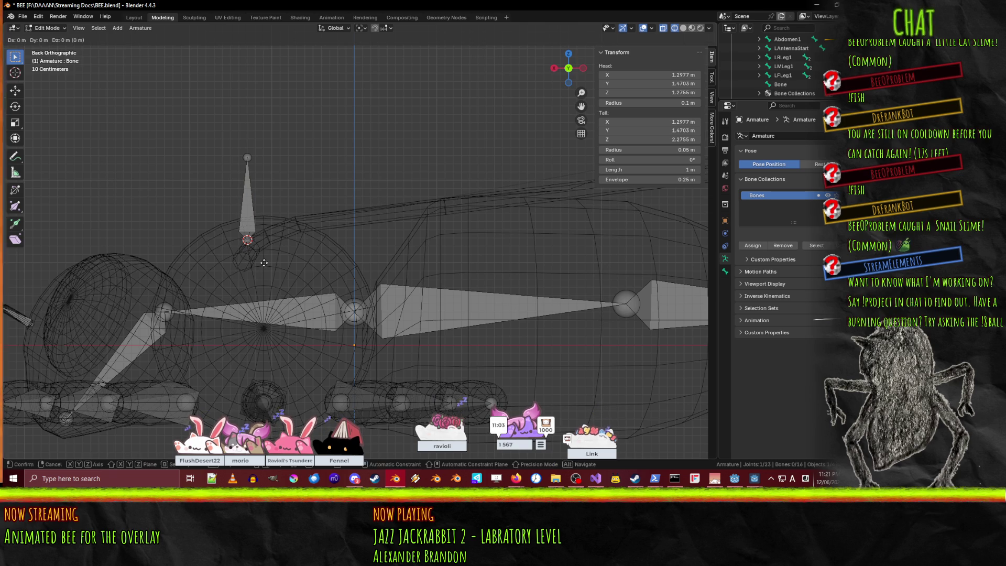
key(Return)
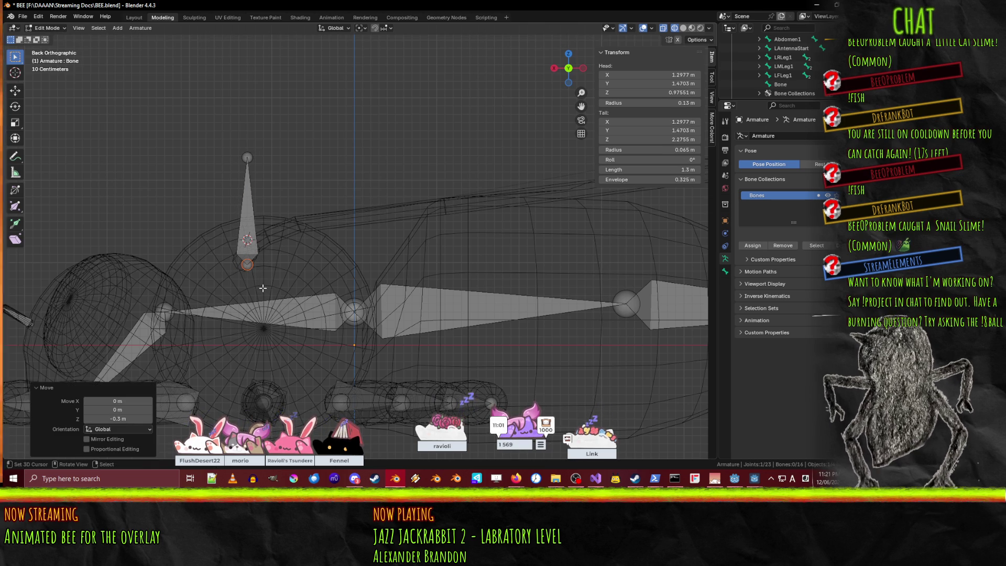
In top view, move the new bone's head back 0.3 m along Y.
key(KP_7)
shift+middle_drag(461, 217, 246, 252)
scroll(269, 215, up, 3)
key(g)
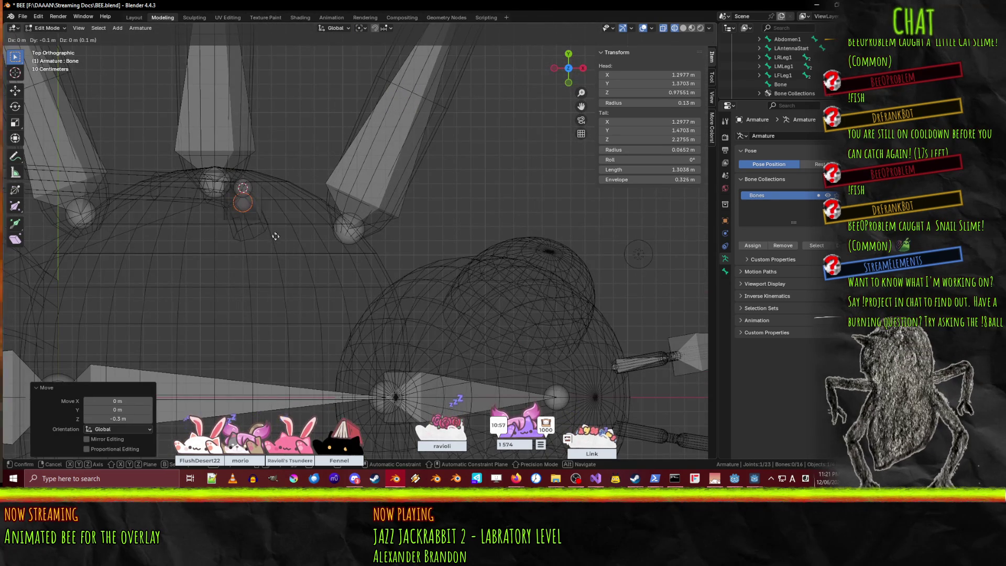
click(276, 260)
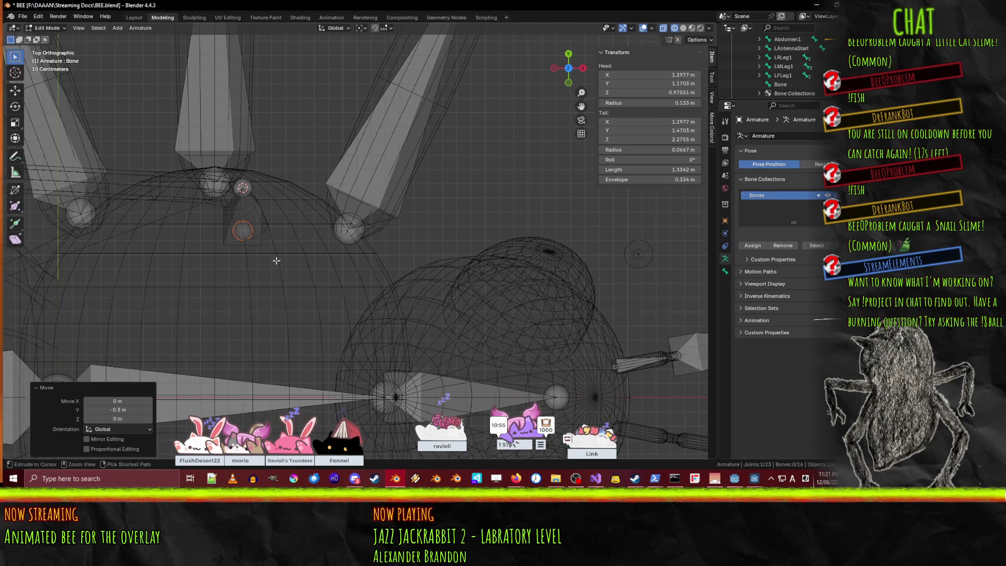
scroll(336, 241, down, 2)
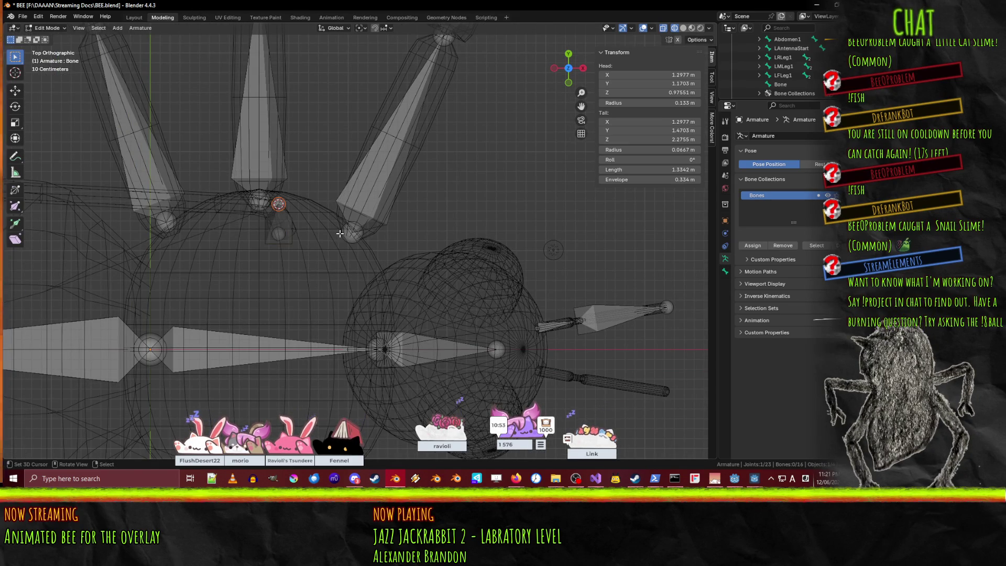
scroll(340, 233, down, 4)
Move the bone's tail leftward so it lies along the wing.
key(g)
click(87, 240)
shift+middle_drag(86, 240, 190, 241)
key(g)
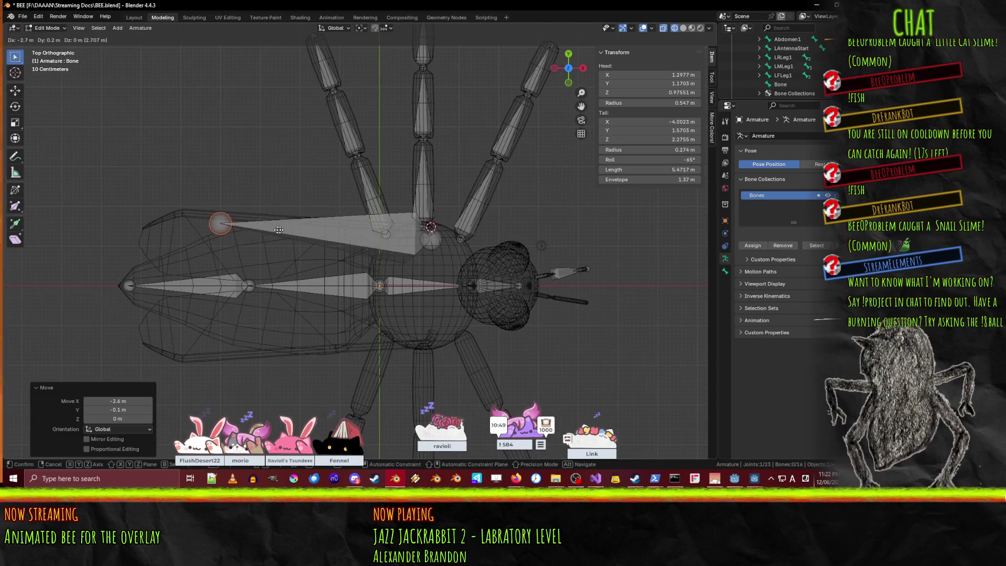
click(242, 224)
From the front view, reposition the new bone's head.
mouse_move(242, 224)
middle_down()
mouse_move(400, 204)
mouse_move(448, 153)
middle_up()
key(KP_1)
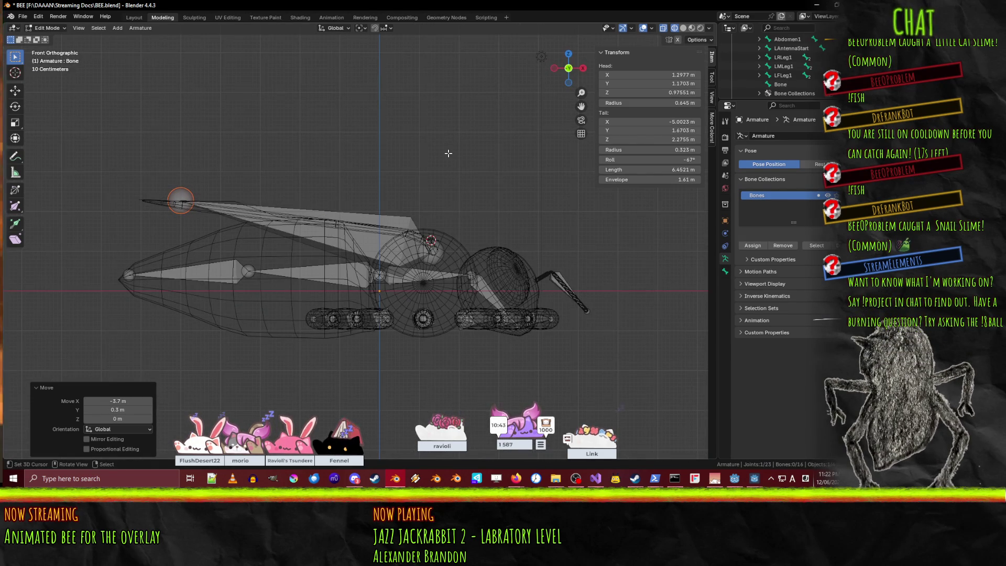
scroll(448, 163, up, 5)
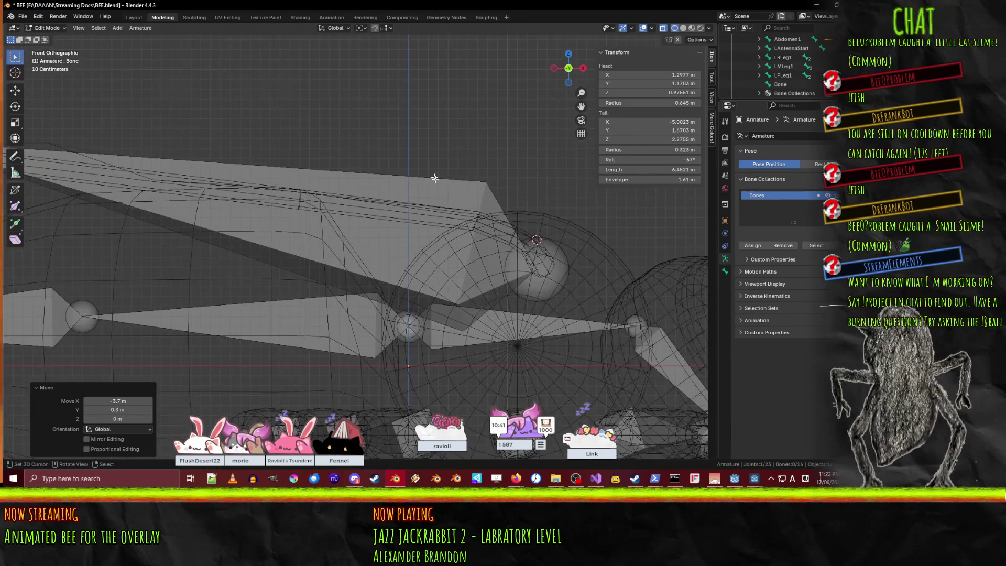
shift+middle_drag(545, 240, 334, 199)
scroll(451, 225, up, 3)
click(382, 240)
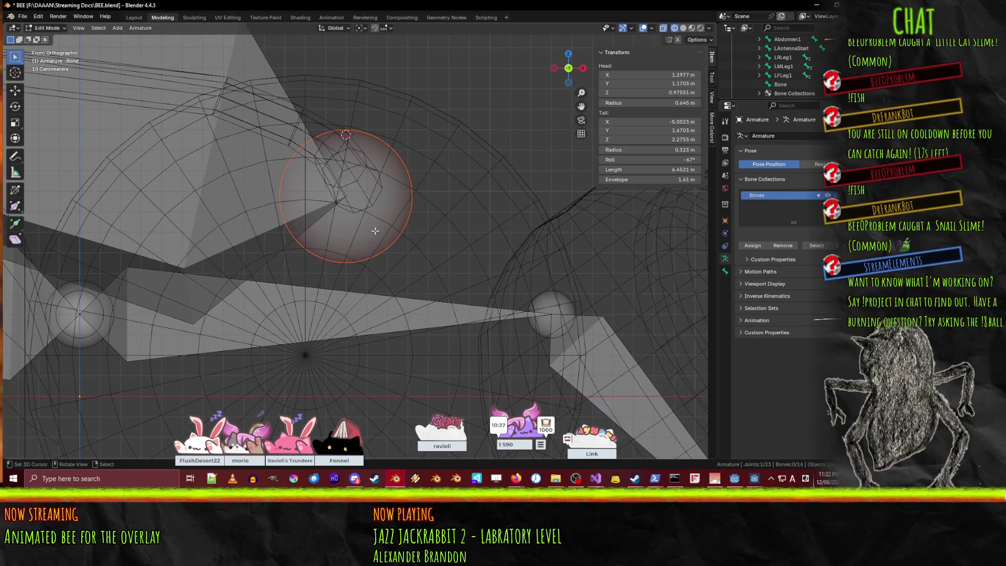
key(g)
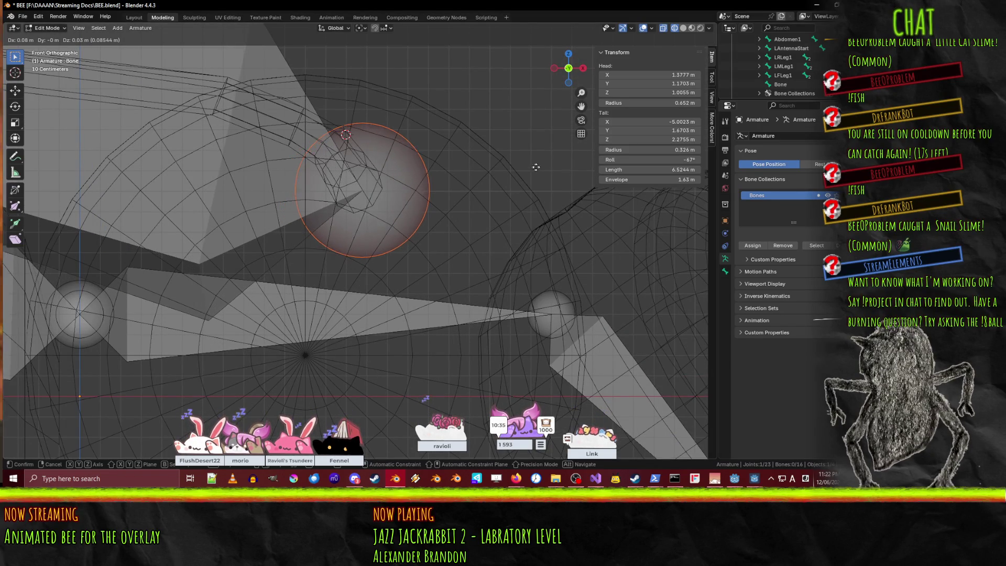
click(530, 166)
key(KP_7)
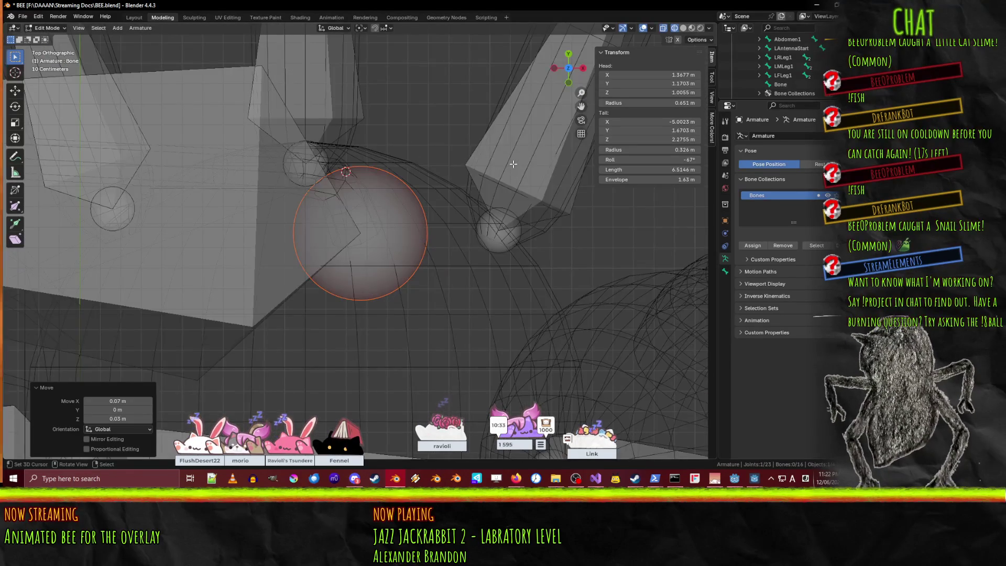
From the top, move the wing bone's tail further along the wing.
scroll(512, 164, down, 5)
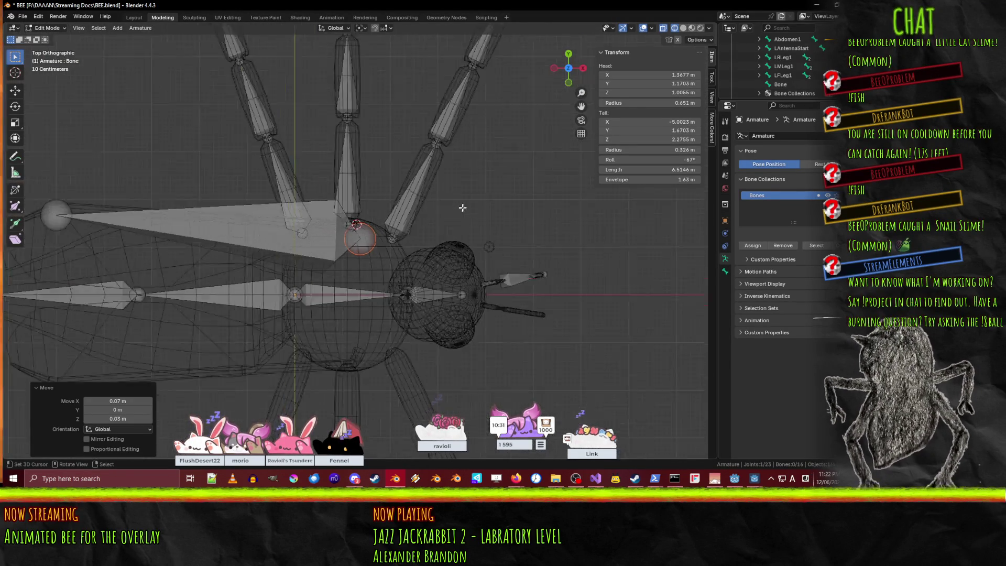
scroll(330, 219, up, 5)
click(264, 163)
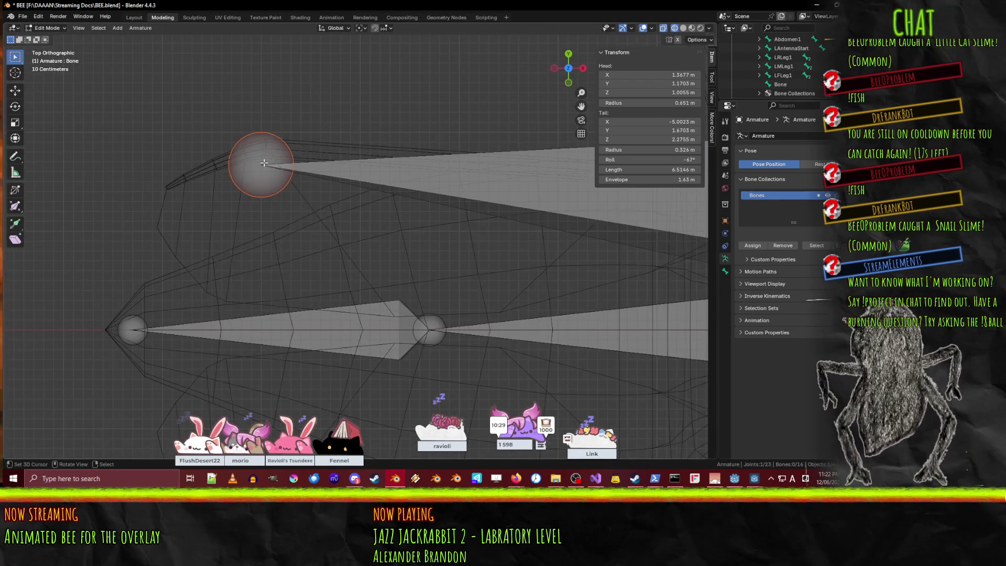
shift+middle_drag(349, 188, 358, 261)
scroll(268, 258, up, 3)
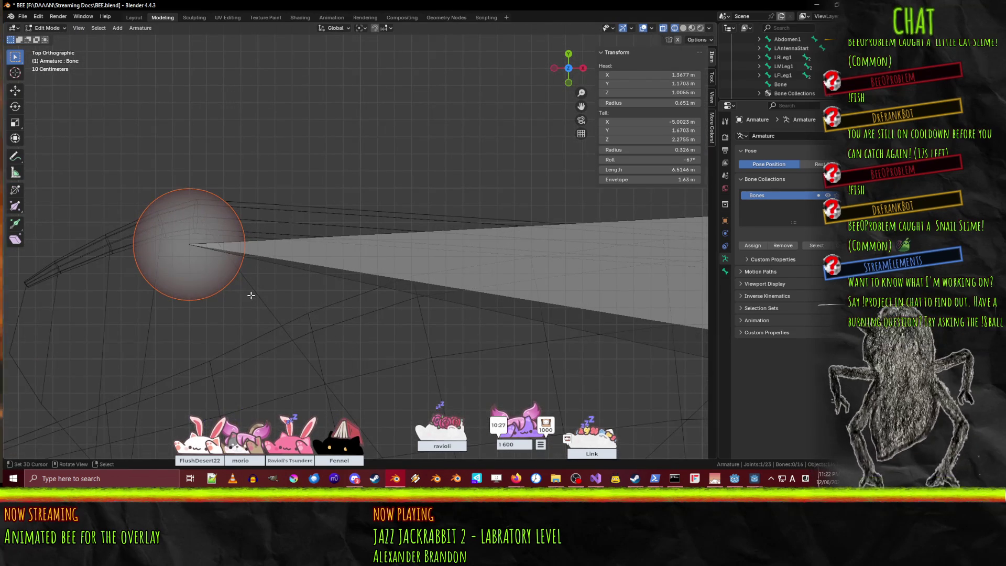
key(g)
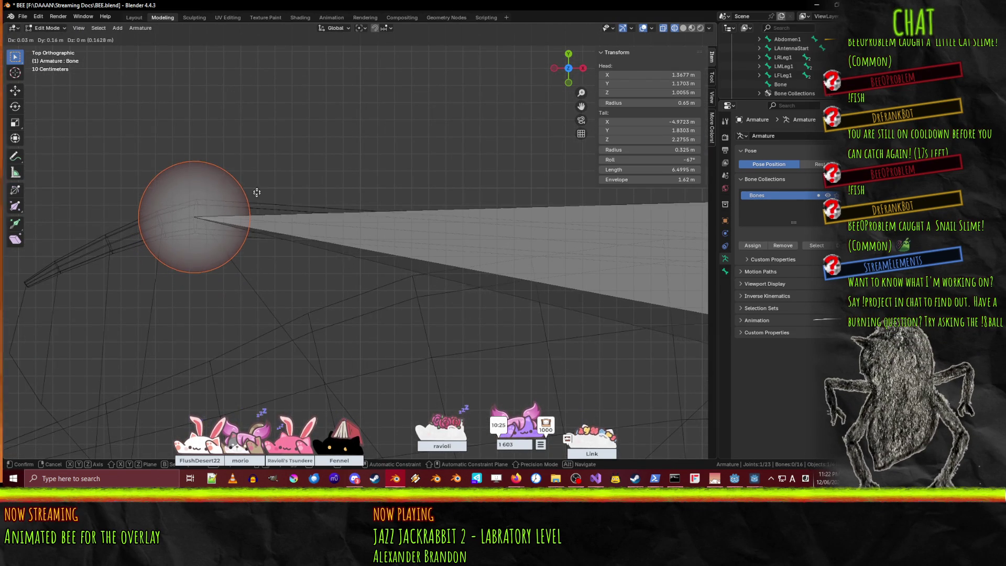
click(258, 177)
scroll(258, 177, down, 8)
mouse_move(262, 176)
middle_down()
mouse_move(375, 168)
mouse_move(265, 231)
middle_up()
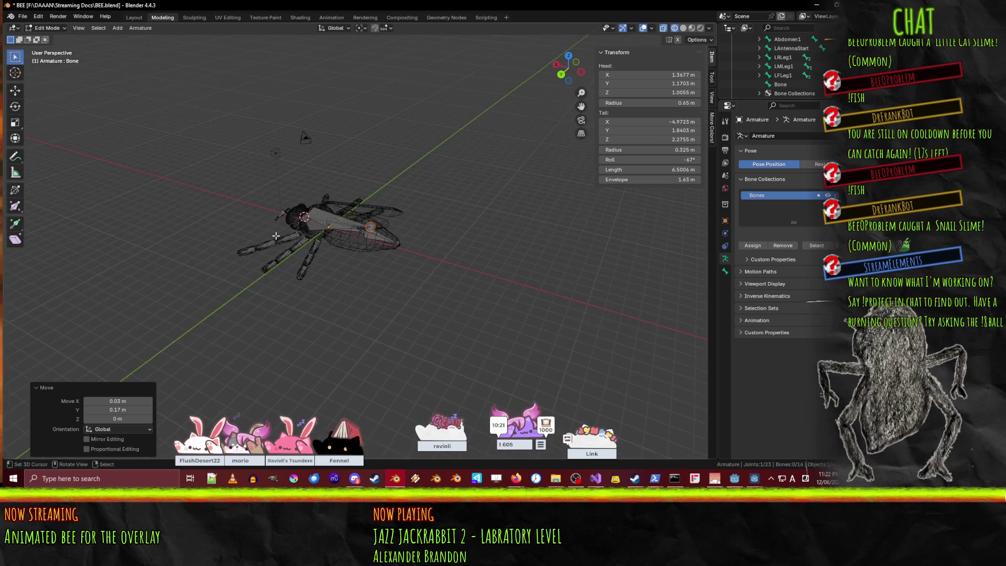
scroll(276, 236, up, 4)
click(292, 201)
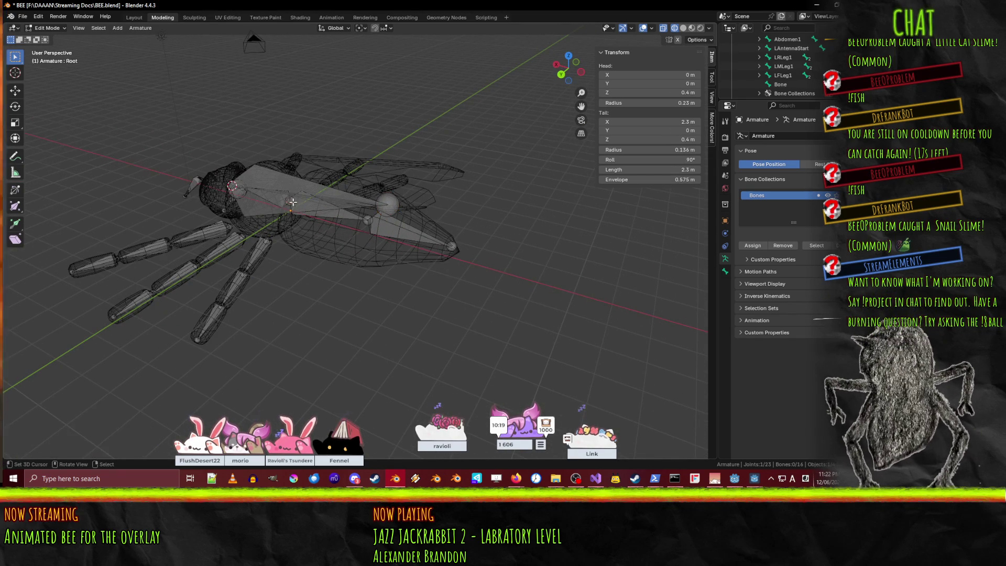
click(224, 169)
In Bone properties, rename the wing bone from Bone to LWing.
middle_drag(223, 169, 309, 216)
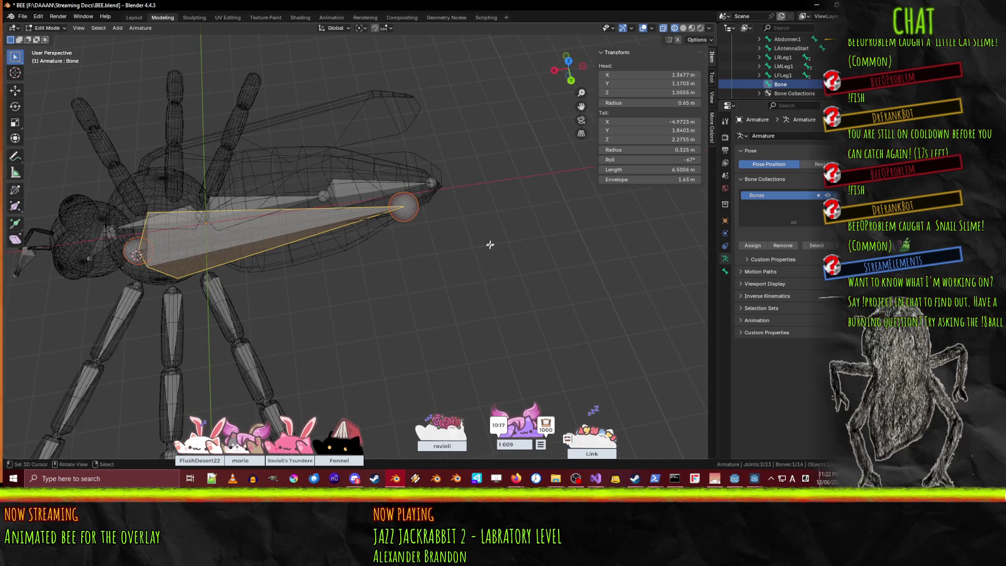
click(725, 271)
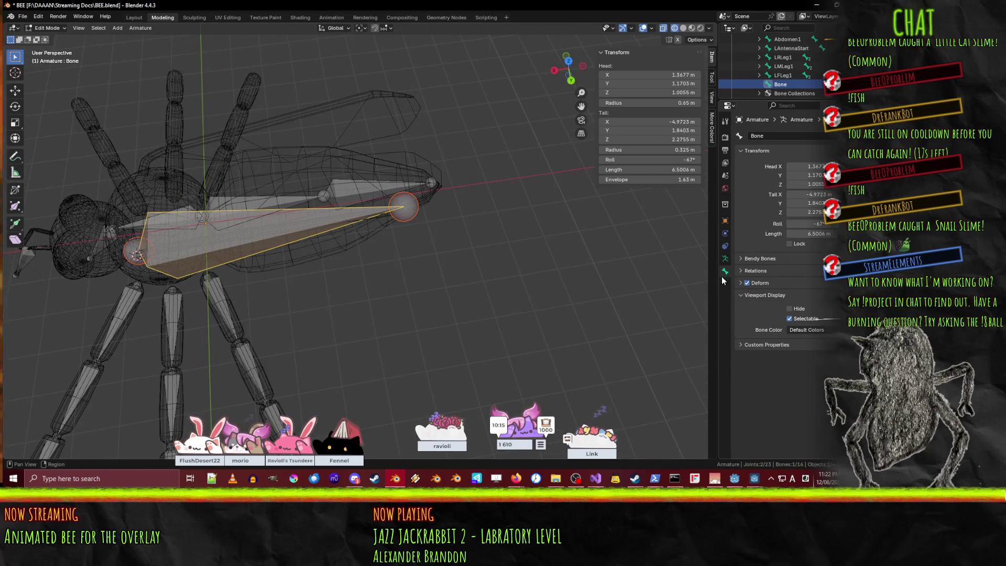
mouse_move(508, 290)
middle_down()
mouse_move(443, 288)
mouse_move(478, 318)
middle_up()
text(LWing)
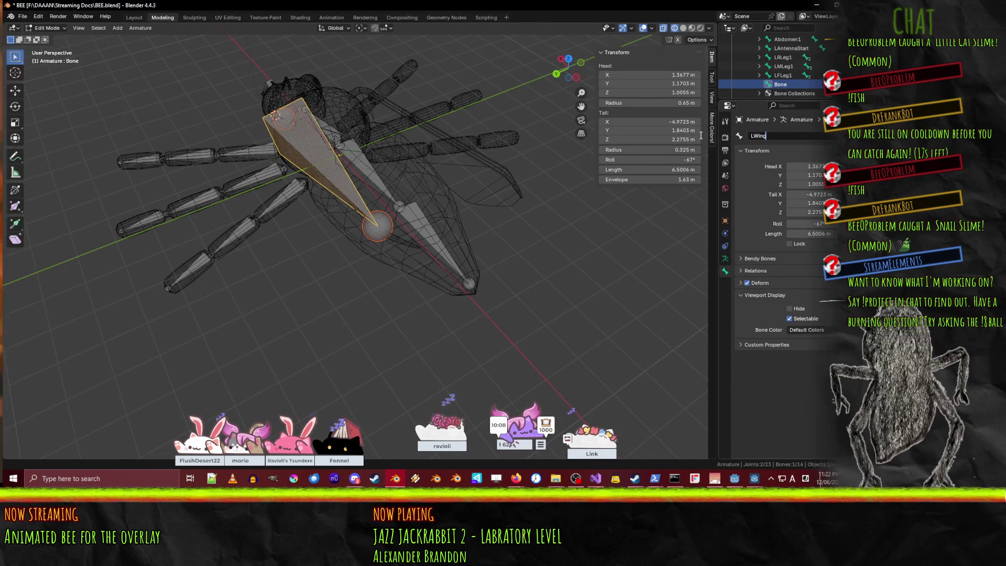
key(Return)
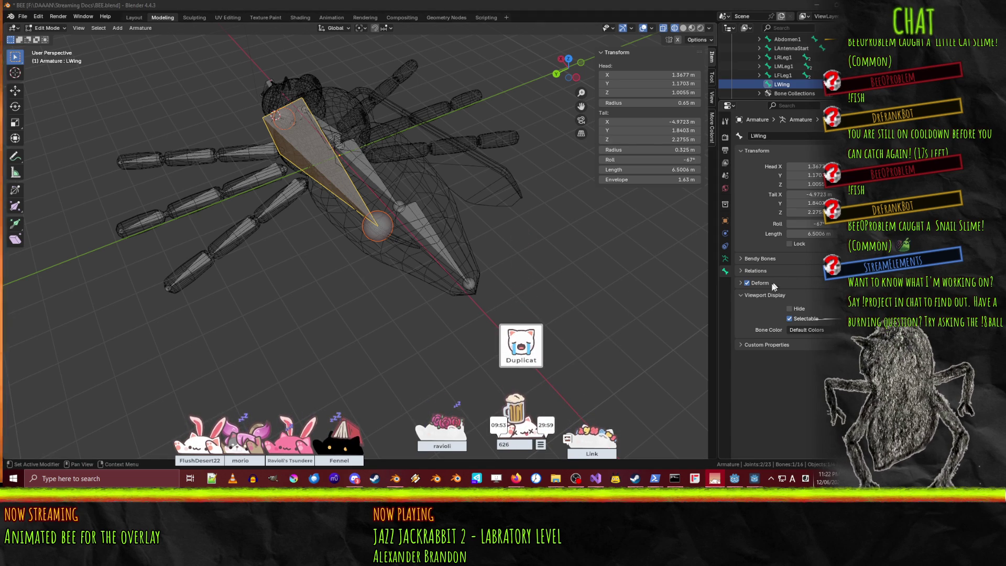
click(742, 259)
click(742, 259)
Enlarge the Outliner so more of the armature's bones are visible.
scroll(774, 87, up, 2)
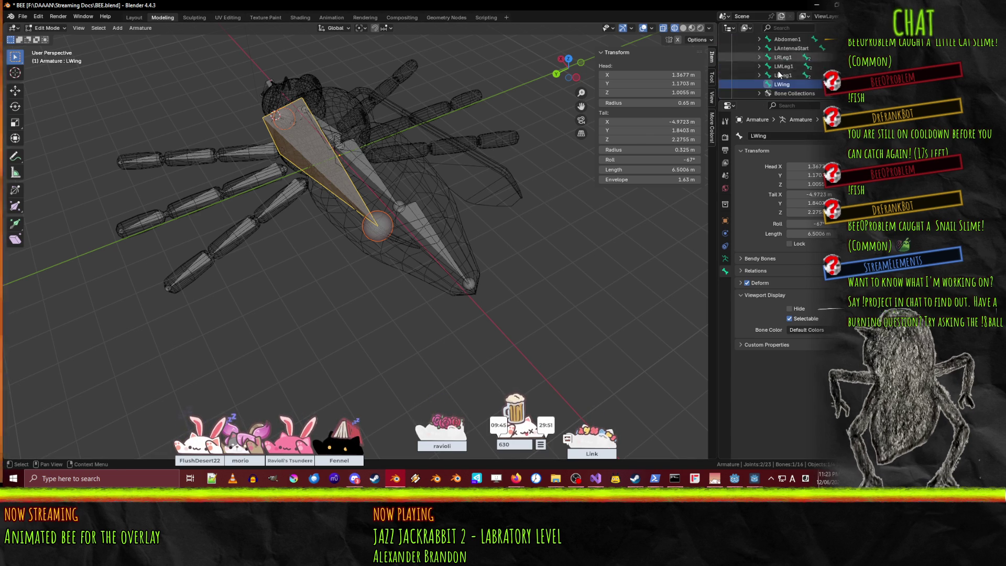
scroll(778, 71, down, 2)
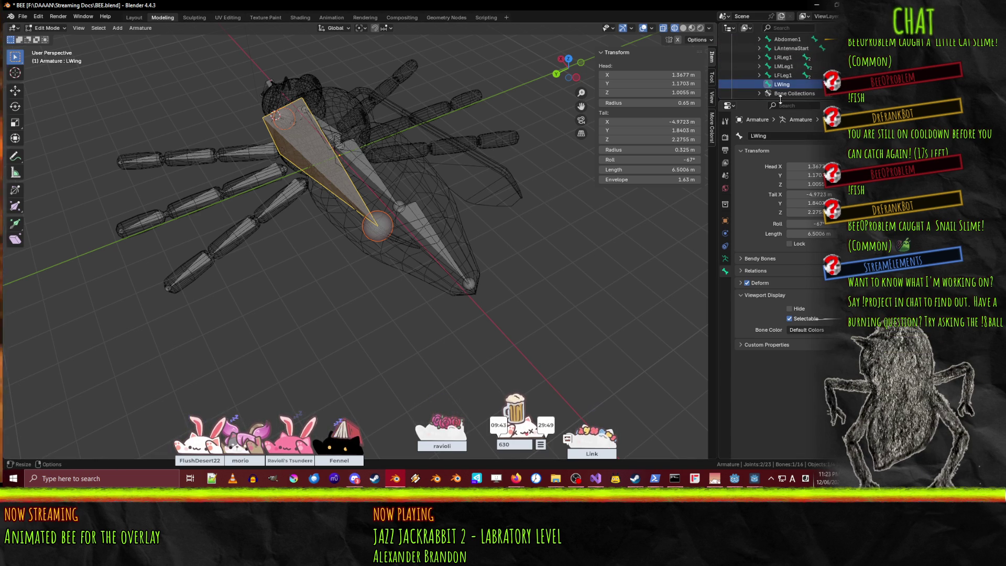
drag(780, 100, 780, 210)
middle_drag(147, 232, 304, 175)
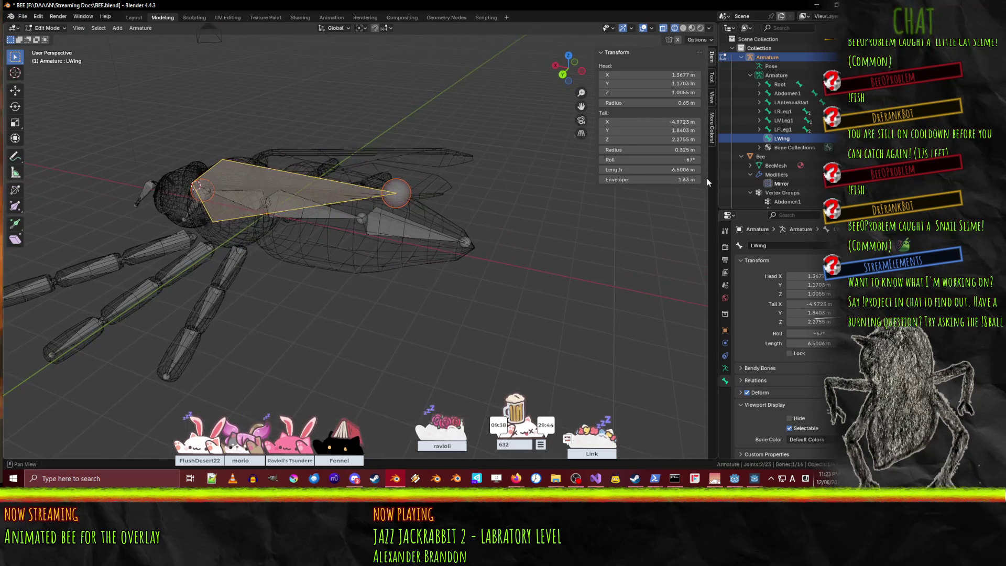
Expand Root in the Outliner and rename its child Bone.001 to Head.
click(760, 84)
click(794, 94)
middle_drag(265, 247, 377, 235)
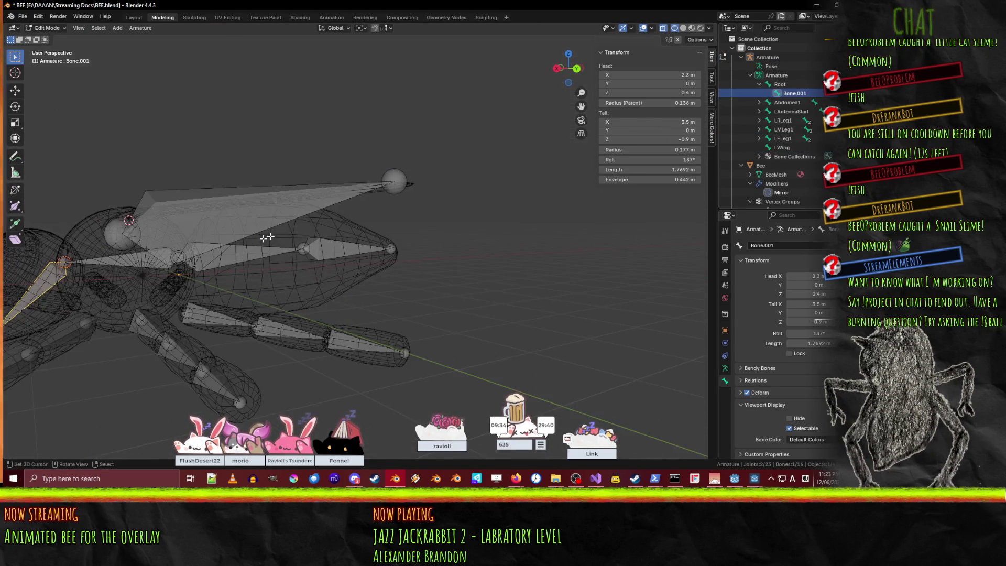
double_click(794, 93)
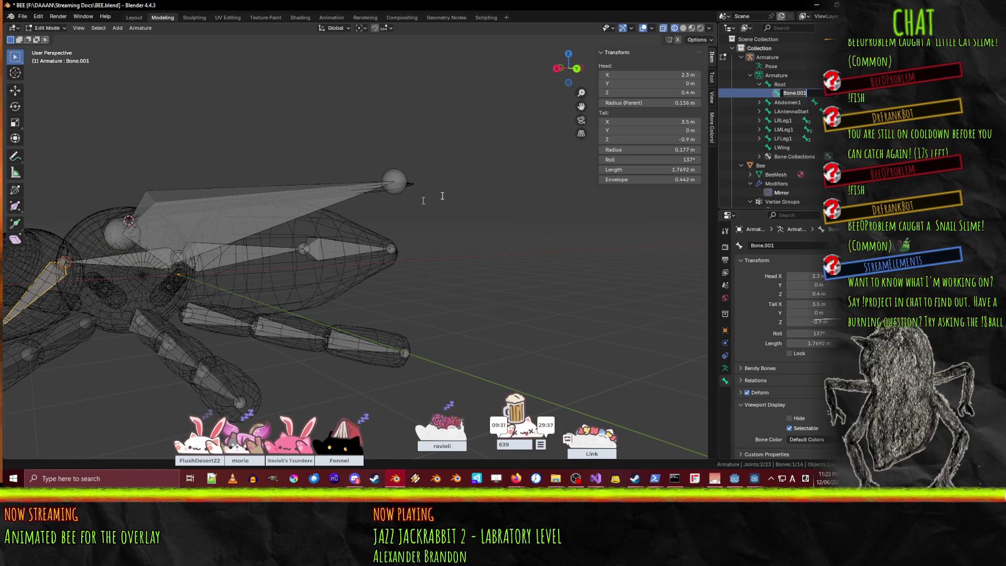
text(Head)
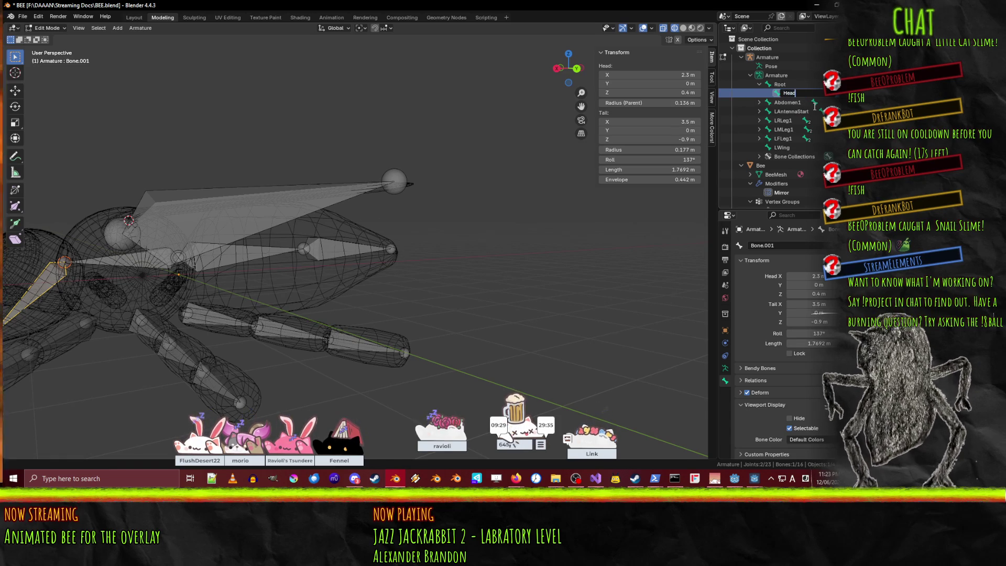
key(Return)
scroll(314, 251, down, 5)
mouse_move(314, 251)
middle_down()
mouse_move(315, 261)
mouse_move(294, 261)
mouse_move(315, 248)
middle_up()
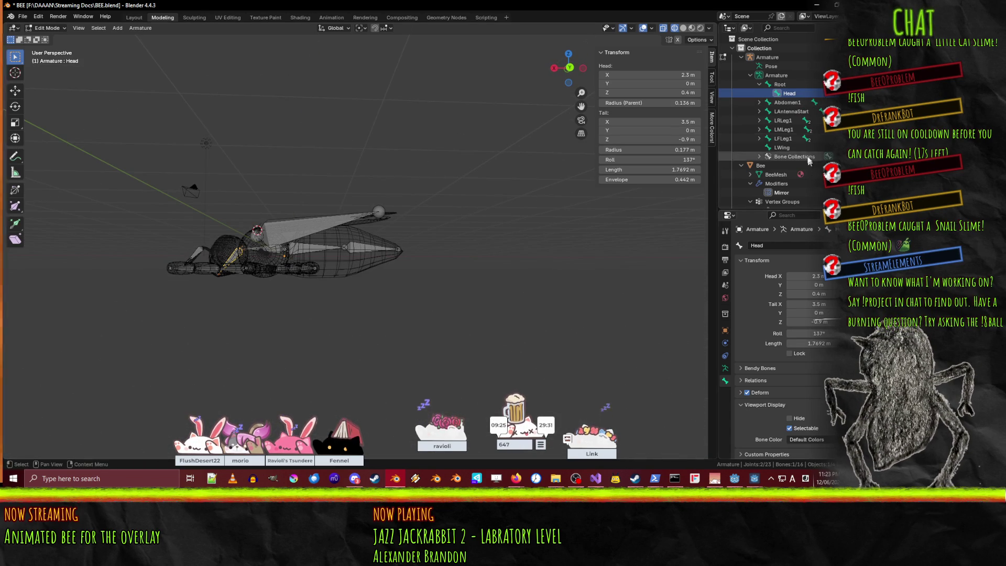
click(776, 112)
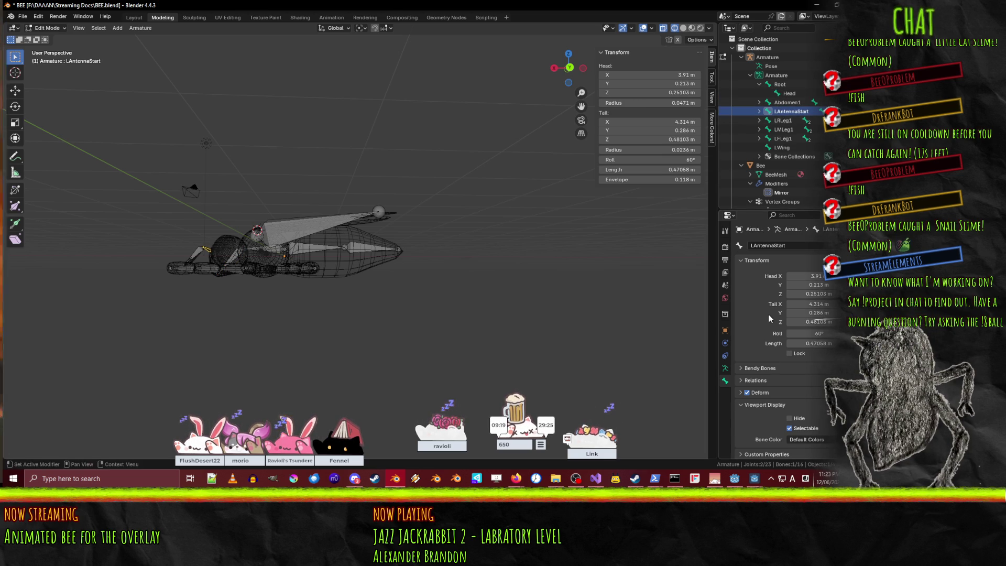
In Bone Relations, parent LAntennaStart to Head and LFLeg1 to Root.
right_click(768, 114)
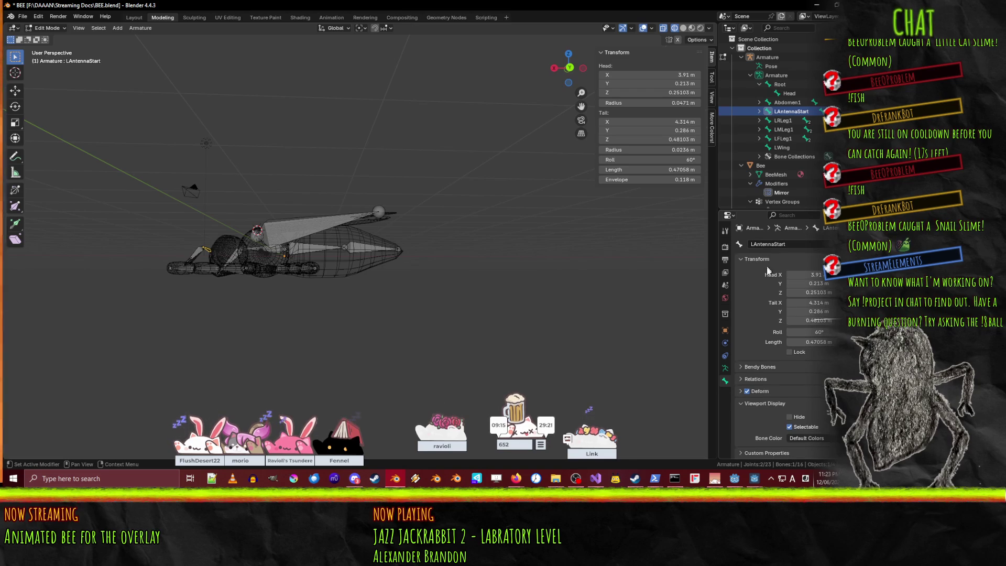
click(753, 260)
click(752, 284)
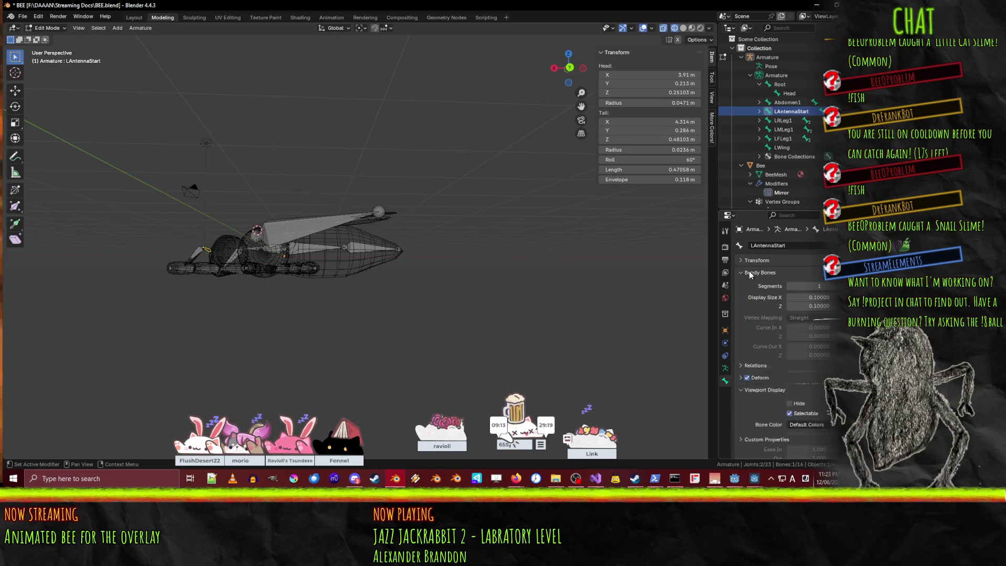
click(806, 299)
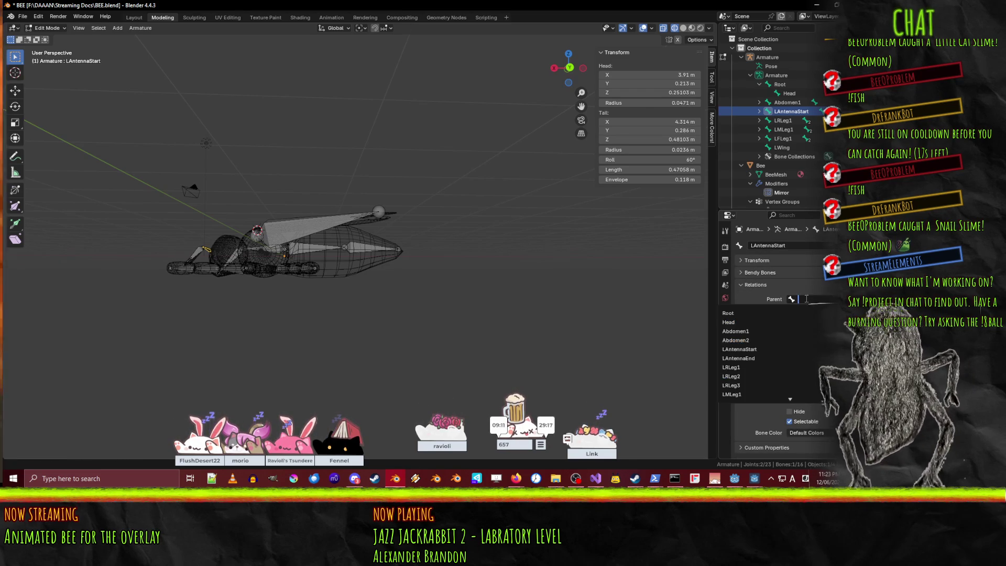
click(729, 322)
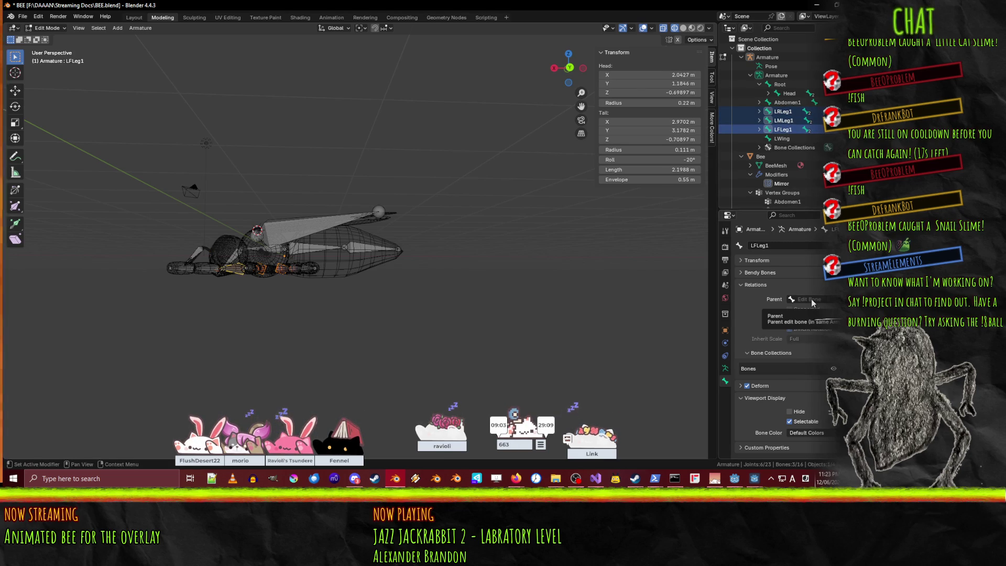
middle_drag(668, 295, 617, 295)
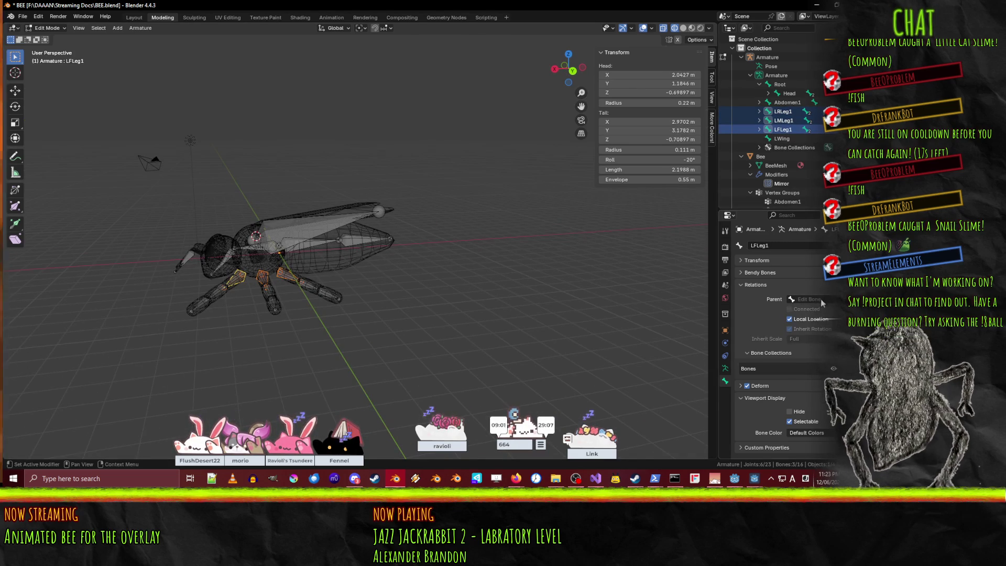
click(821, 299)
click(747, 313)
Make Root the parent of the LWing and Abdomen1 bones.
mouse_move(524, 314)
middle_down()
mouse_move(464, 326)
mouse_move(342, 280)
middle_up()
click(324, 270)
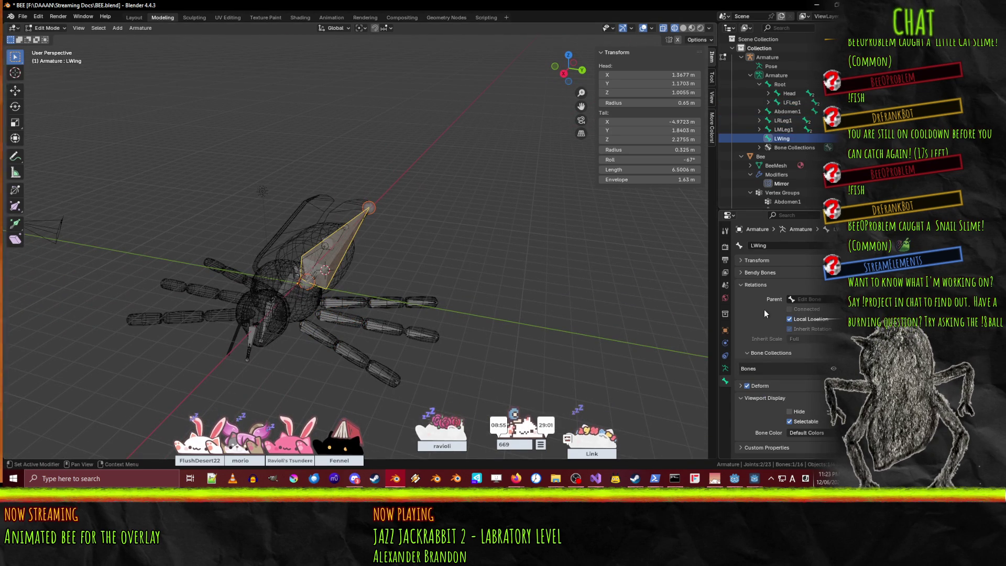
click(809, 299)
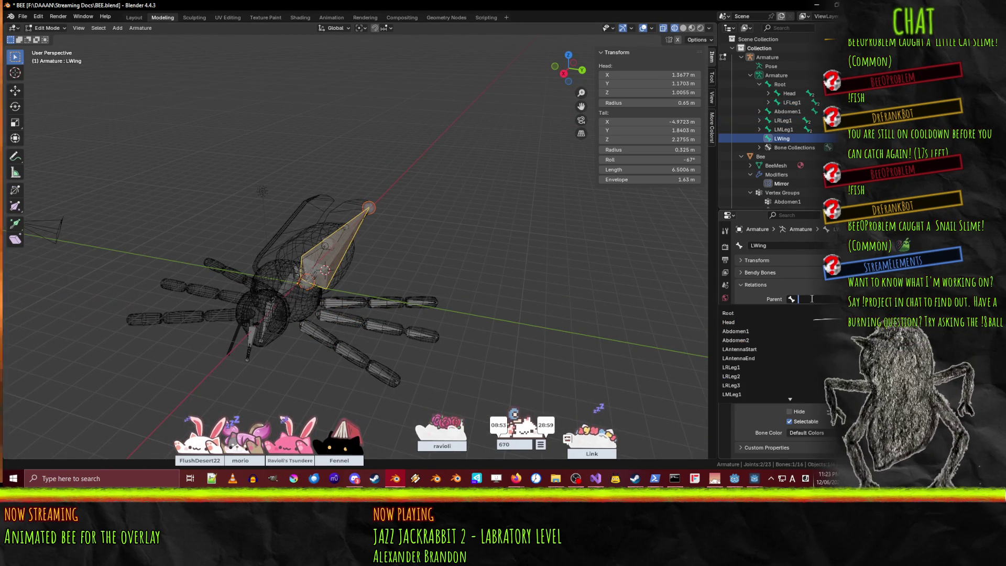
click(728, 312)
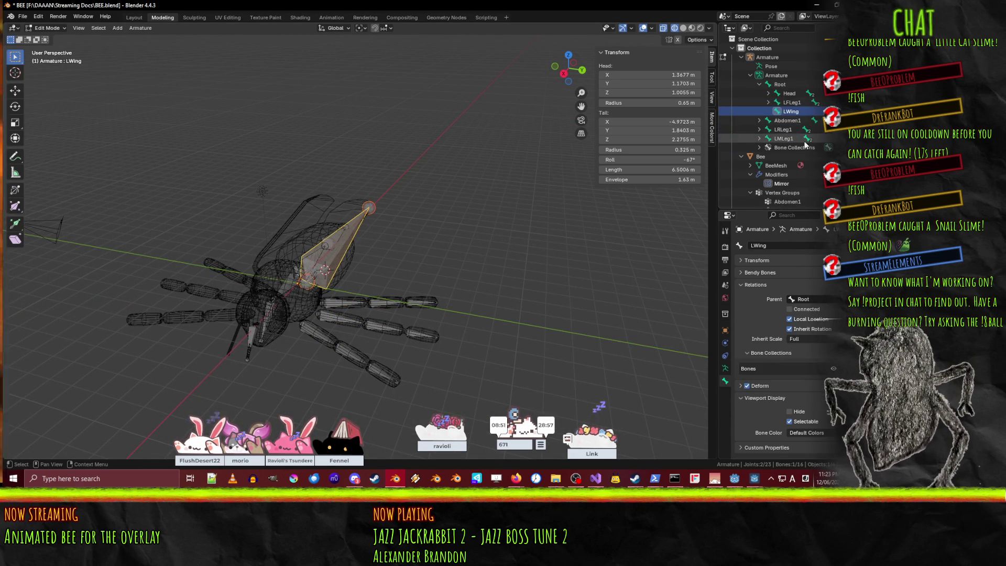
click(786, 121)
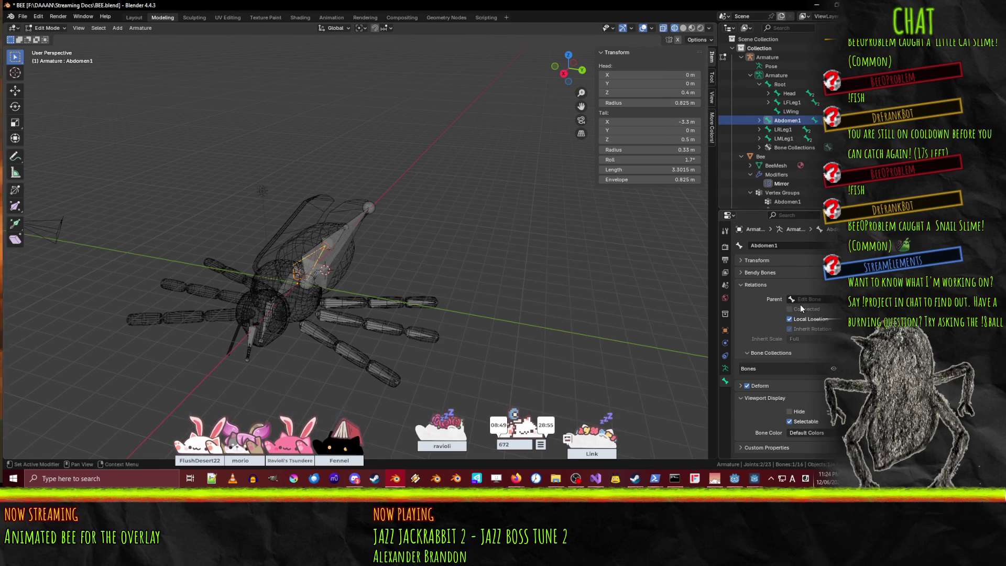
click(808, 300)
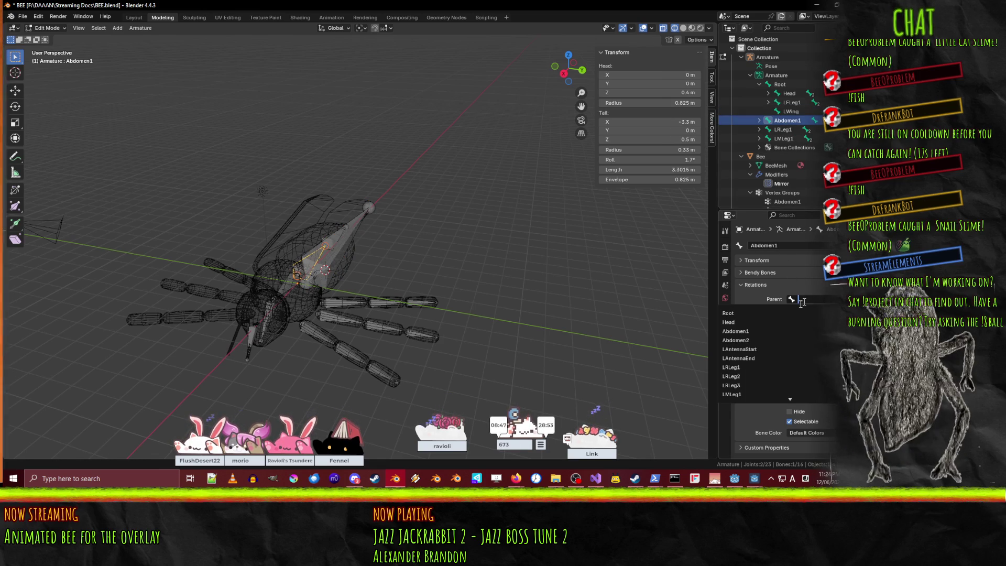
click(743, 320)
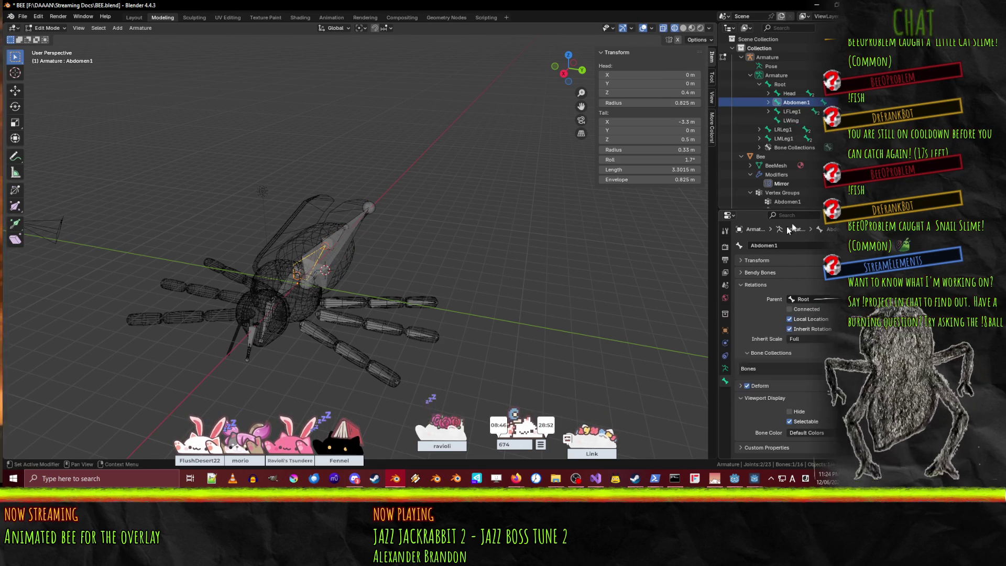
Make Root the parent of the LRLeg1 and LMLeg1 leg bones.
click(783, 129)
click(805, 299)
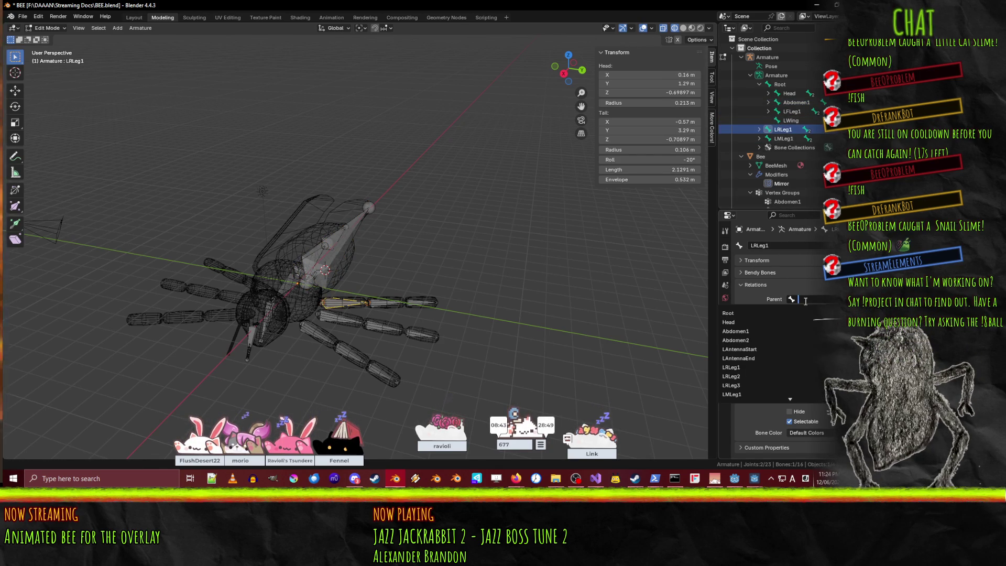
click(743, 313)
click(792, 139)
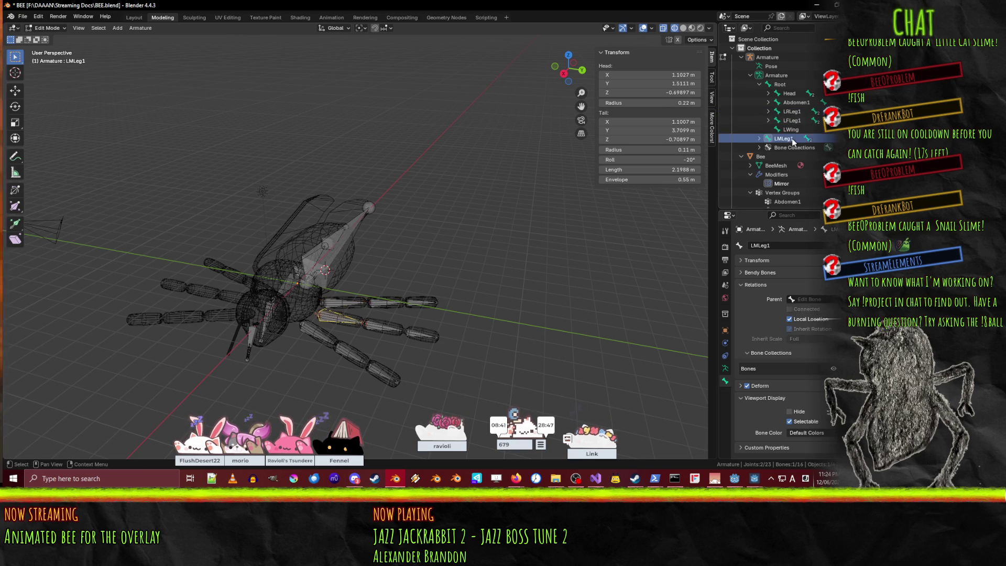
click(798, 299)
click(739, 313)
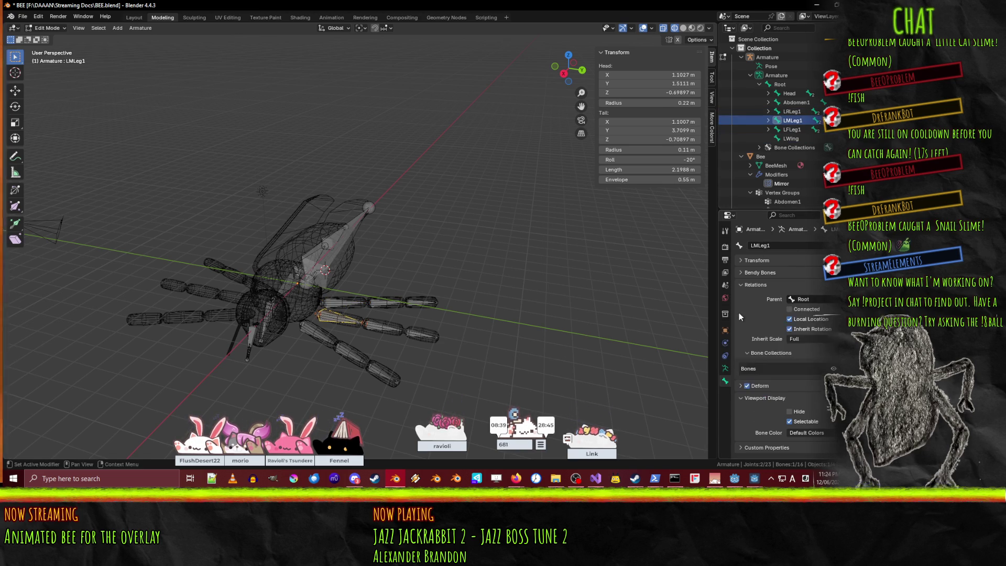
Save BEE.blend and return the armature to Object Mode.
key(ctrl+s)
mouse_move(555, 230)
middle_down()
mouse_move(433, 187)
mouse_move(324, 248)
middle_up()
key(Tab)
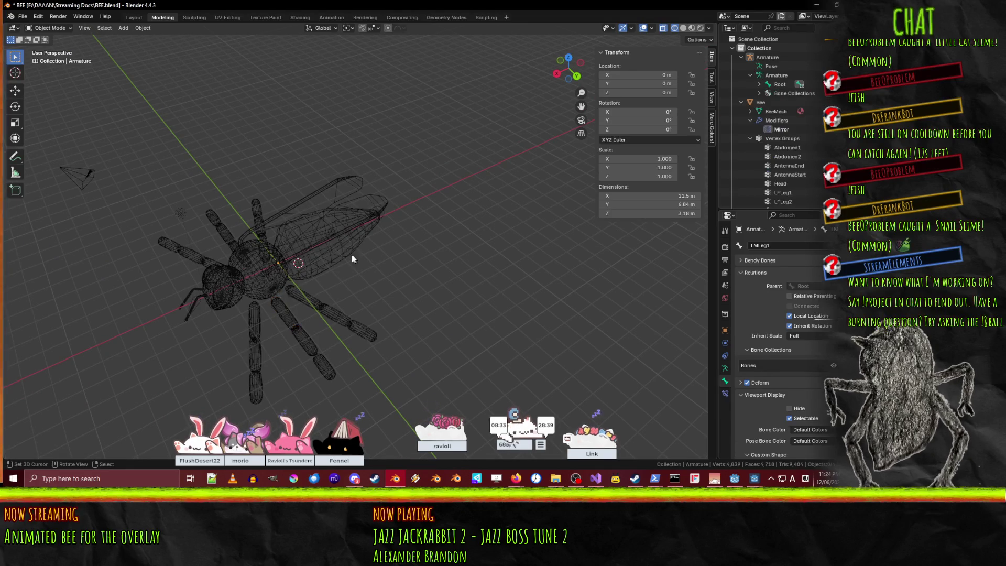
Select the bee mesh and armature for parenting, then dismiss the first parenting menu.
click(315, 269)
scroll(303, 250, up, 3)
click(325, 222)
shift+click(320, 269)
key(ctrl+p)
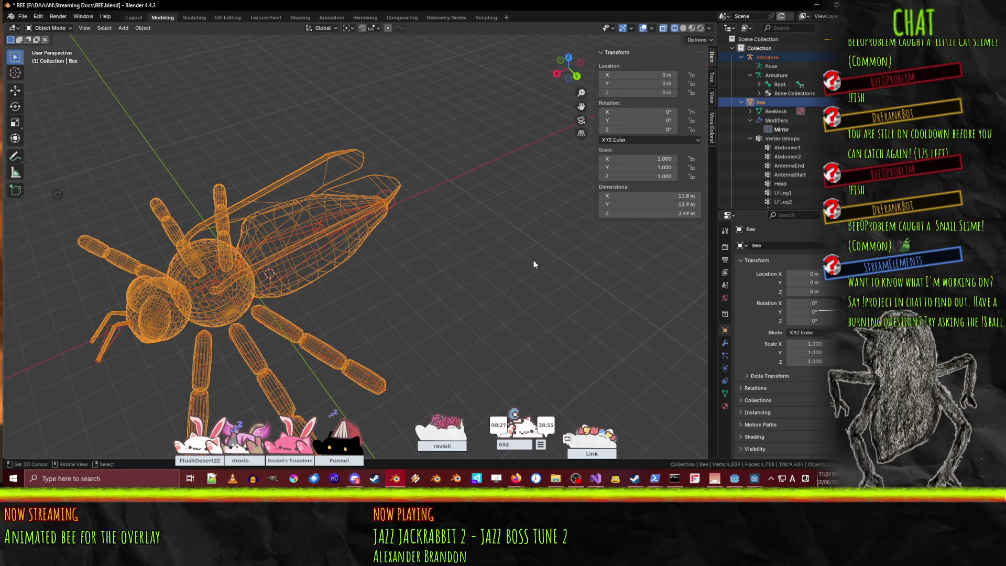
right_click(297, 252)
Reselect Bee with the armature active and parent it using Armature Deform.
click(269, 273)
click(263, 268)
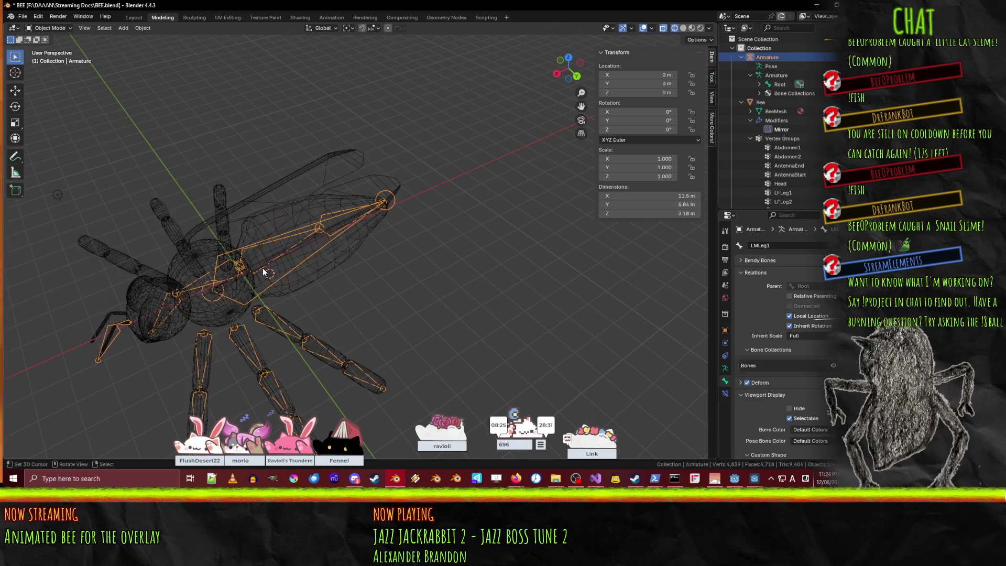
click(287, 288)
shift+click(259, 278)
click(283, 291)
shift+click(288, 238)
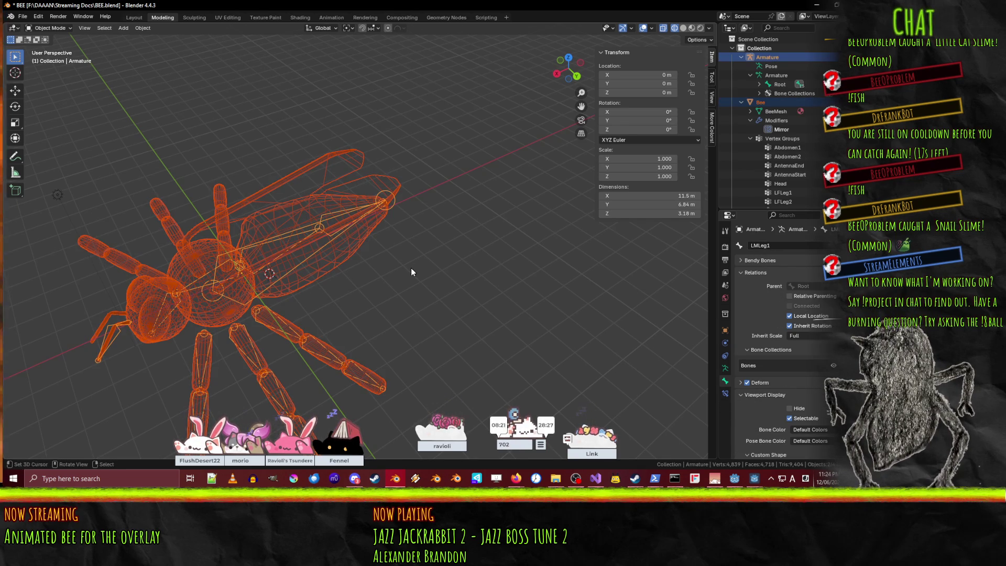
key(ctrl+p)
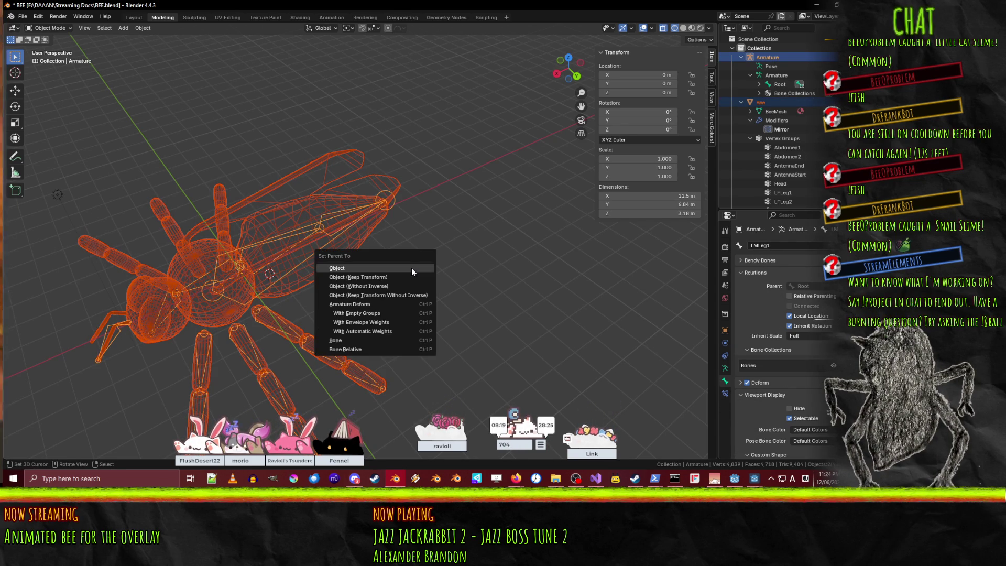
click(350, 304)
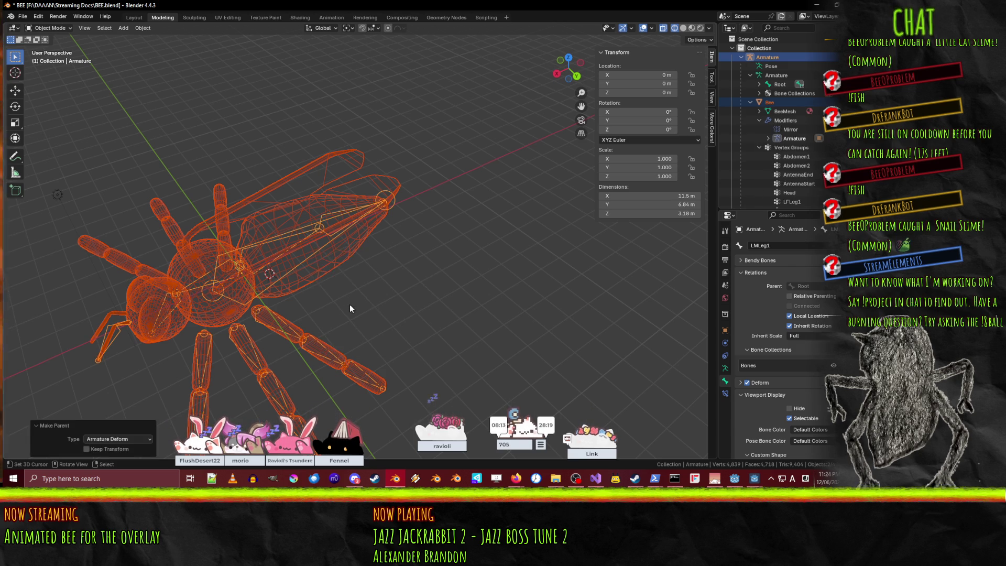
mouse_move(354, 305)
middle_down()
mouse_move(367, 272)
mouse_move(325, 257)
mouse_move(395, 249)
mouse_move(157, 146)
middle_up()
click(47, 27)
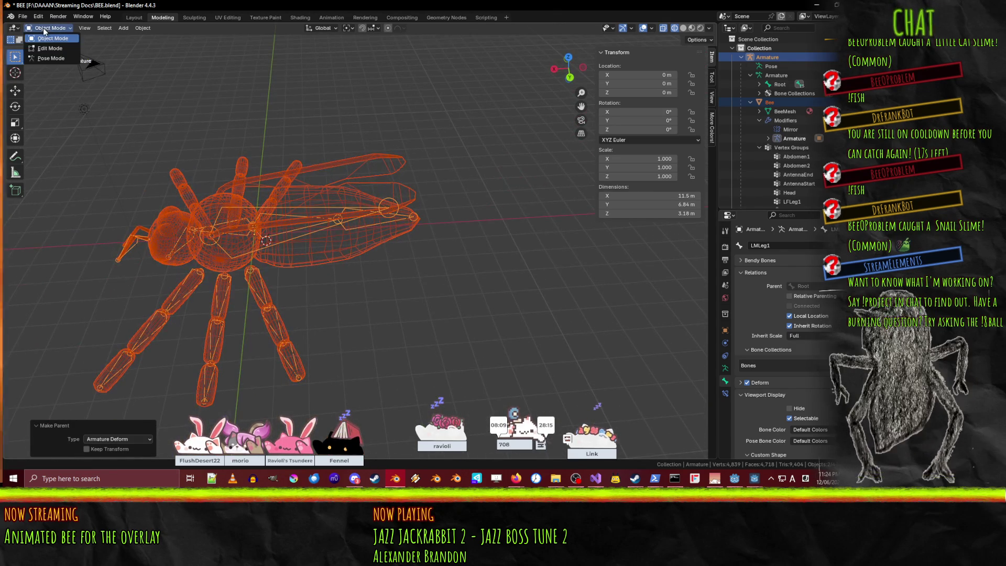
Enter Pose Mode, switch to Solid shading, and test-rotate the LWing bone.
click(61, 58)
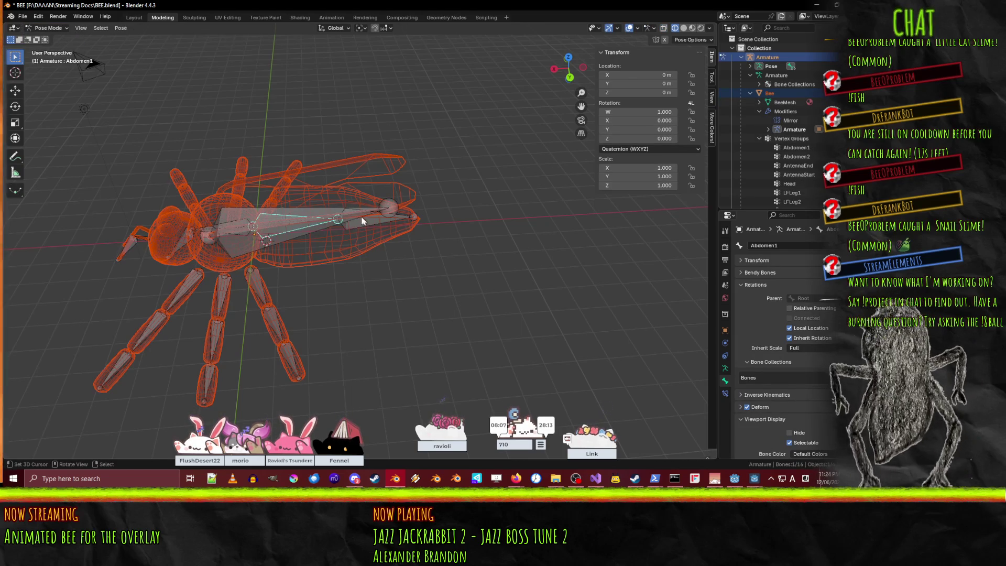
click(391, 226)
key(r)
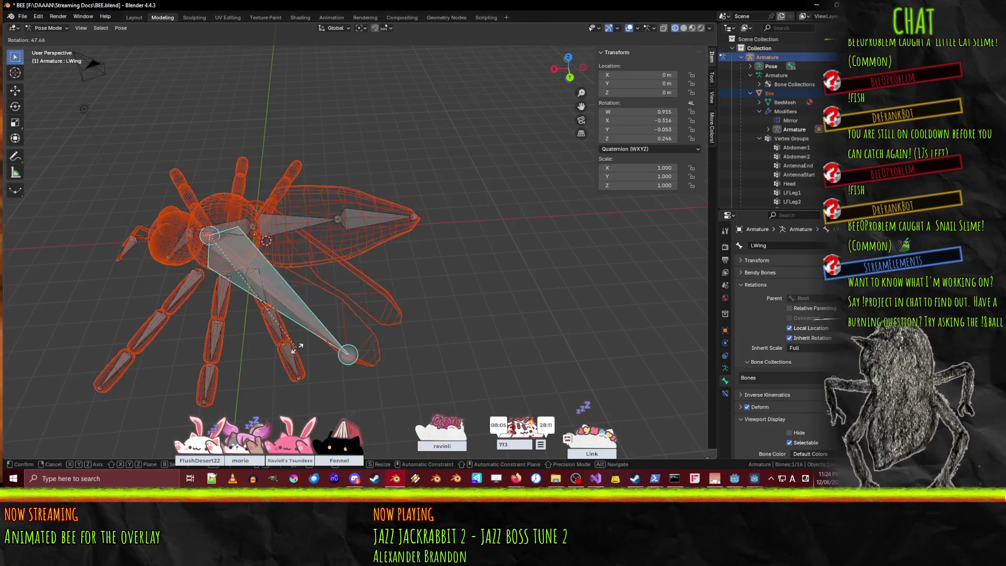
key(Escape)
key(z)
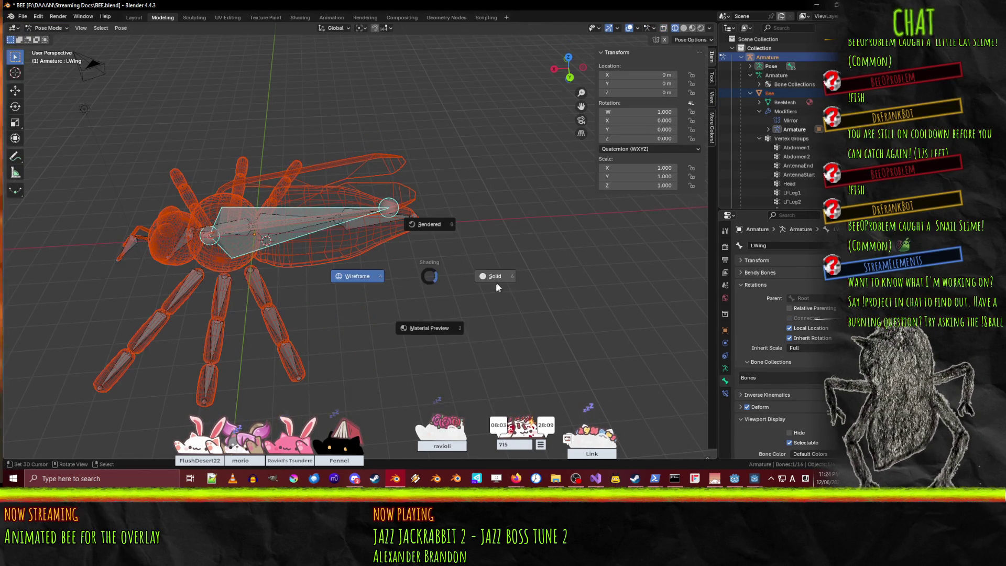
click(492, 285)
key(r)
key(Escape)
Test-bend the front leg bones LFLeg1, LFLeg2 and LFLeg3, cancelling each rotation.
mouse_move(387, 293)
middle_down()
mouse_move(399, 228)
mouse_move(435, 268)
mouse_move(416, 266)
middle_up()
click(415, 267)
key(r)
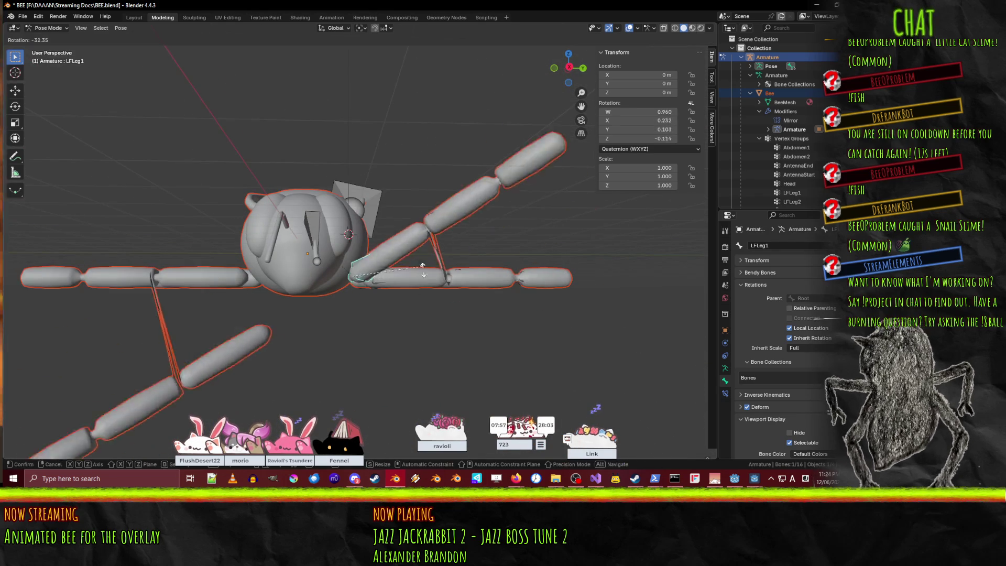
key(Escape)
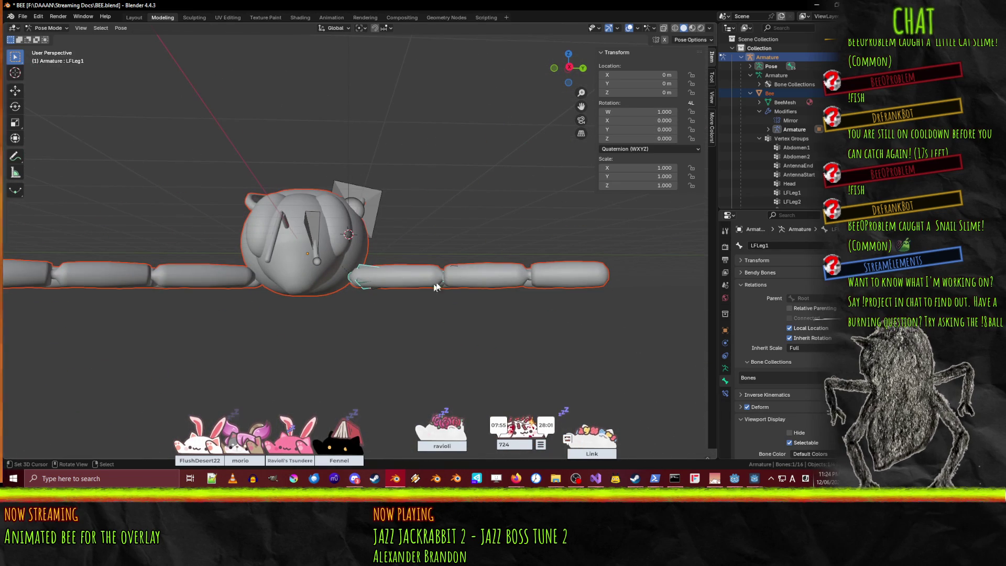
key(r)
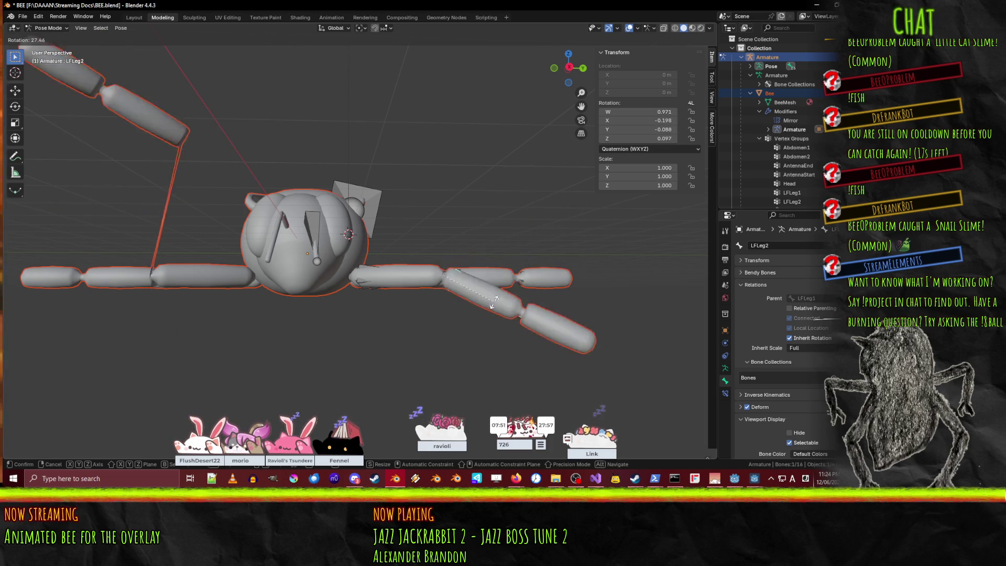
key(Escape)
click(555, 272)
middle_drag(555, 273, 575, 290)
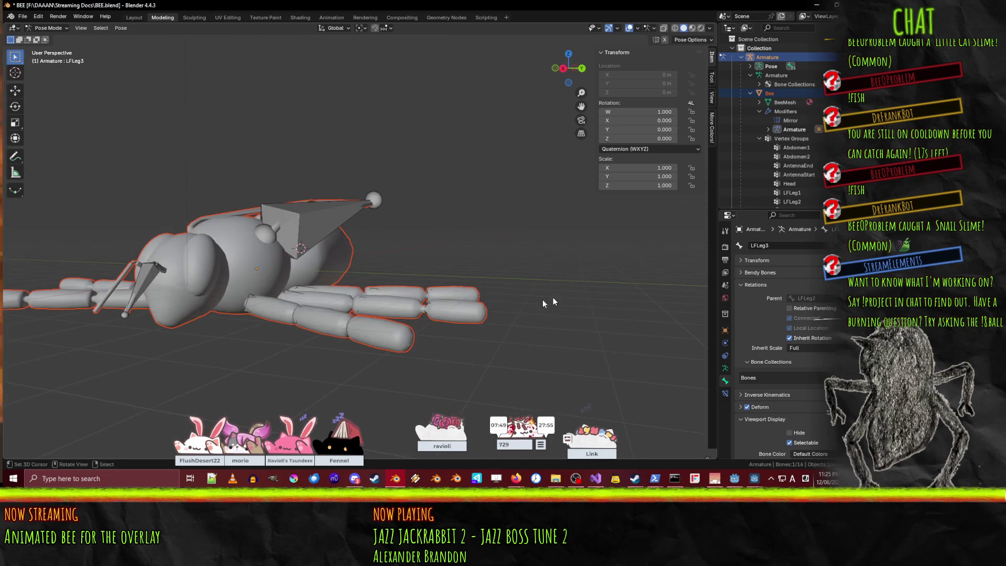
key(r)
key(Escape)
Test-bend the rear and middle leg bones LRLeg3, LRLeg2, LMLeg1 and LMLeg2.
middle_drag(496, 307, 375, 342)
click(258, 346)
key(r)
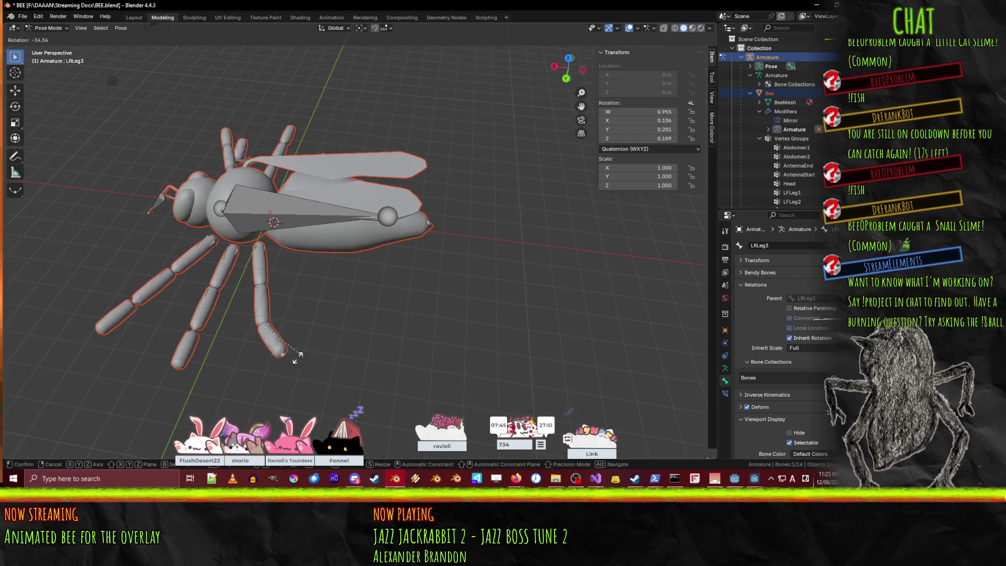
click(204, 366)
click(261, 309)
key(r)
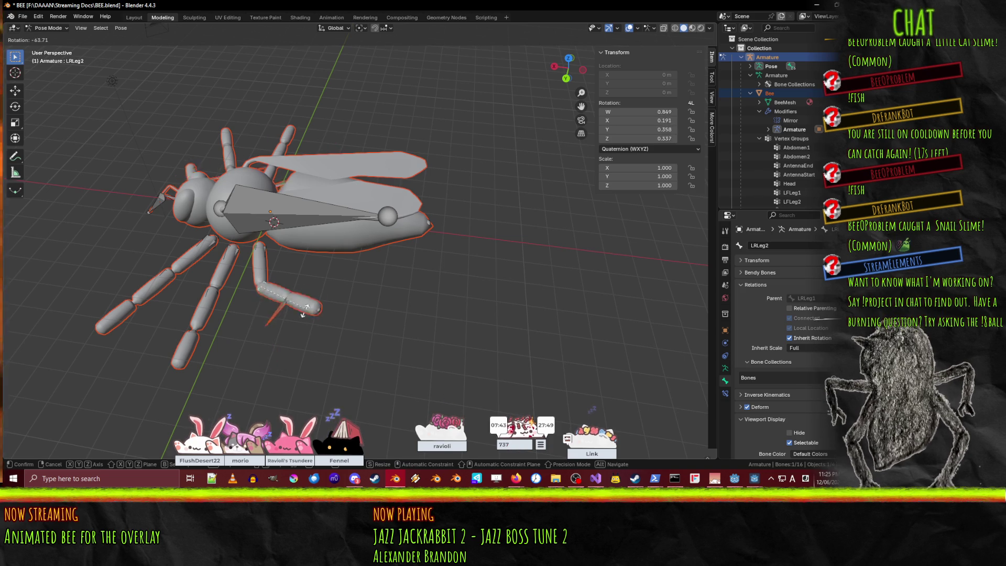
right_click(255, 317)
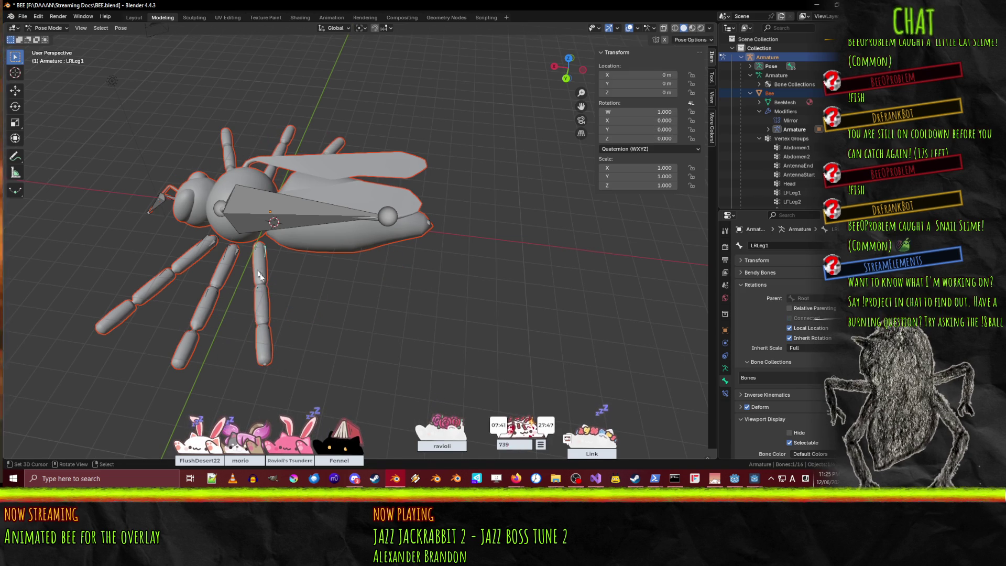
click(222, 272)
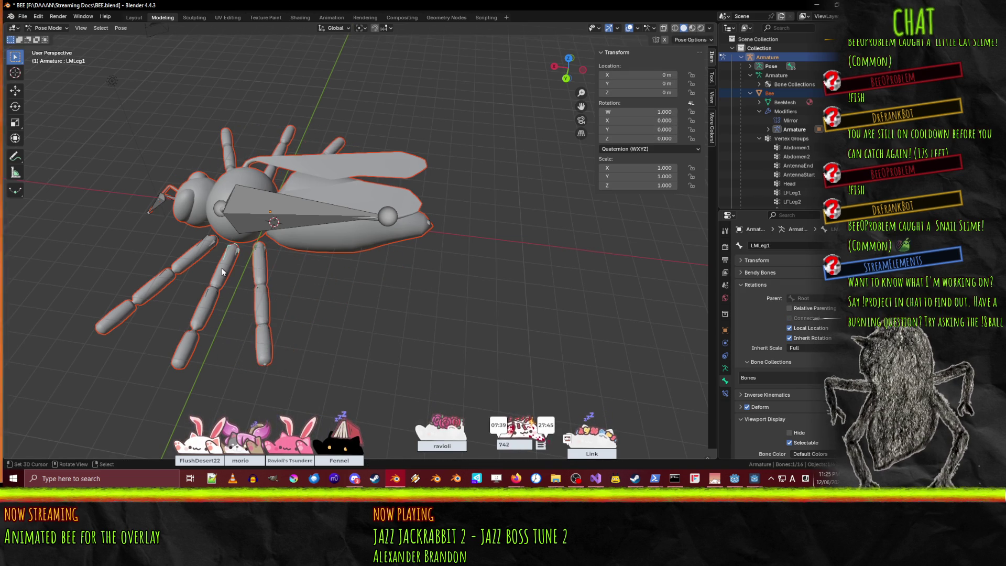
key(r)
right_click(241, 317)
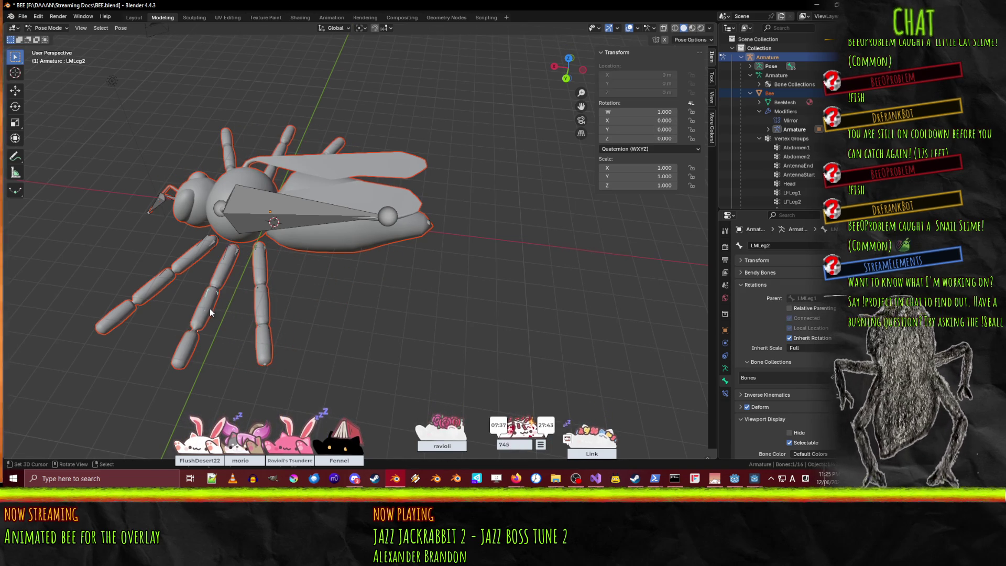
key(r)
right_click(189, 330)
Test-bend the Abdomen2 bone, then select Abdomen1.
click(187, 337)
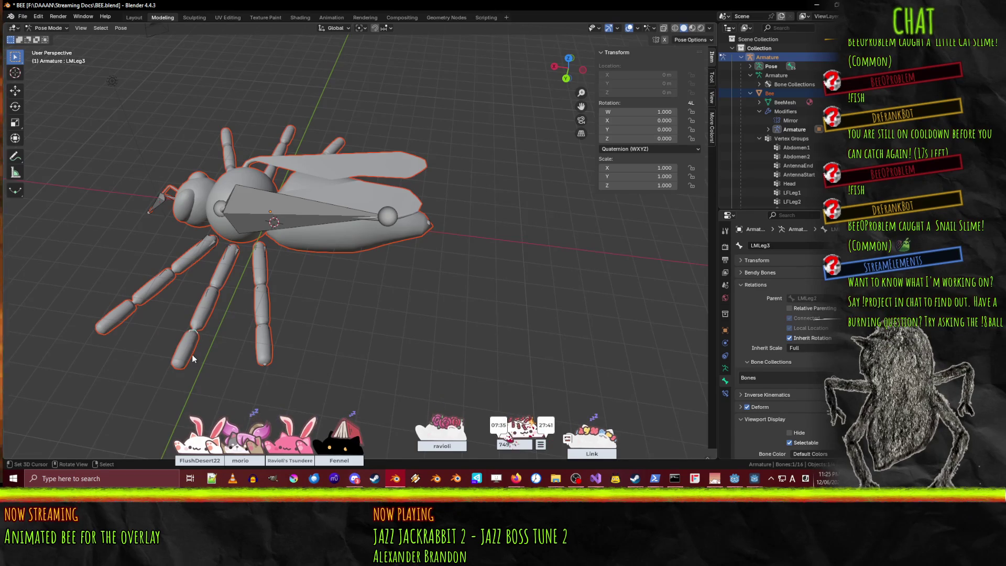
mouse_move(394, 262)
middle_down()
mouse_move(395, 212)
mouse_move(393, 266)
middle_up()
key(r)
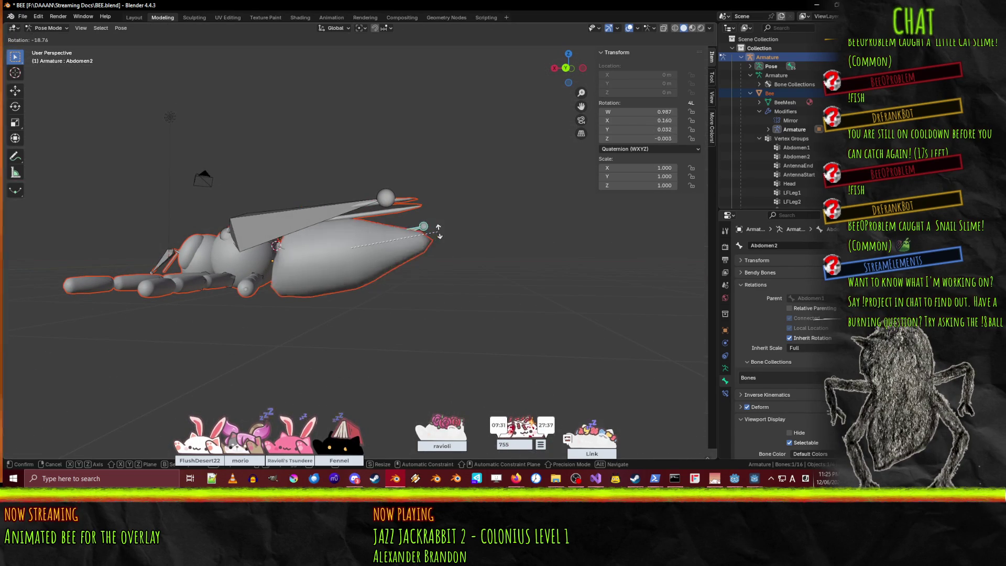
right_click(370, 284)
click(300, 253)
middle_drag(331, 276, 242, 312)
Test-rotate the LAntennaStart and LAntennaEnd antenna bones and inspect from a low side view.
click(127, 339)
key(r)
click(126, 339)
click(101, 343)
key(r)
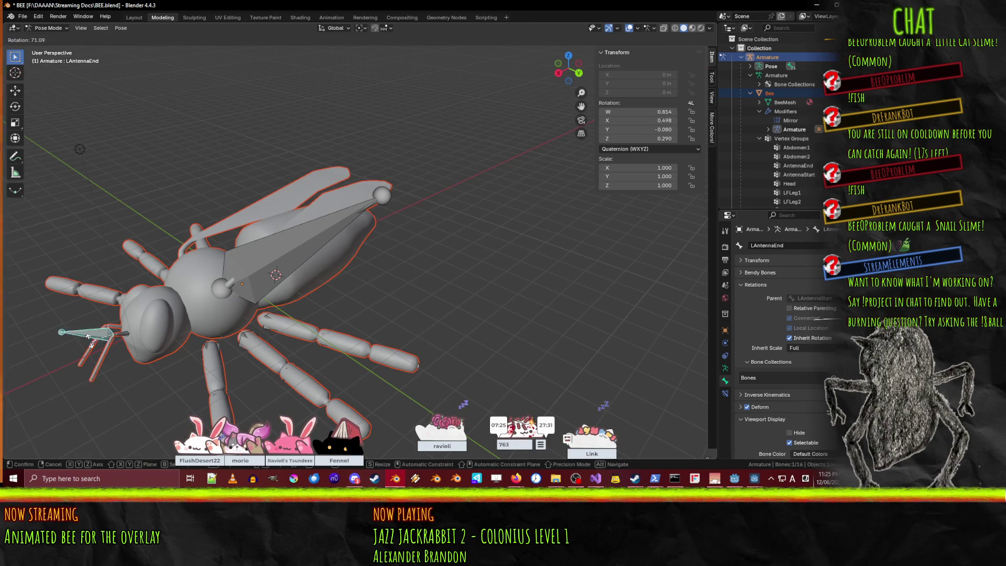
right_click(126, 356)
mouse_move(118, 361)
middle_down()
mouse_move(180, 334)
mouse_move(167, 329)
middle_up()
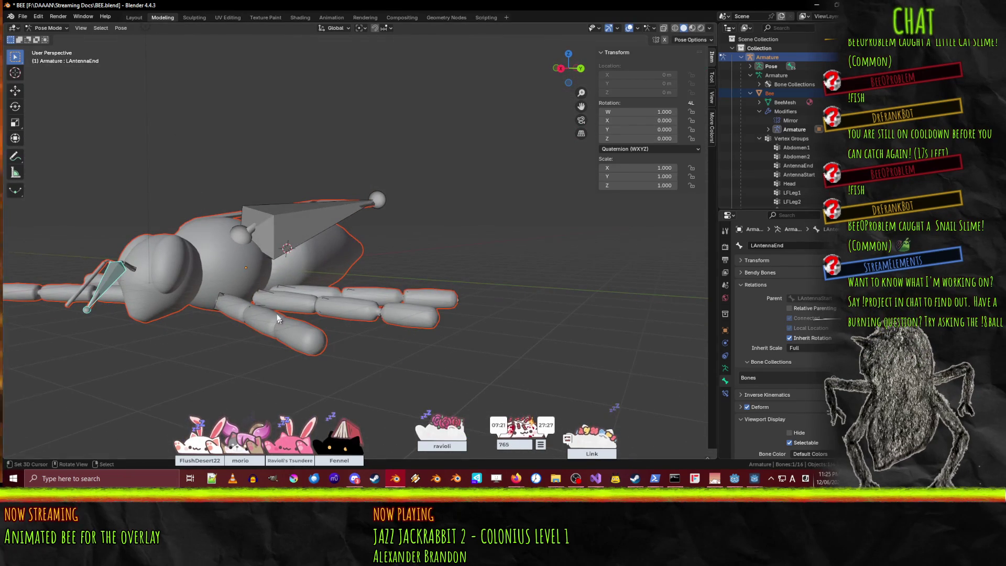
middle_drag(187, 284, 271, 256)
Keep Solid shading and show the armature bones through the mesh.
key(z)
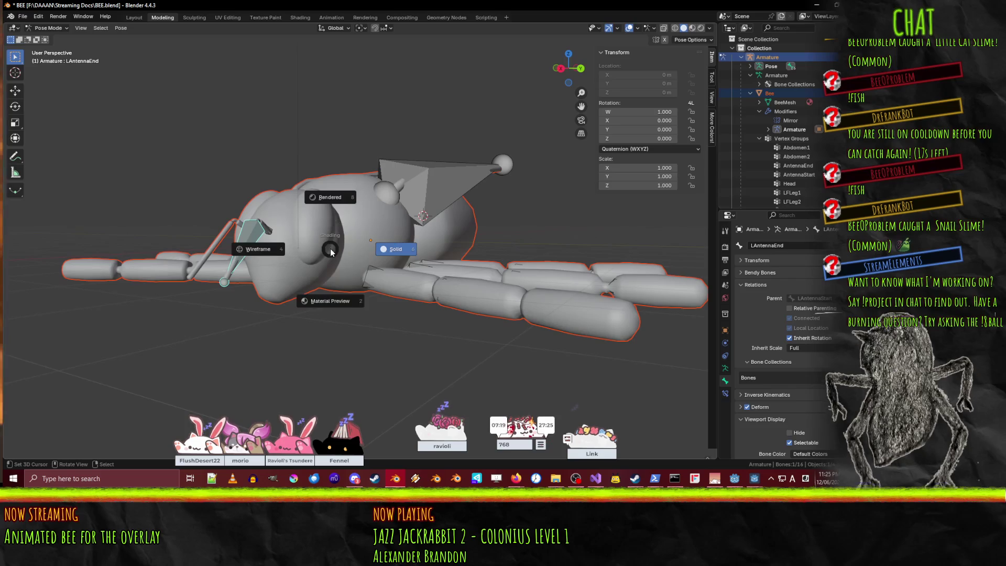
click(410, 251)
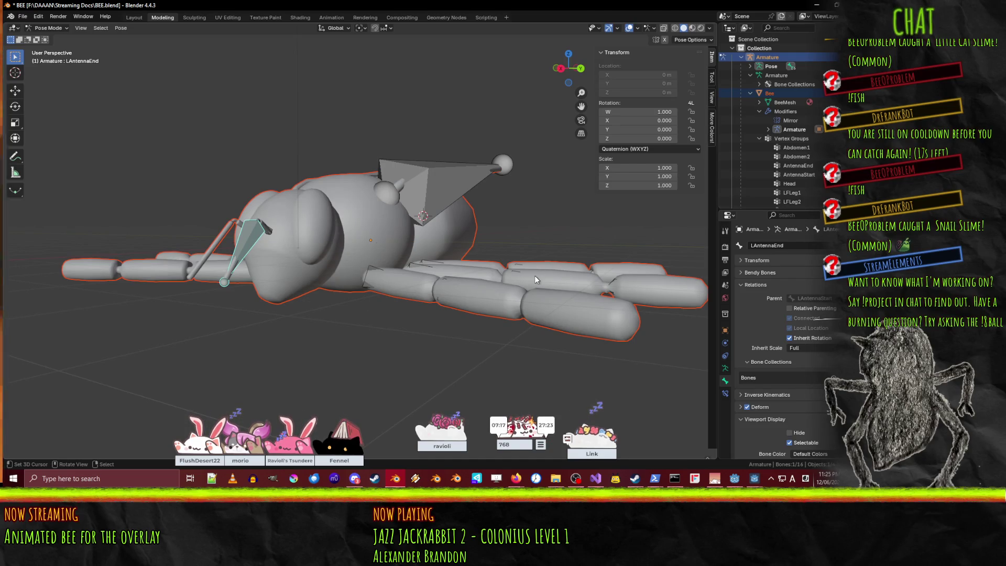
click(638, 28)
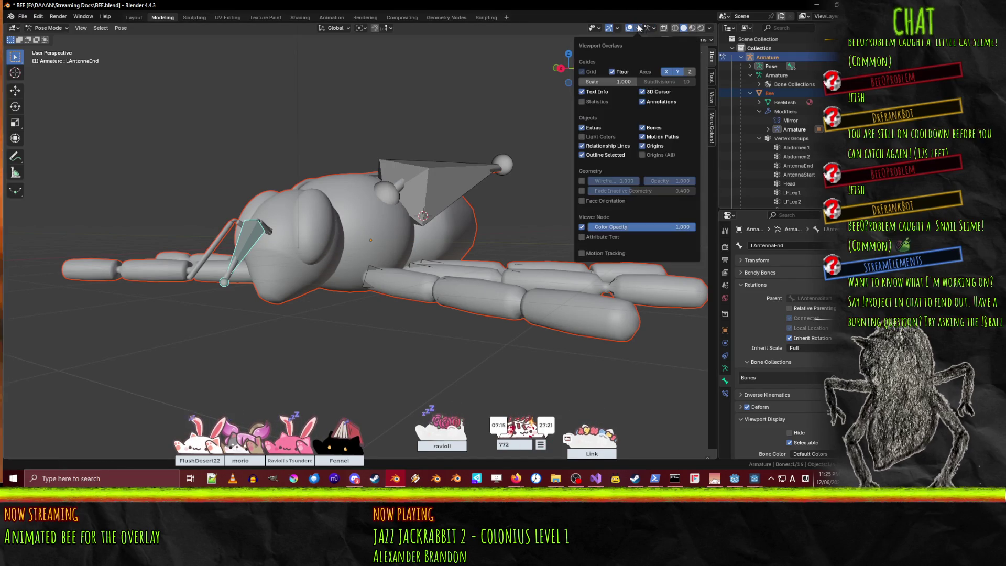
click(655, 27)
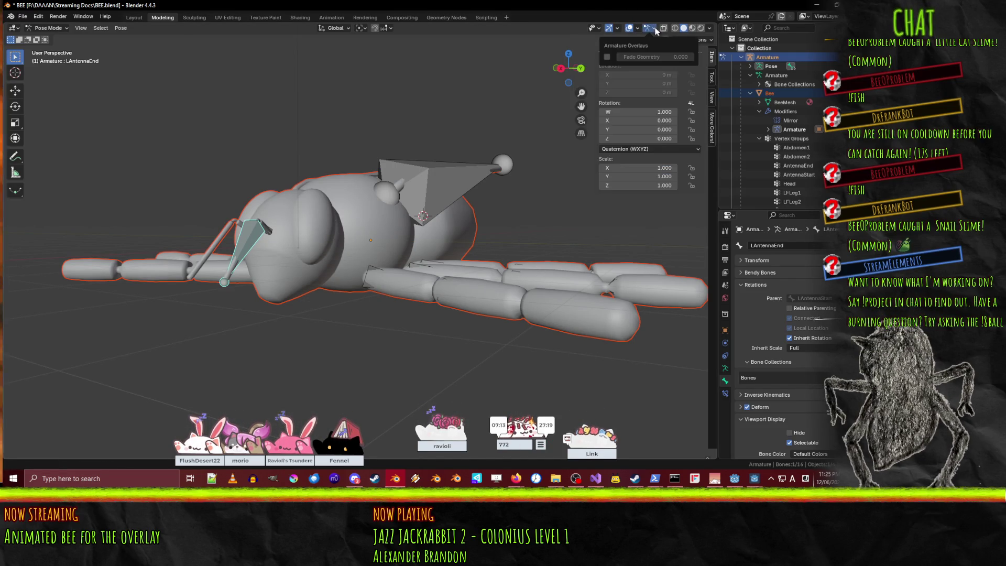
click(664, 27)
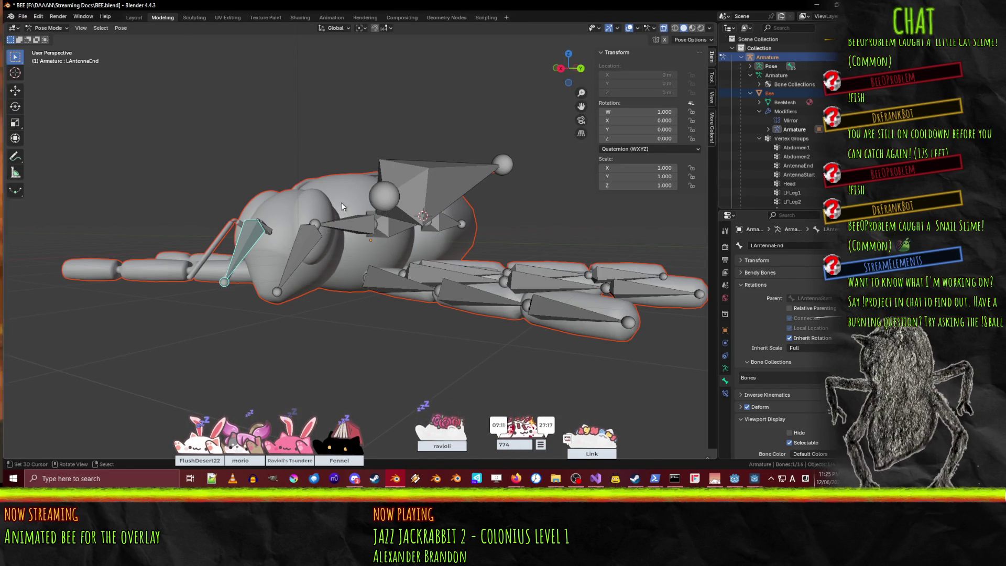
Test-rotate the Head bone twice, cancelling each rotation.
middle_drag(337, 206, 343, 244)
click(270, 372)
key(r)
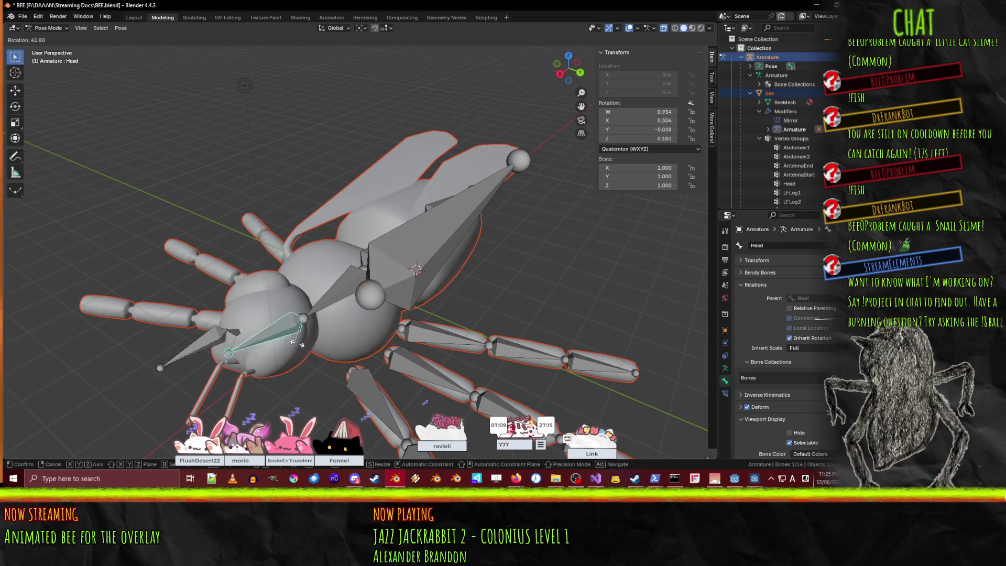
key(Escape)
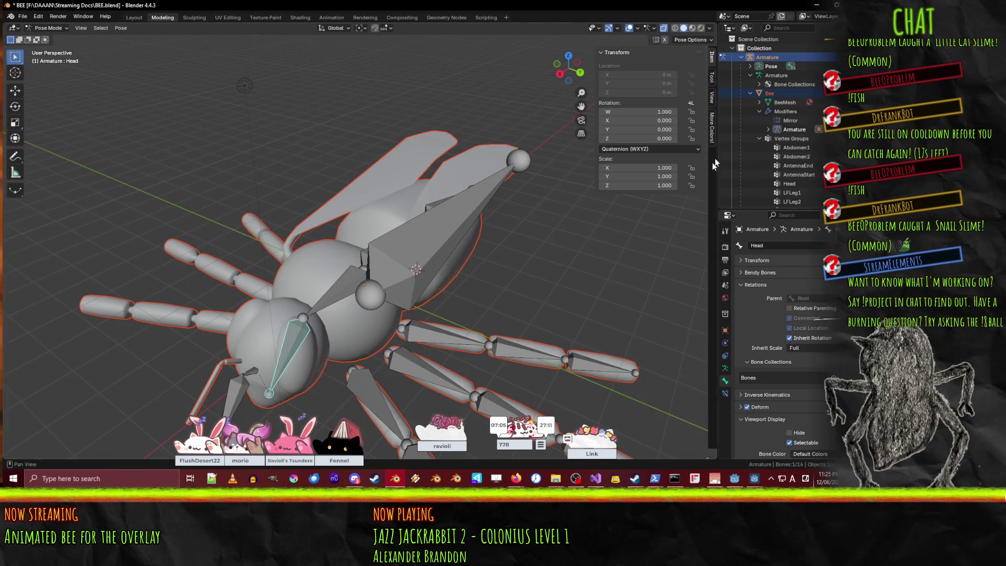
mouse_move(362, 248)
middle_down()
mouse_move(379, 202)
mouse_move(291, 218)
middle_up()
key(r)
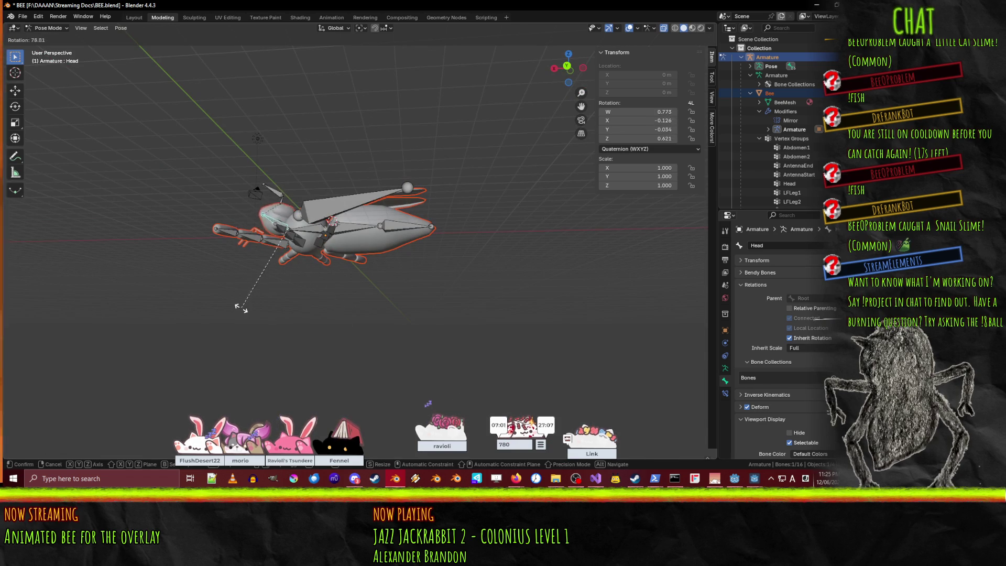
key(Escape)
mouse_move(191, 251)
middle_down()
mouse_move(361, 332)
mouse_move(379, 223)
middle_up()
Switch the armature to Object Mode and make the bee mesh active.
key(Tab)
scroll(361, 332, up, 3)
click(378, 222)
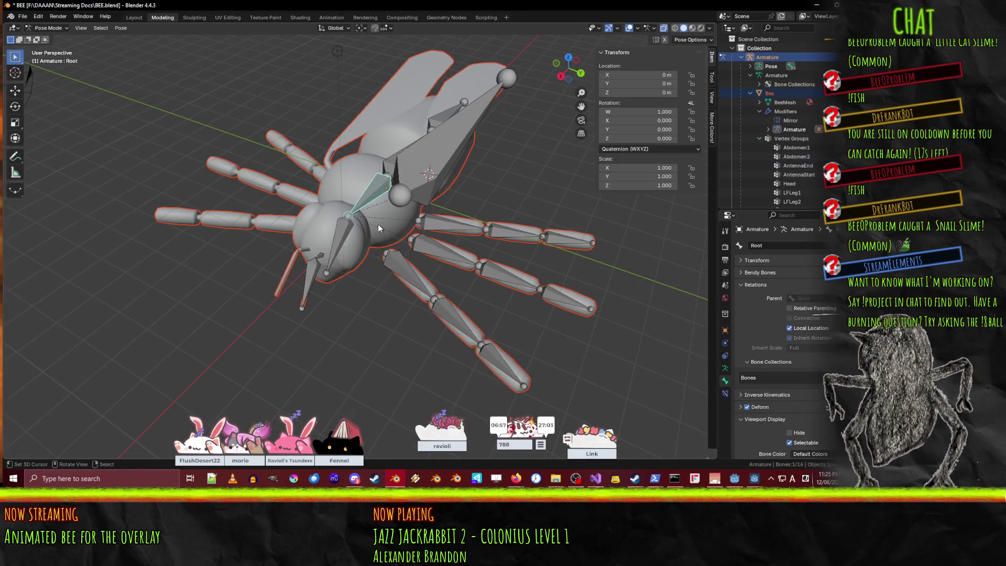
click(35, 31)
click(47, 40)
click(373, 184)
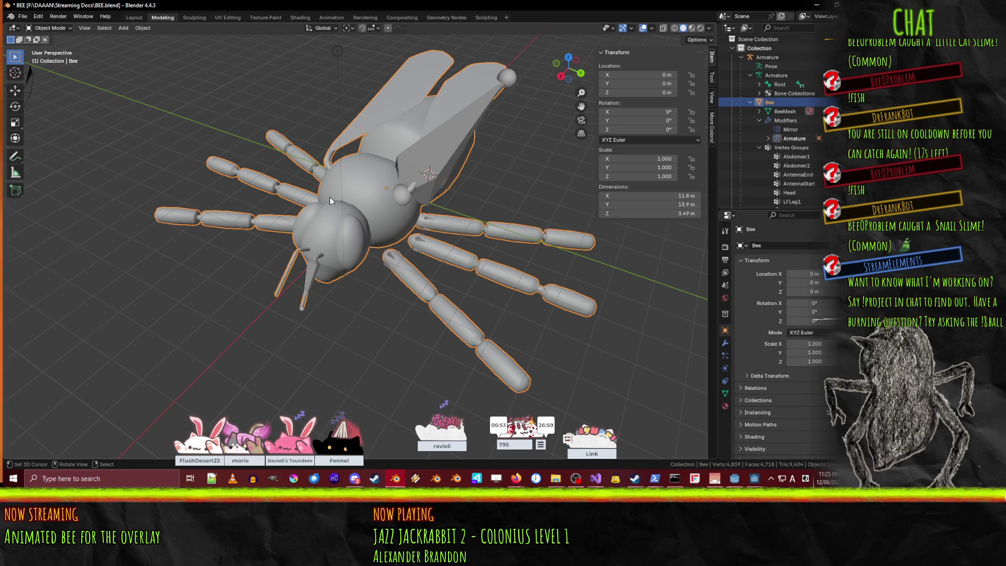
In the bee's Edit Mode, inspect the AntennaEnd and AntennaStart vertex groups and antenna weights.
key(Tab)
mouse_move(325, 195)
middle_down()
mouse_move(293, 243)
mouse_move(330, 243)
mouse_move(343, 265)
mouse_move(433, 293)
middle_up()
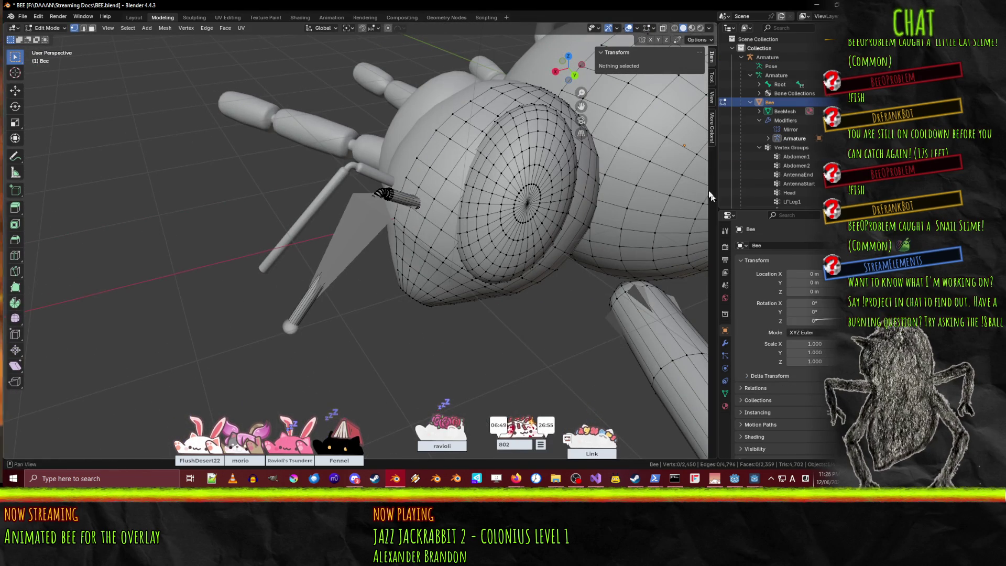
click(789, 177)
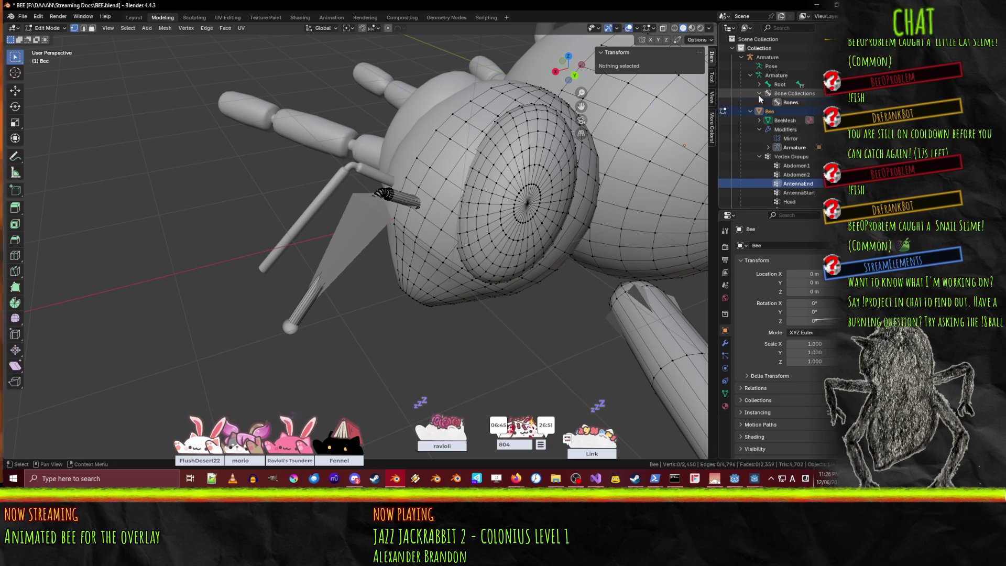
drag(759, 95, 758, 88)
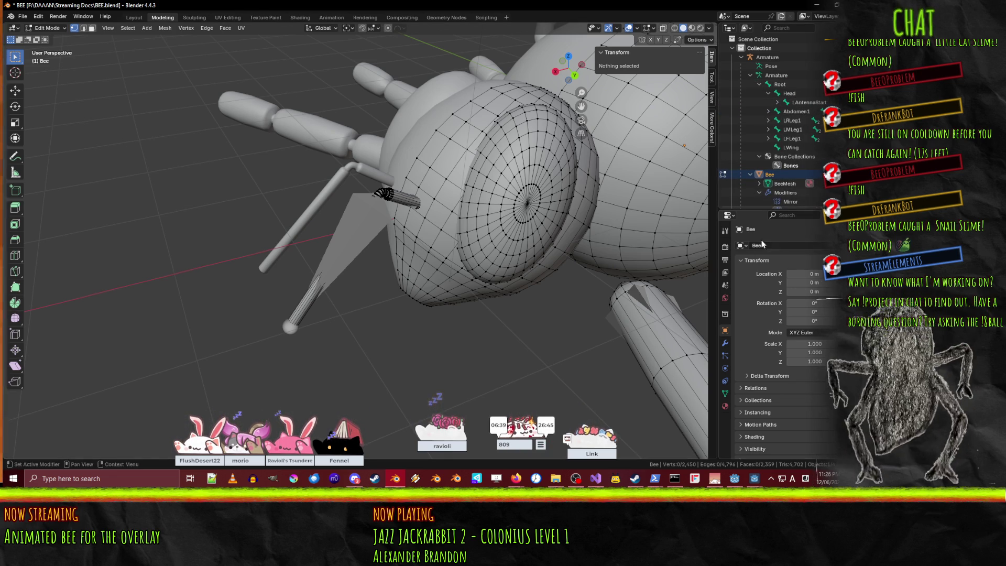
click(407, 197)
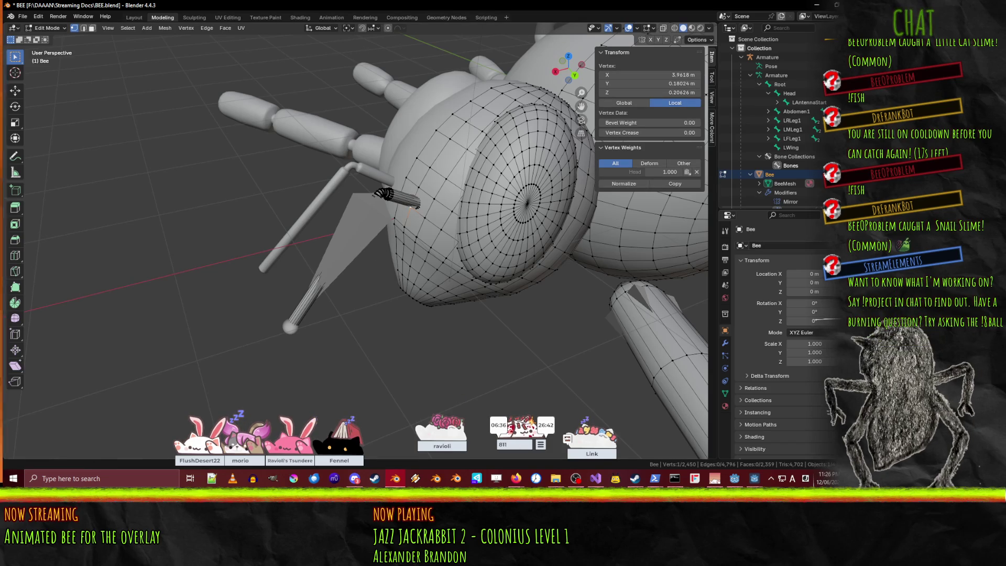
click(725, 393)
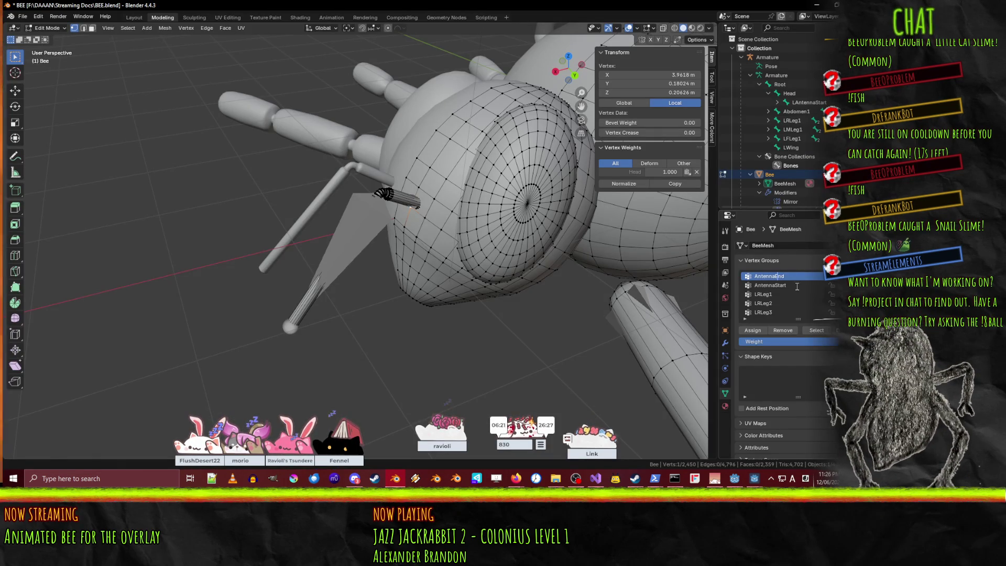
text(L)
click(770, 284)
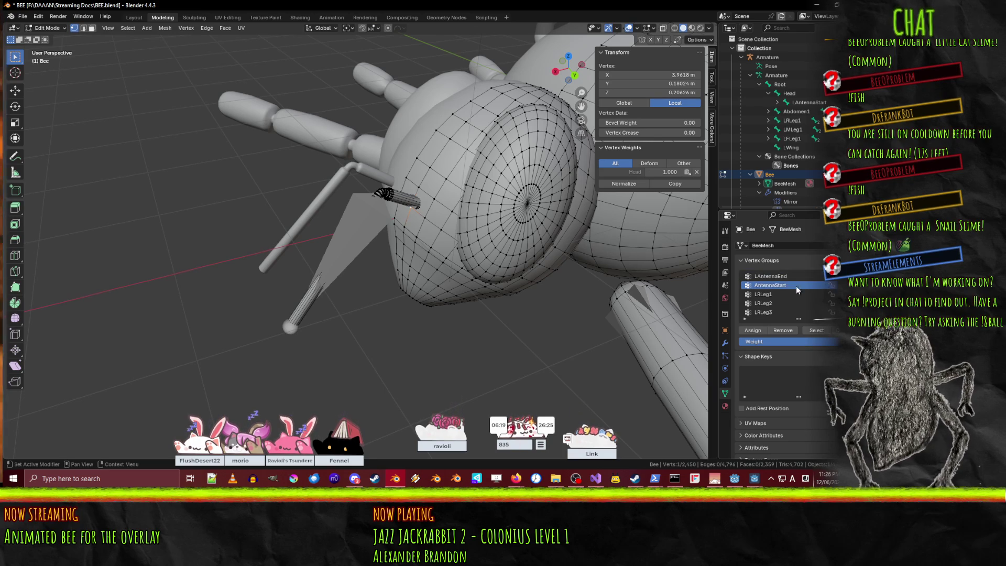
Rename AntennaStart to LAntennaStart, save BEE.blend, and select the armature in Object Mode.
double_click(770, 285)
key(Return)
key(ctrl+s)
key(Tab)
click(374, 214)
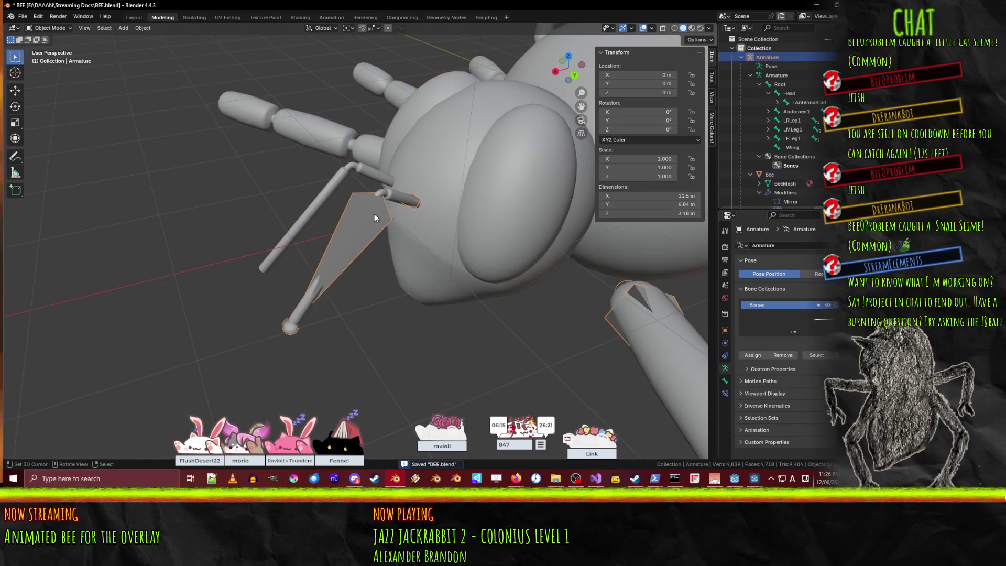
In Pose Mode, test-rotate the LAntennaEnd and LAntennaStart bones and cancel.
click(51, 58)
click(371, 244)
key(r)
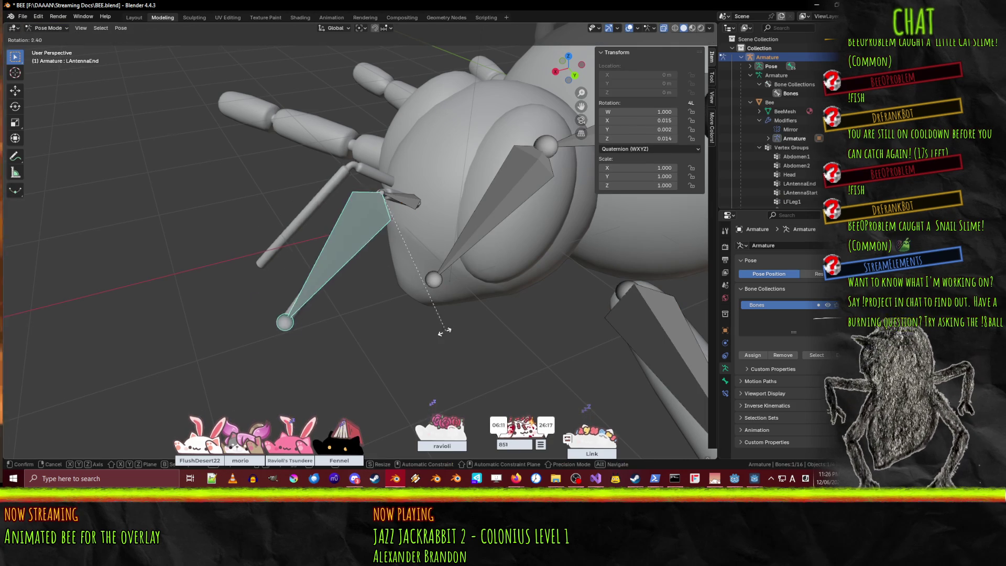
key(Escape)
click(406, 209)
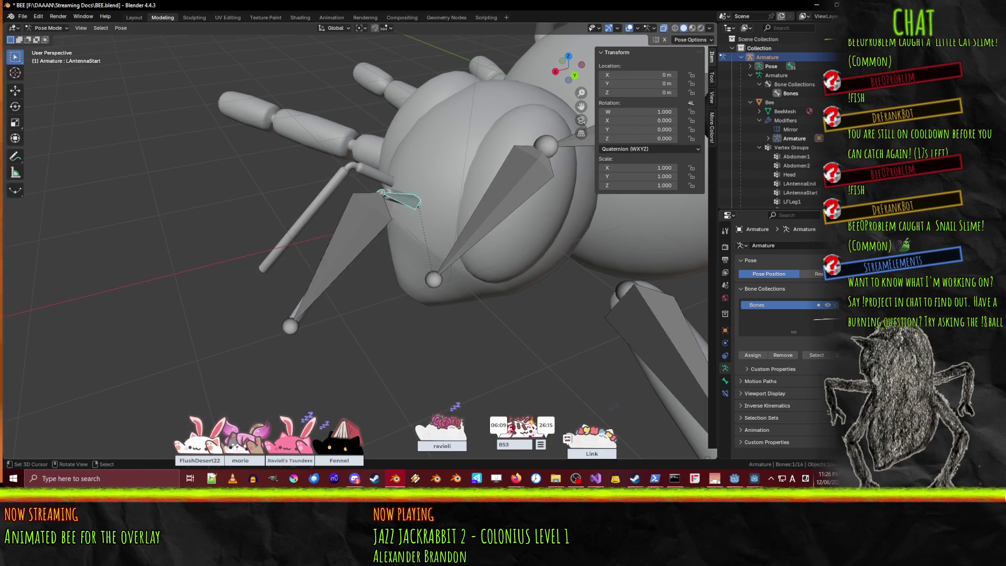
key(r)
key(Escape)
click(471, 190)
Test-rotate and scale the Head bone, then undo back to scale 1.
click(495, 215)
key(r)
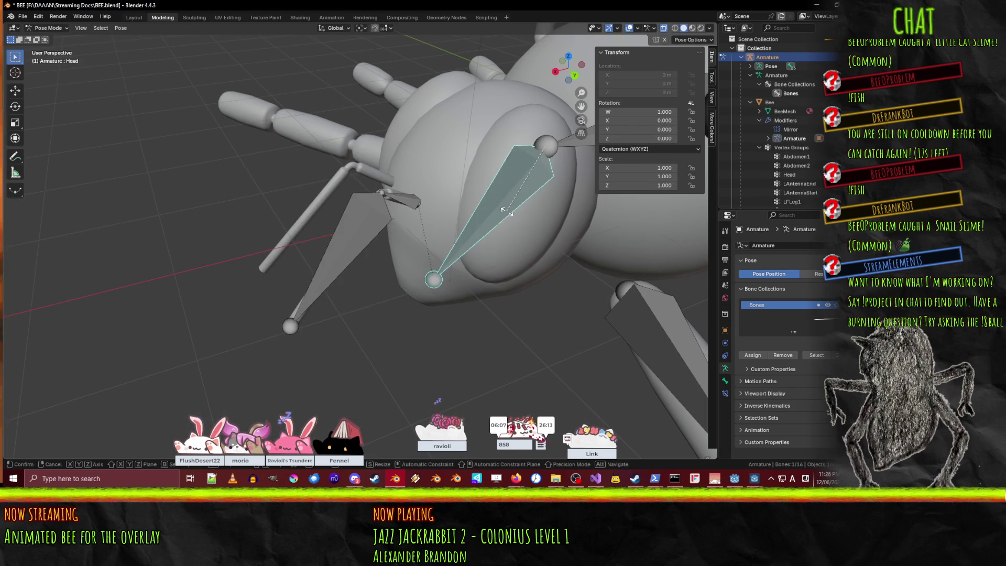
key(s)
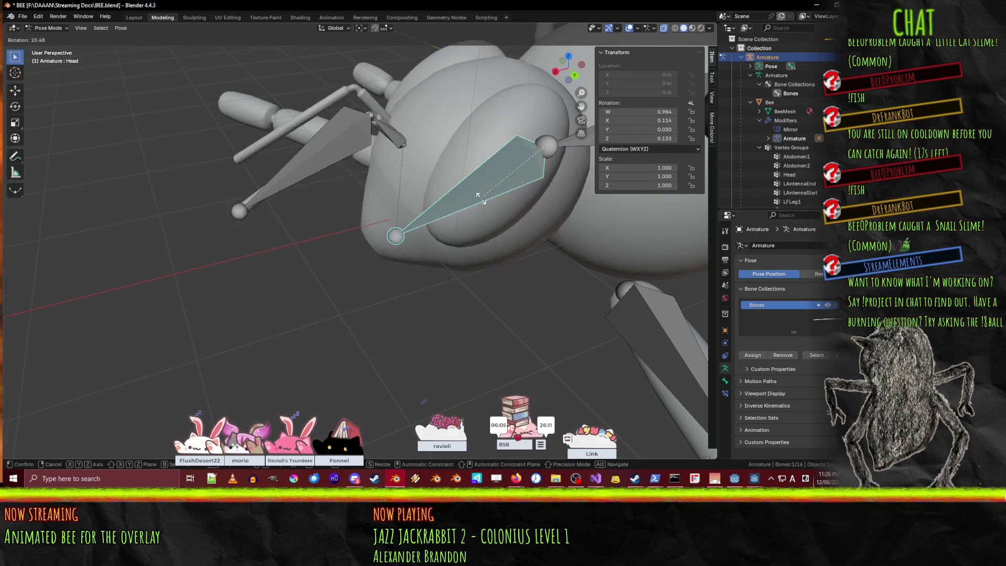
alt+scroll(587, 330, down, 5)
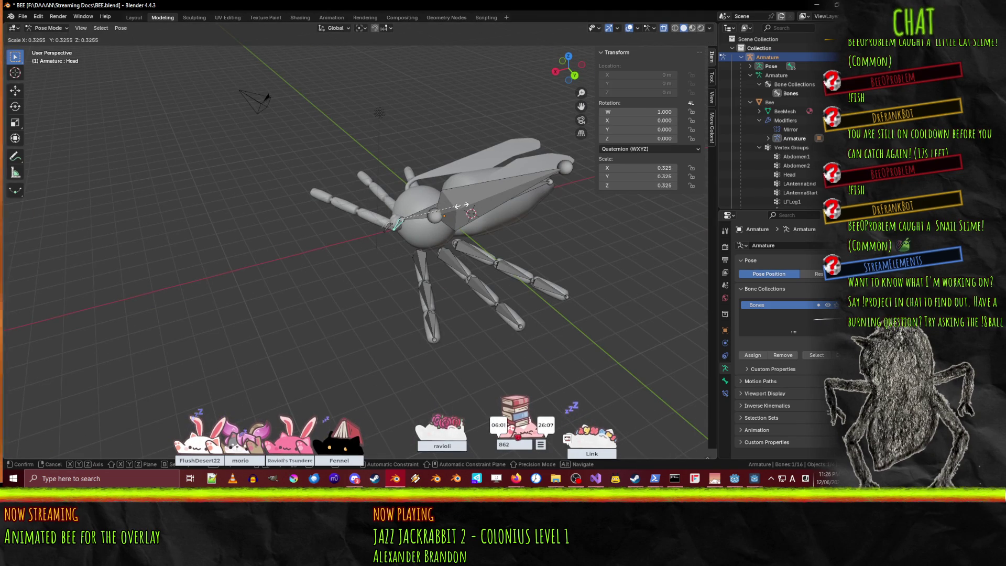
click(461, 205)
middle_drag(408, 263, 450, 252)
scroll(495, 250, up, 4)
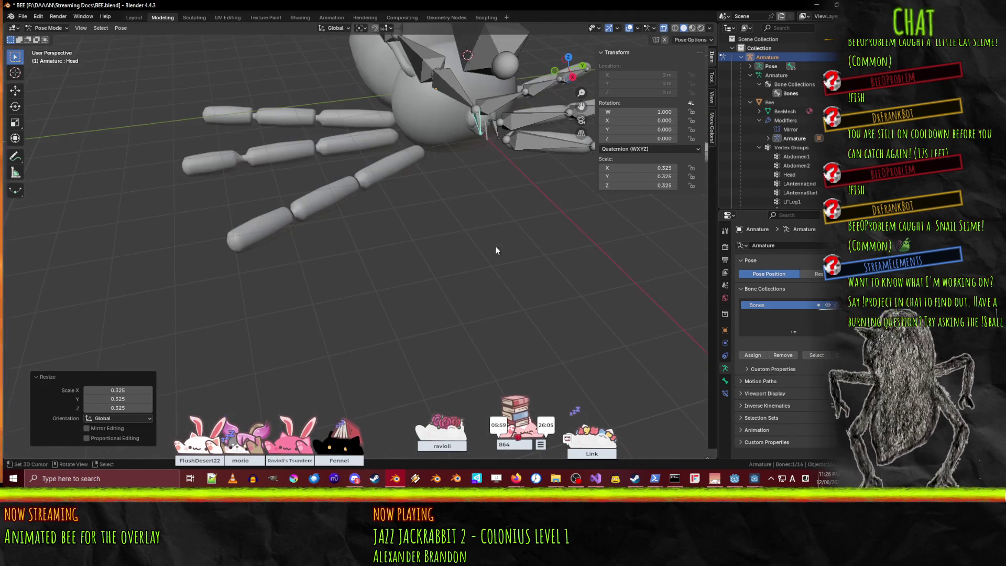
key(ctrl+z)
scroll(539, 215, down, 4)
Test-transform the LWing bone, cancel it, and put the armature in Edit Mode.
mouse_move(538, 215)
middle_down()
mouse_move(419, 251)
mouse_move(377, 279)
middle_up()
key(r)
right_click(407, 272)
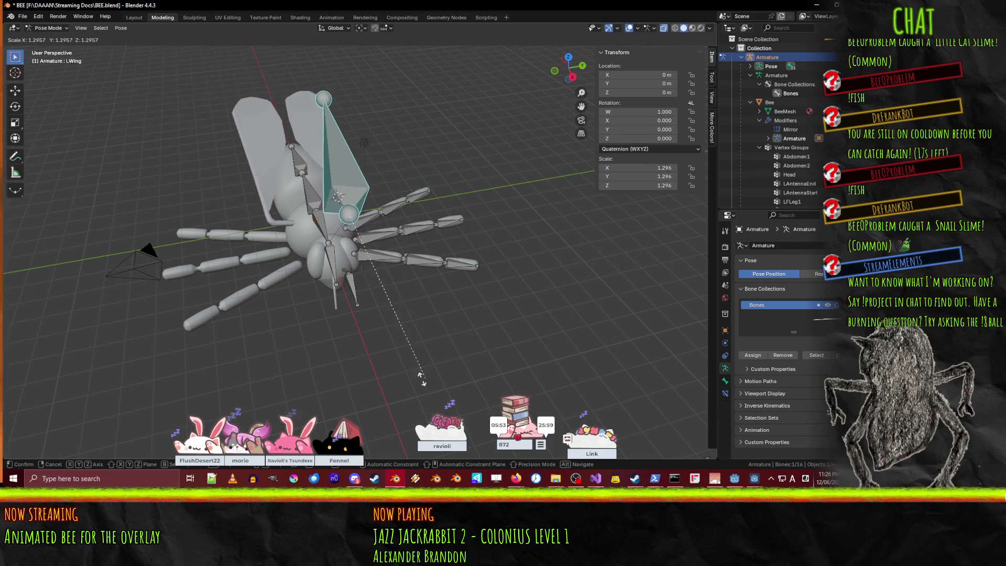
key(Escape)
mouse_move(349, 377)
middle_down()
mouse_move(357, 257)
mouse_move(390, 306)
mouse_move(425, 327)
middle_up()
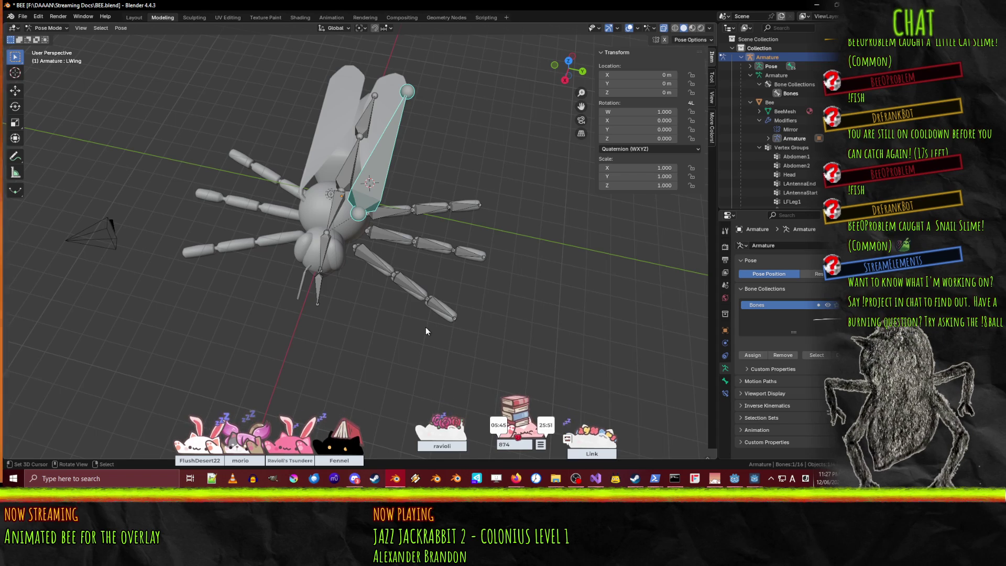
key(Tab)
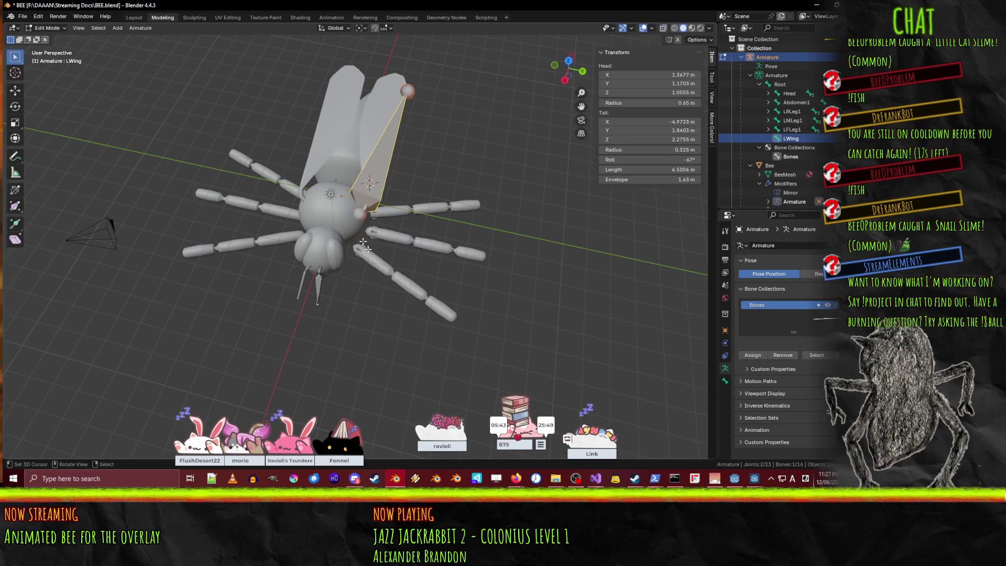
Show the bee in wireframe and select the first segment of each of the three left legs.
mouse_move(426, 331)
middle_down()
mouse_move(275, 228)
mouse_move(399, 230)
middle_up()
key(z)
click(326, 230)
middle_drag(327, 230, 351, 280)
scroll(340, 257, up, 4)
click(352, 280)
shift+click(427, 258)
shift+click(451, 226)
middle_drag(496, 276, 500, 270)
key(KP_7)
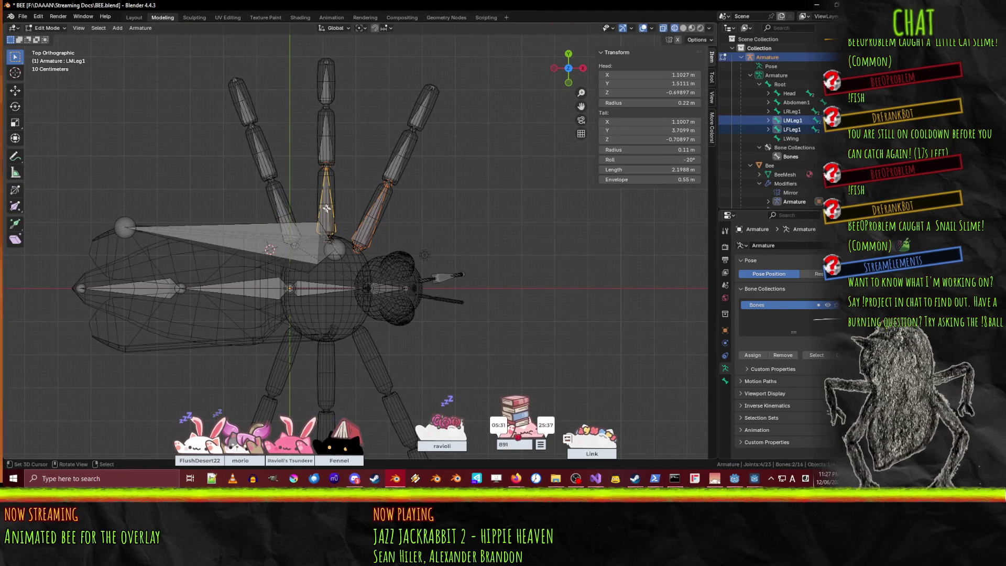
From top view, add the remaining left leg segments, both antenna bones and LWing to the selection.
shift+click(259, 132)
shift+click(244, 100)
shift+click(326, 135)
shift+click(325, 84)
shift+click(392, 162)
shift+click(425, 105)
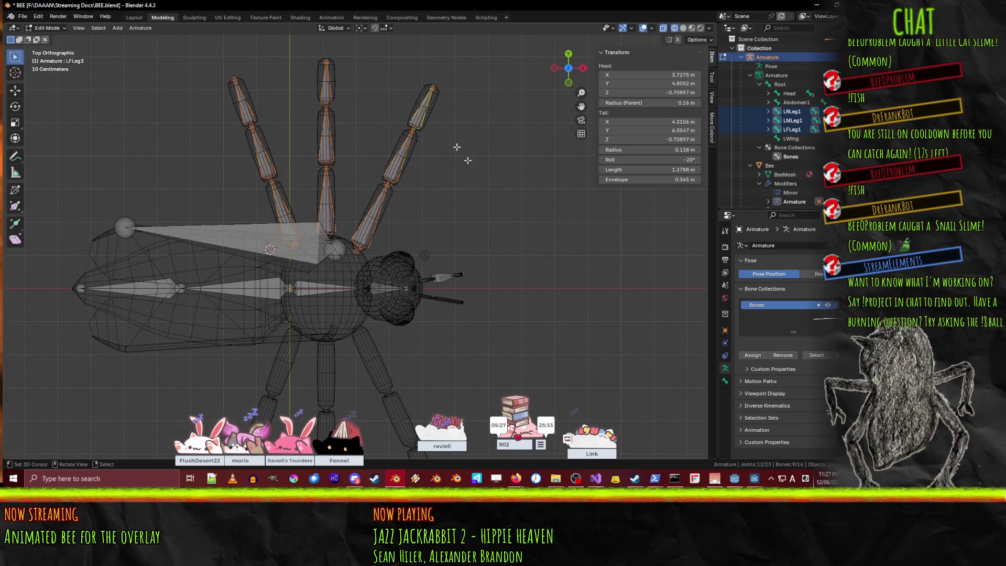
scroll(504, 250, down, 1)
shift+middle_drag(510, 278, 447, 236)
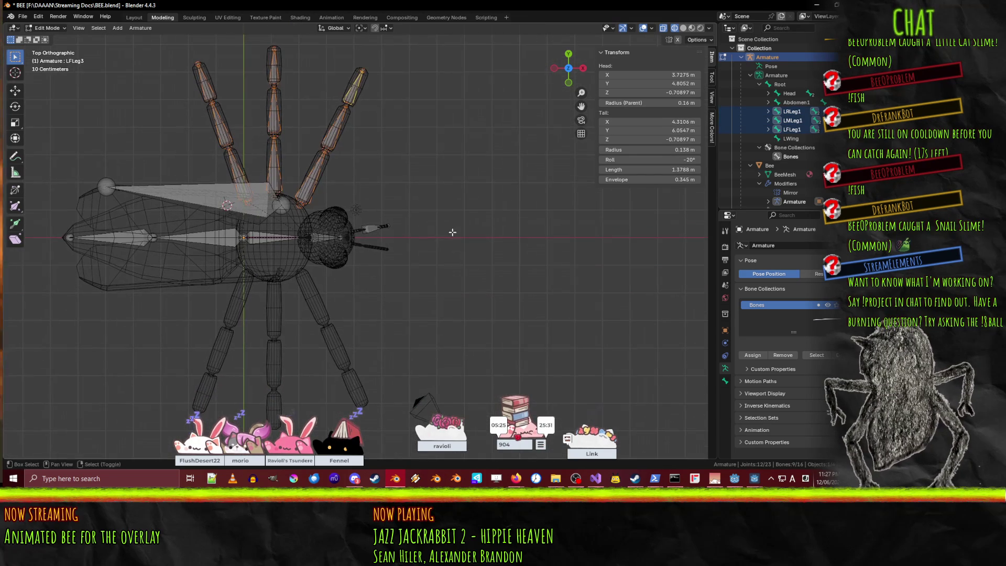
scroll(372, 242, up, 3)
shift+click(398, 211)
shift+click(354, 219)
scroll(186, 163, down, 3)
shift+click(185, 163)
scroll(464, 203, down, 3)
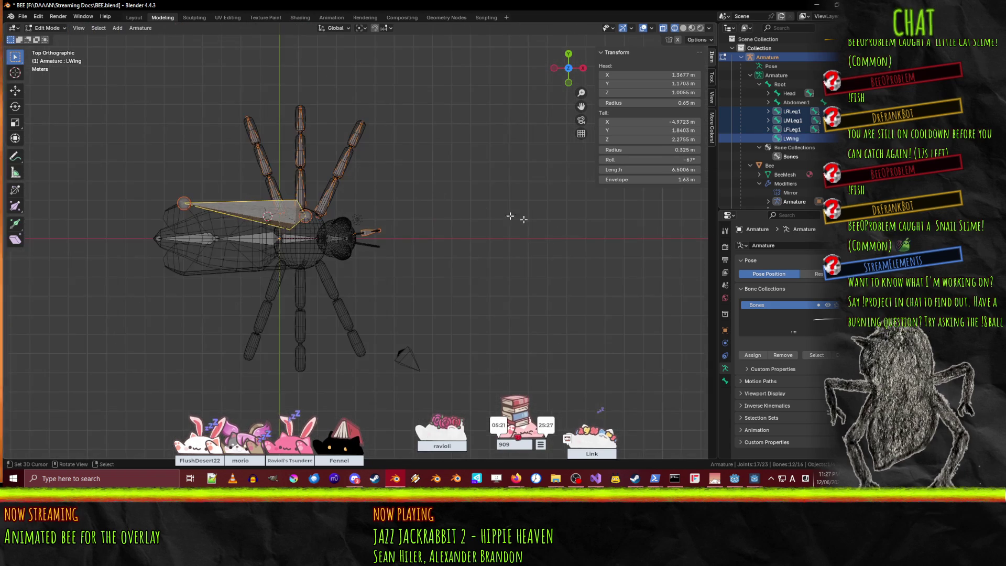
scroll(473, 229, up, 2)
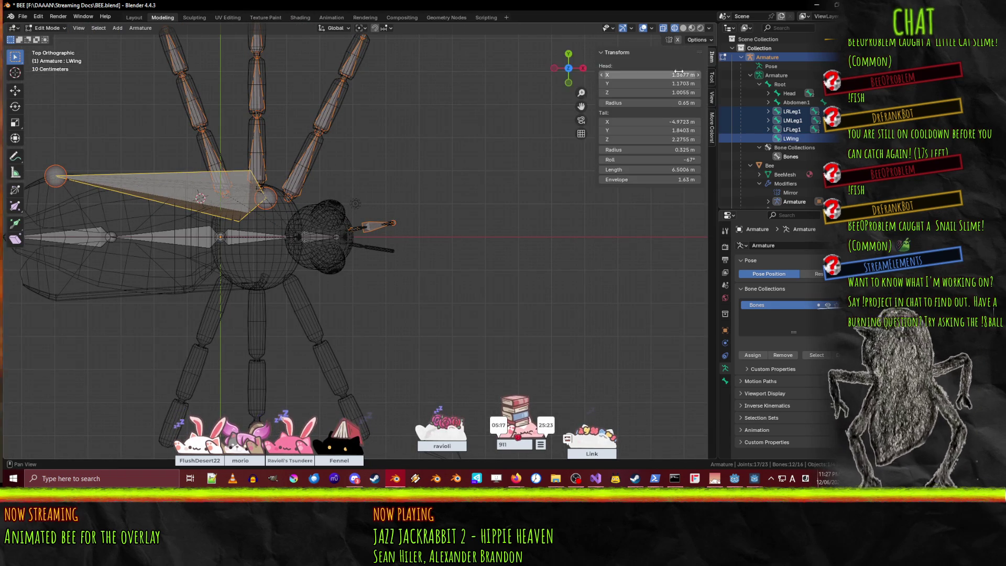
Place the 3D cursor at the origin, with Y and Z set to 0.
click(713, 97)
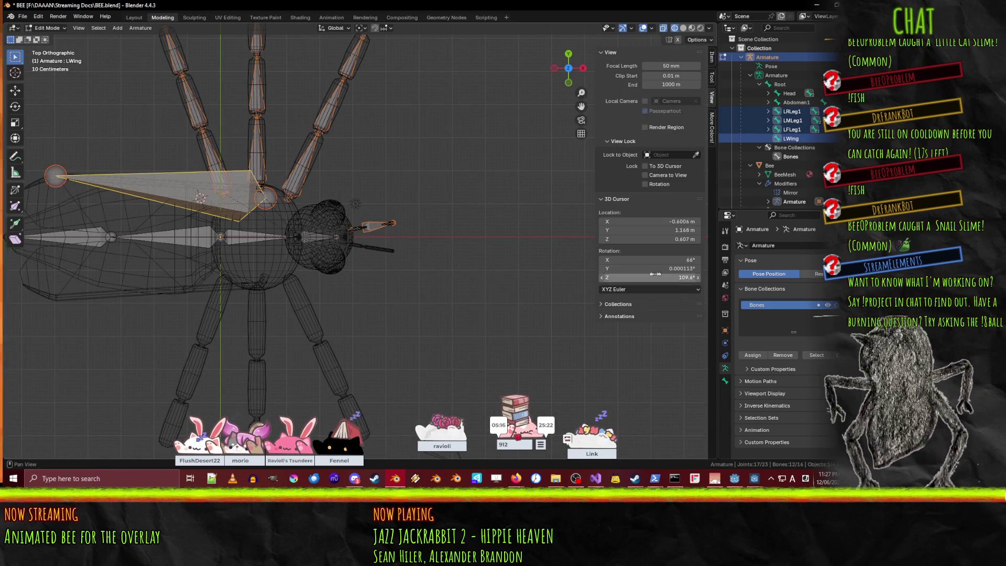
click(677, 222)
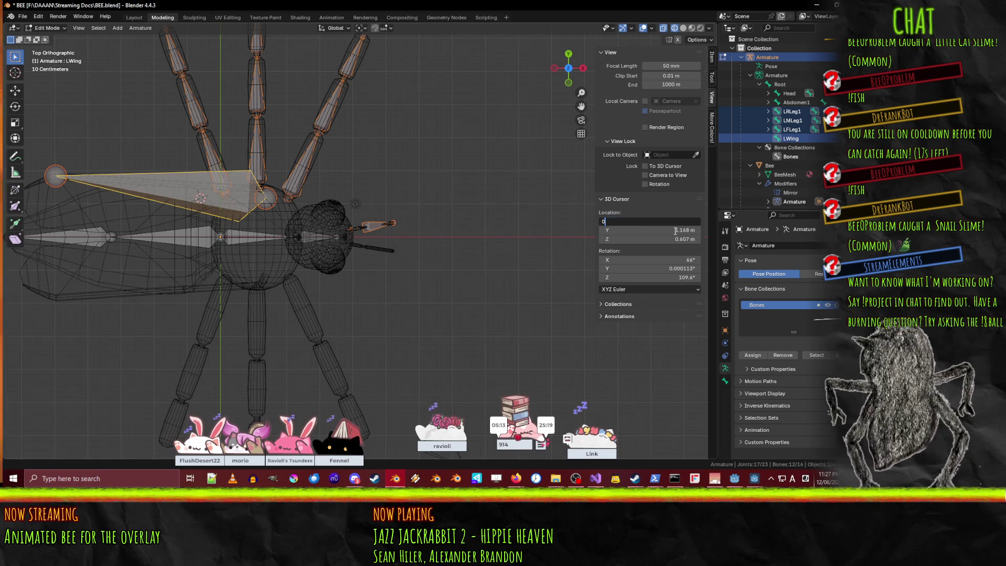
key(Tab)
text(0)
key(Tab)
text(0)
key(Return)
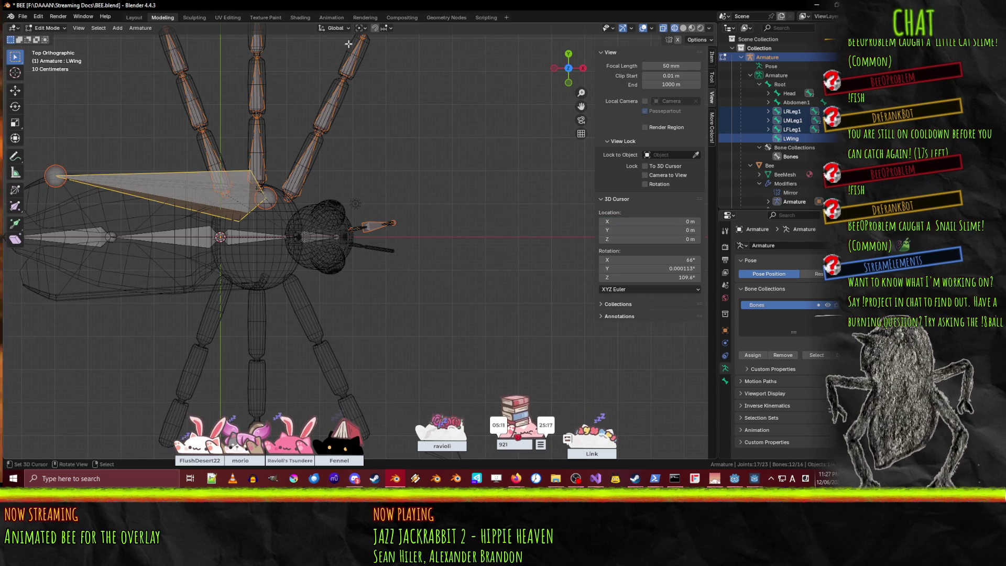
Pivot around the 3D cursor, duplicate the selected bones in place and mirror them across Y.
click(365, 27)
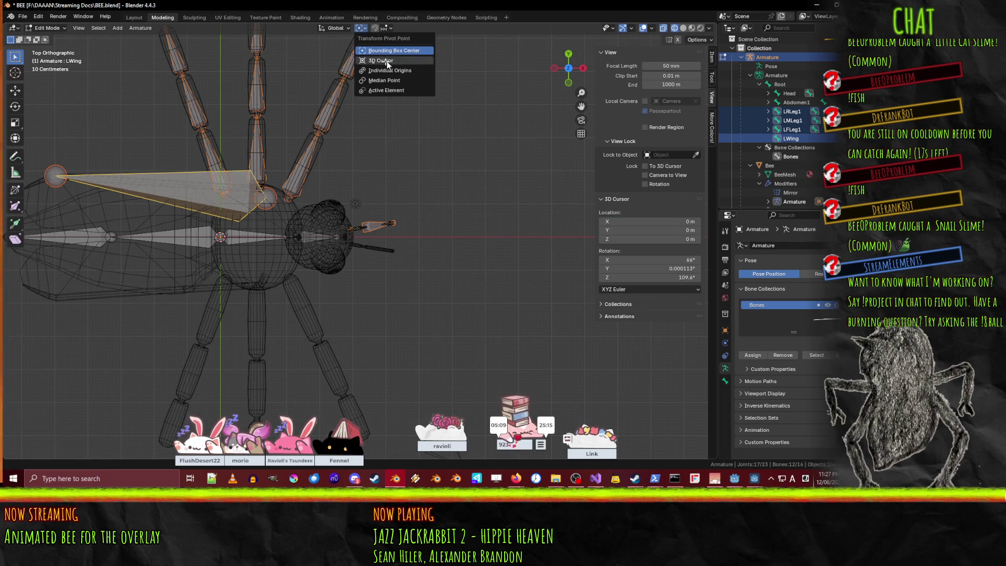
click(386, 61)
key(shift+d)
right_click(483, 222)
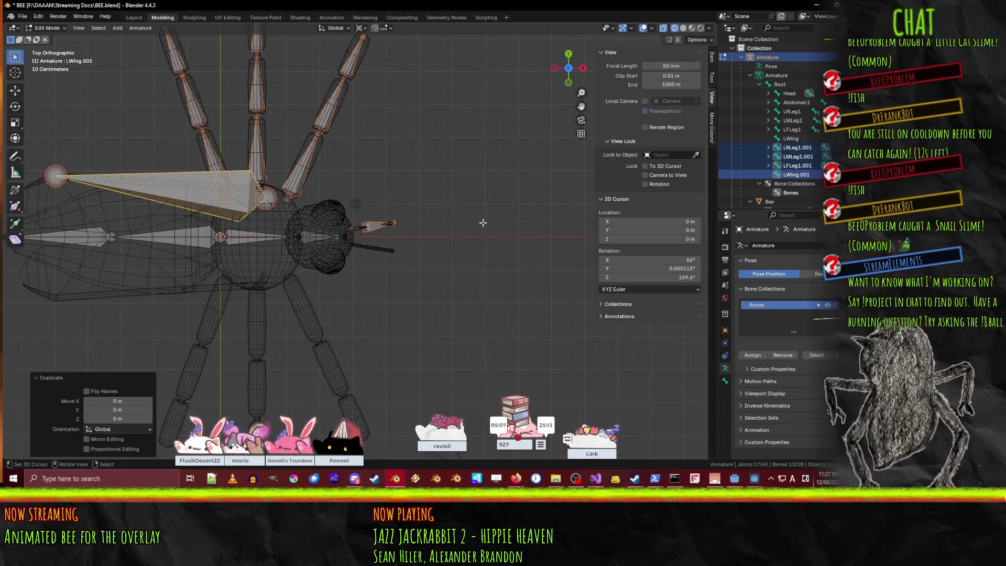
key(ctrl+m)
key(y)
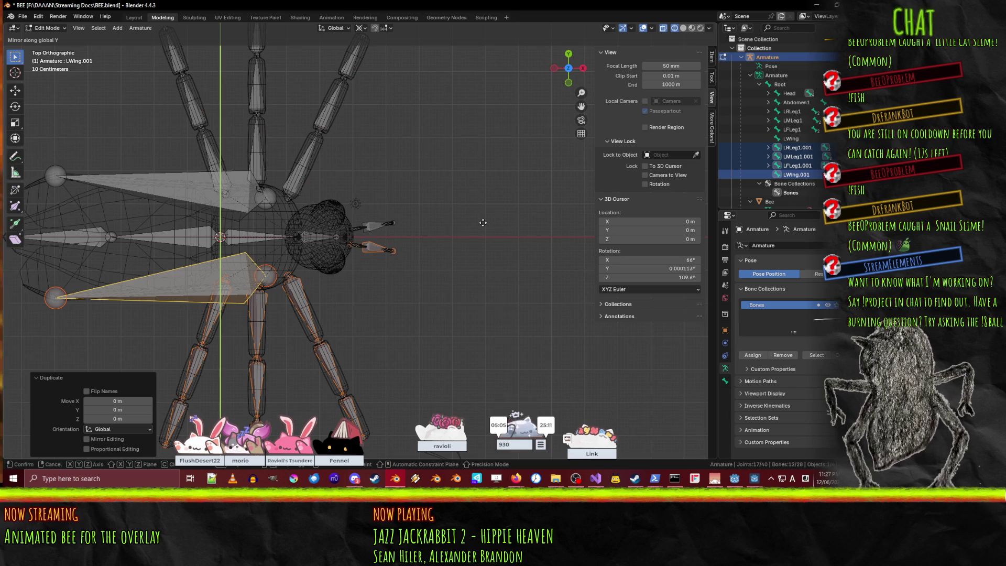
click(482, 222)
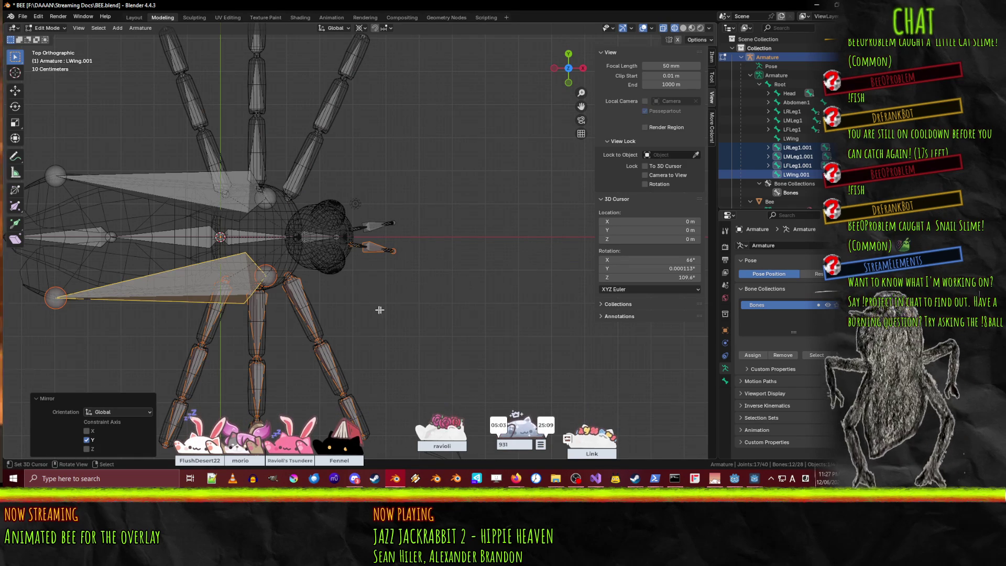
Select the mirrored wing bone, then LRLeg1.001 in the Outliner.
shift+middle_drag(403, 317, 461, 199)
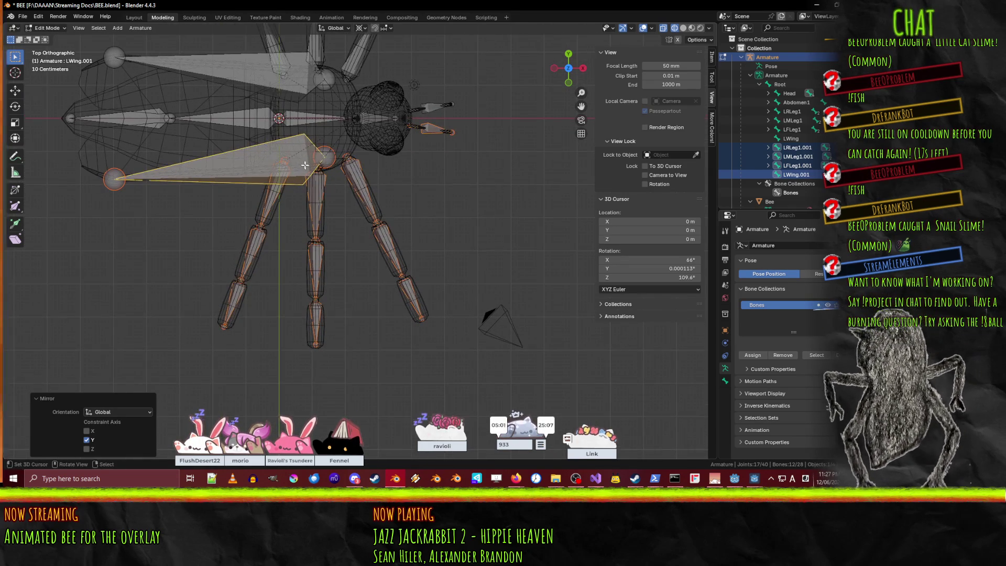
click(304, 164)
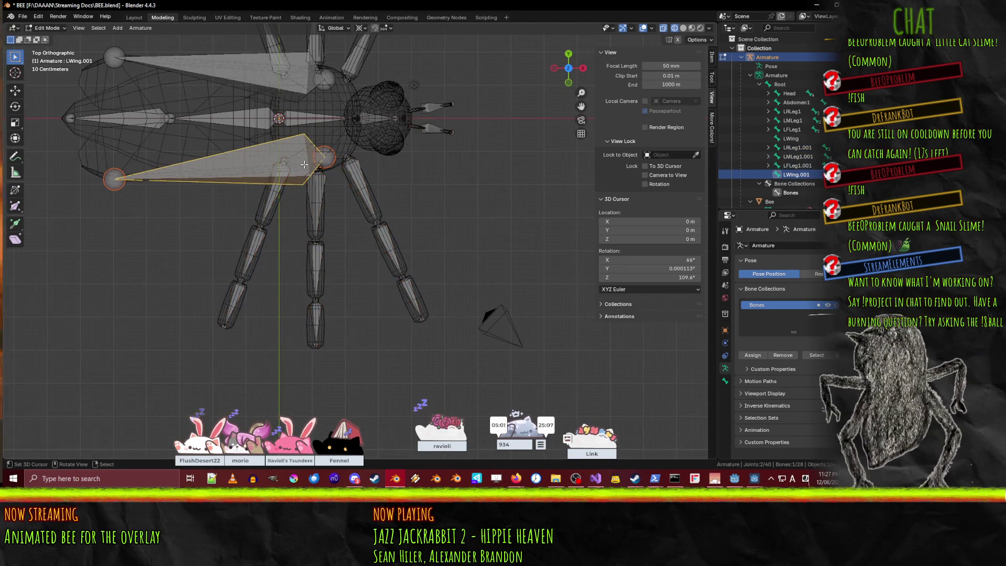
click(792, 149)
scroll(792, 151, down, 2)
text(R)
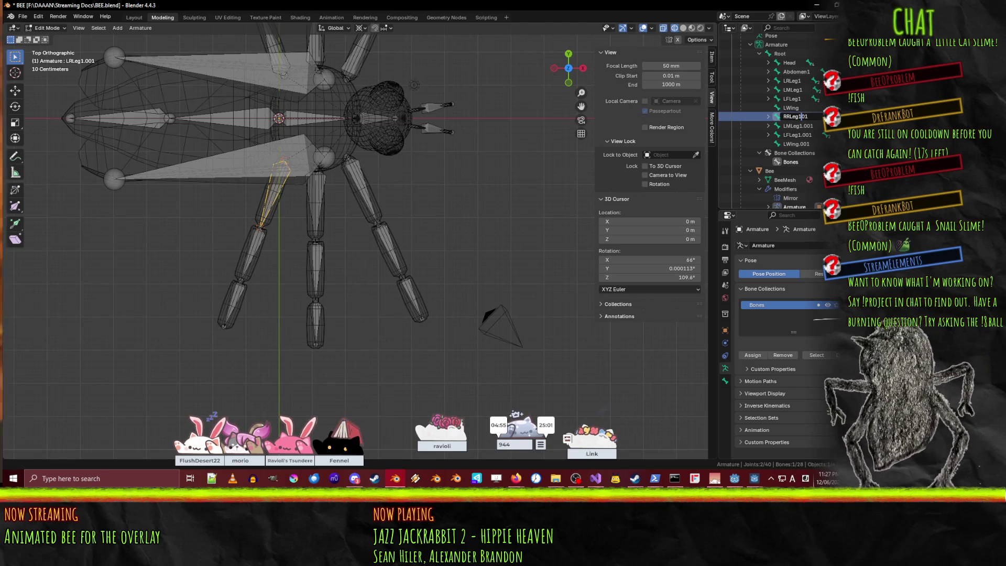
Rename the mirrored top-level bones to RRLeg1, RMLeg1, RFLeg1 and RWing.
key(Return)
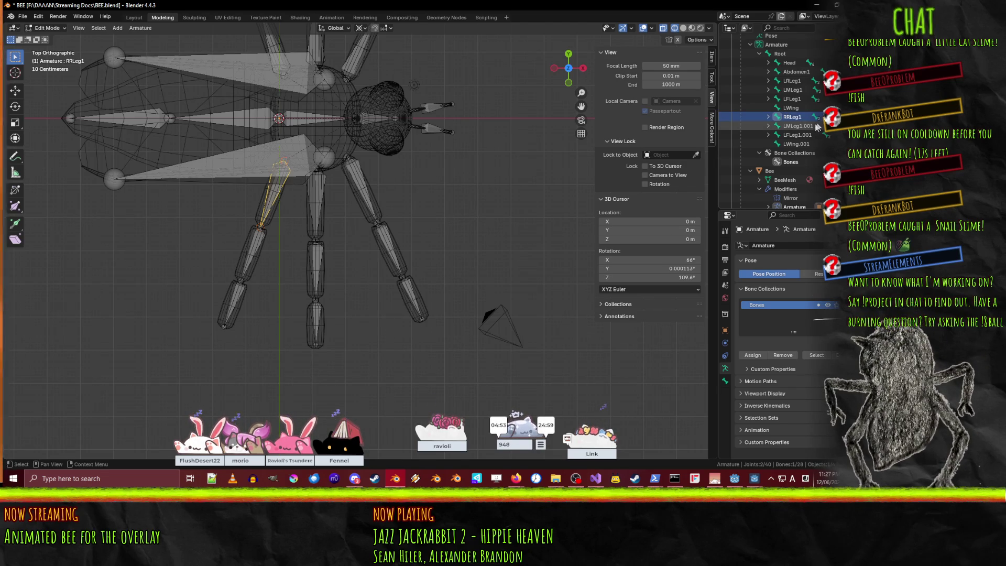
double_click(804, 126)
scroll(804, 127, down, 1)
text(R)
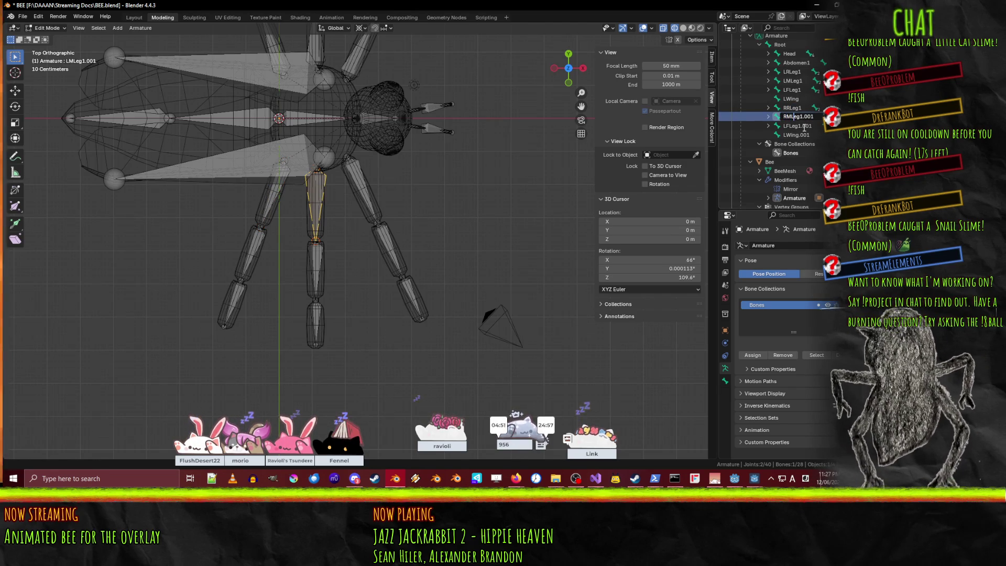
key(Return)
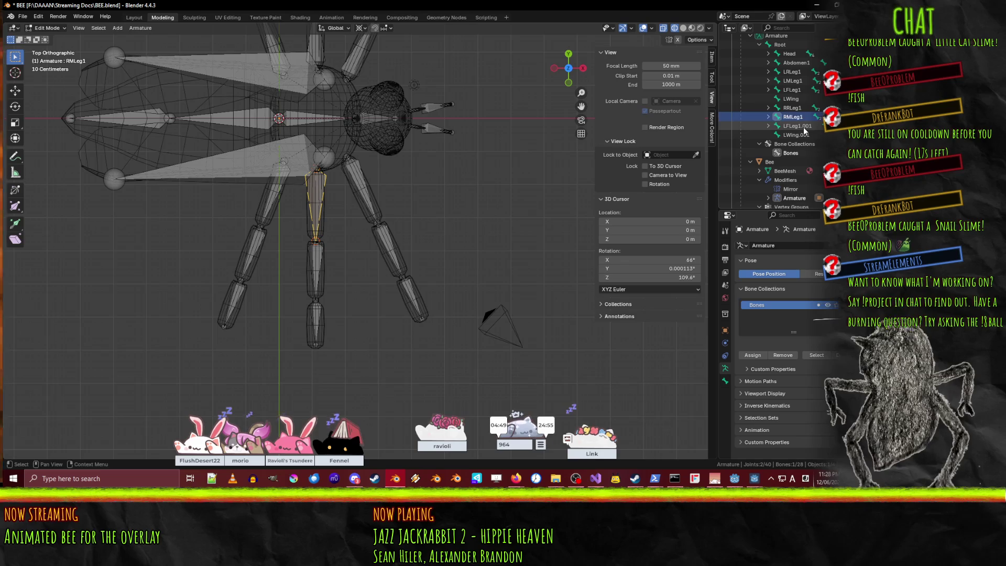
double_click(804, 126)
scroll(804, 127, down, 1)
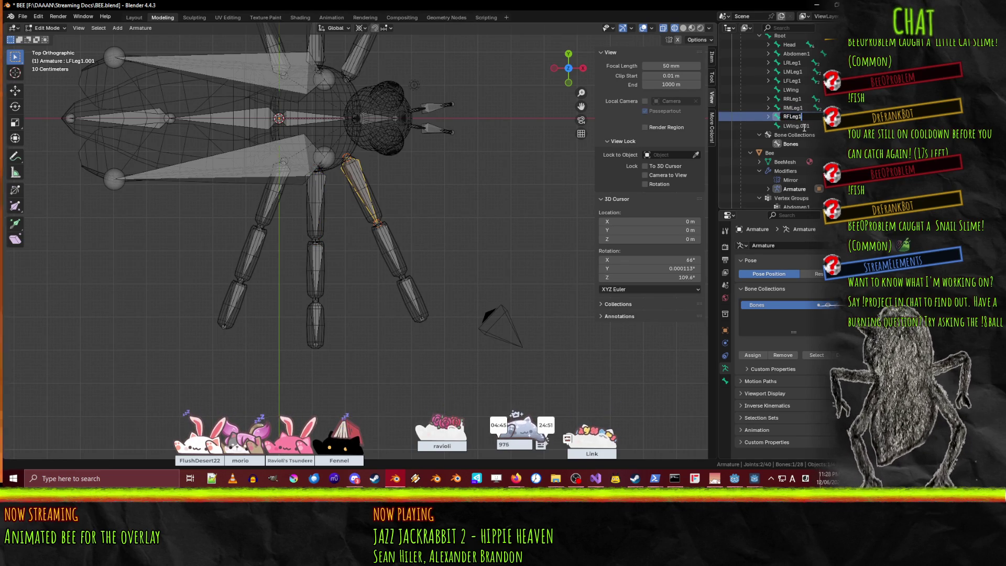
key(Return)
double_click(804, 126)
scroll(804, 128, down, 1)
text(RWing)
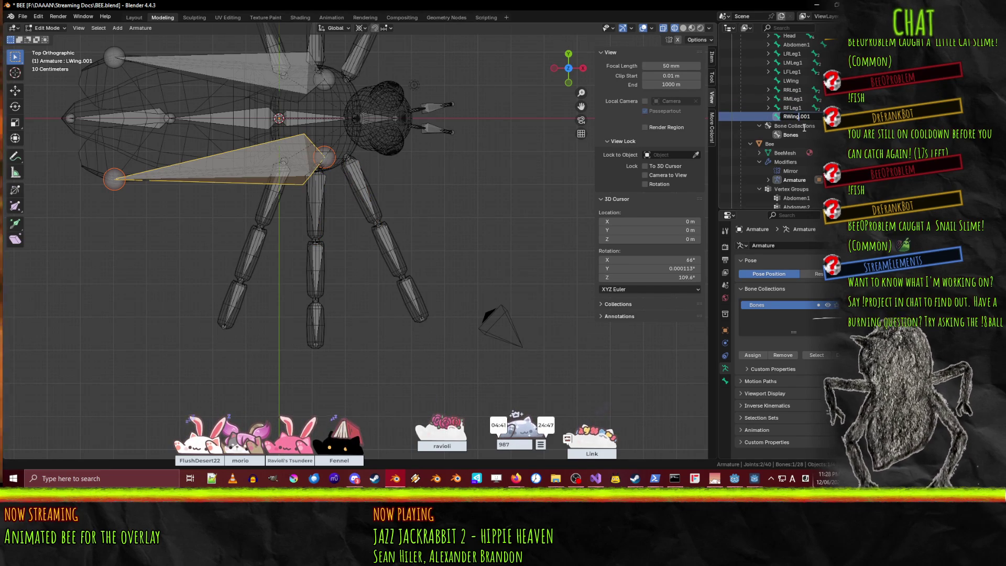
key(Return)
Expand the right leg hierarchies and rename the rear leg's child bones RRLeg2 and RLeg3.
scroll(803, 127, up, 4)
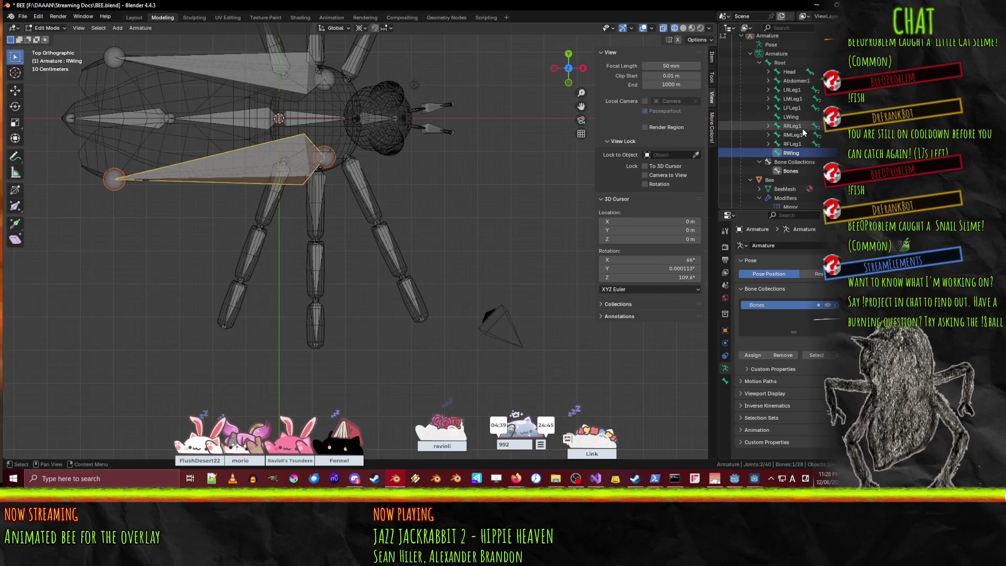
click(767, 144)
click(767, 126)
click(768, 144)
click(791, 144)
click(776, 135)
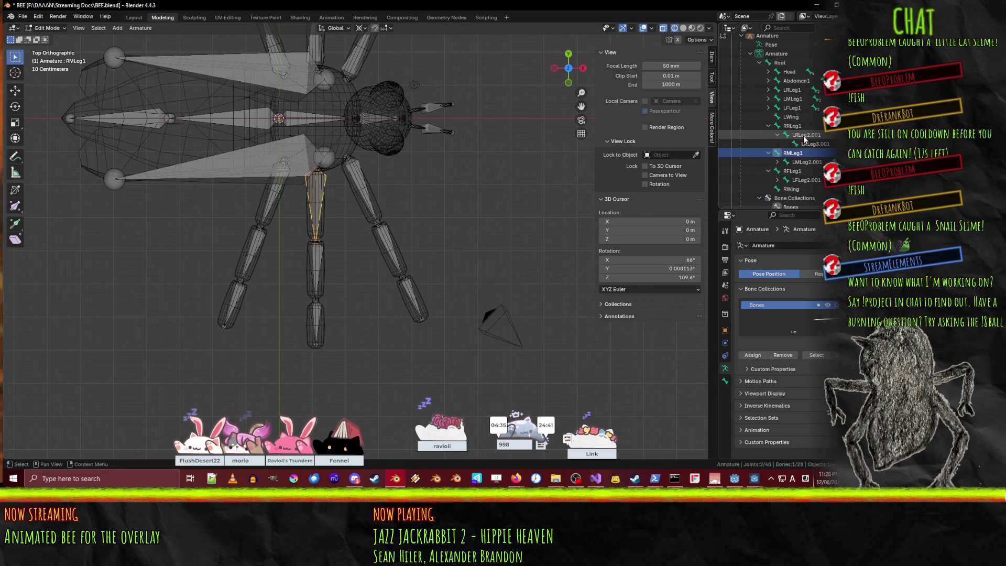
click(804, 135)
scroll(804, 135, down, 2)
text(R)
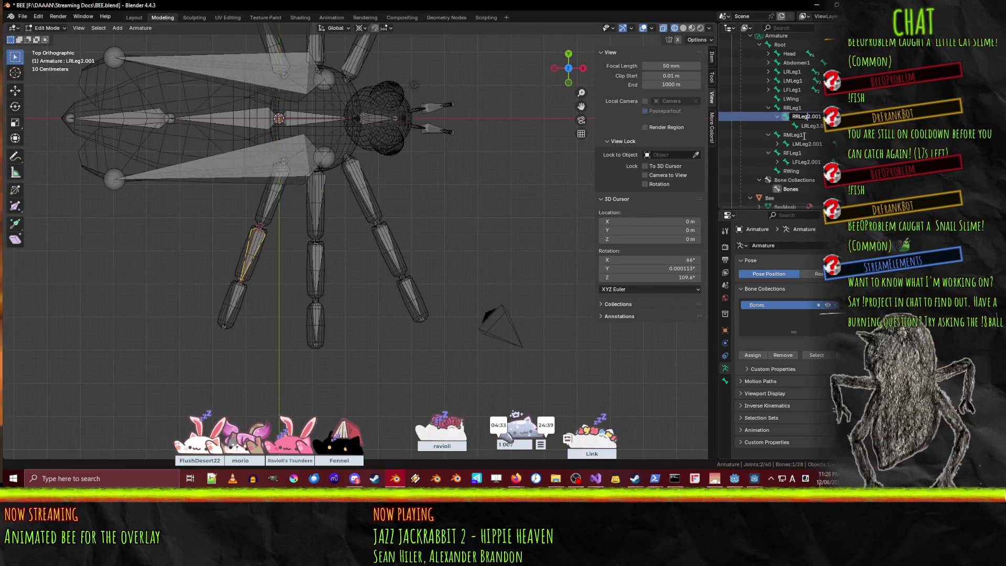
key(Return)
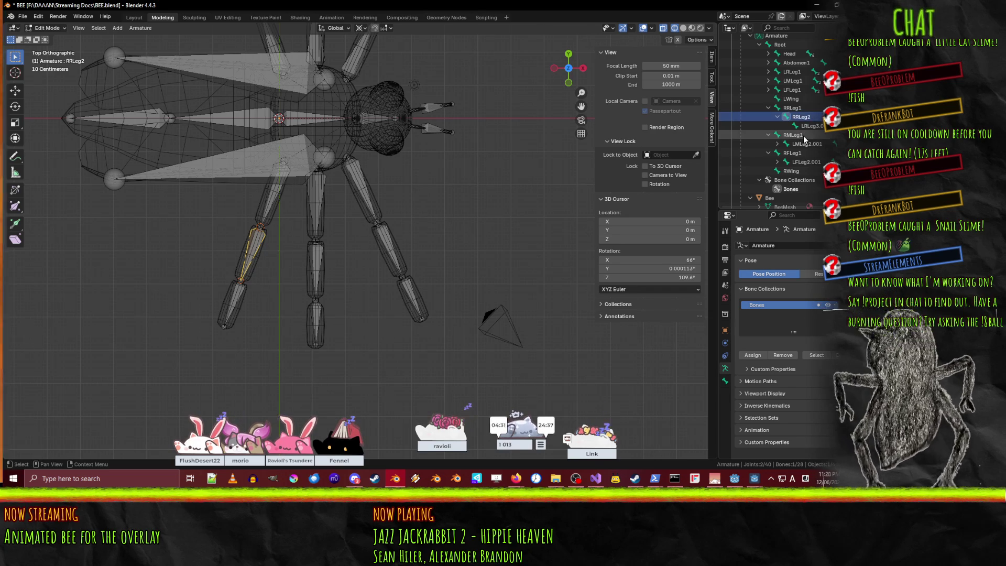
click(821, 125)
scroll(821, 125, down, 1)
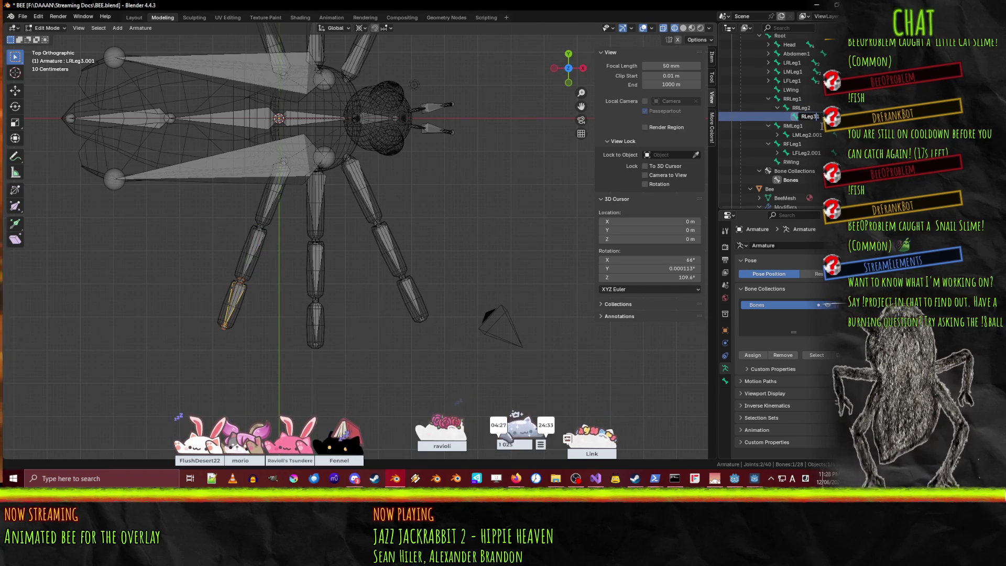
key(Return)
Rename the middle and front leg child bones to RMLeg2, RFLeg2 and RFLeg3.
click(807, 134)
scroll(807, 134, down, 2)
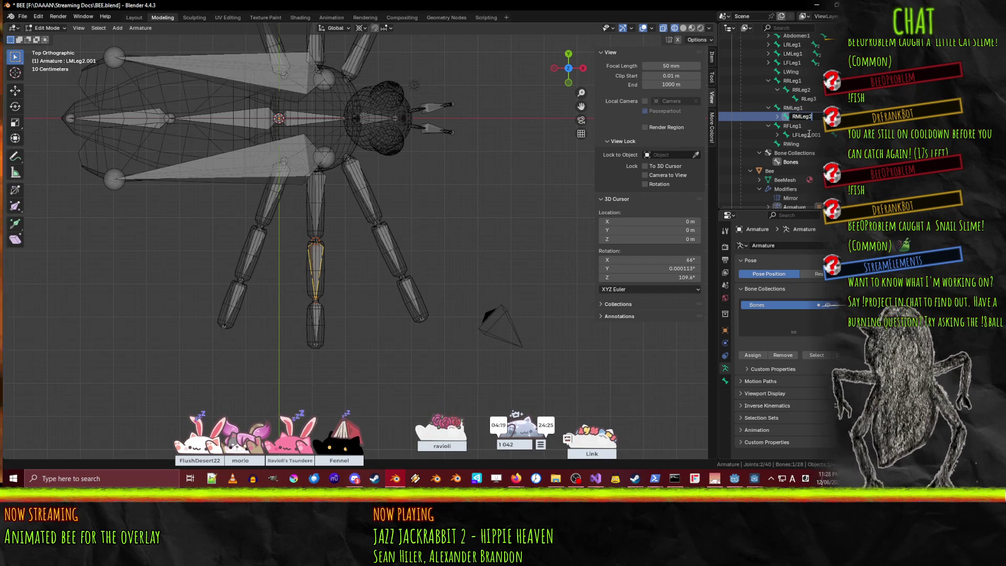
key(Return)
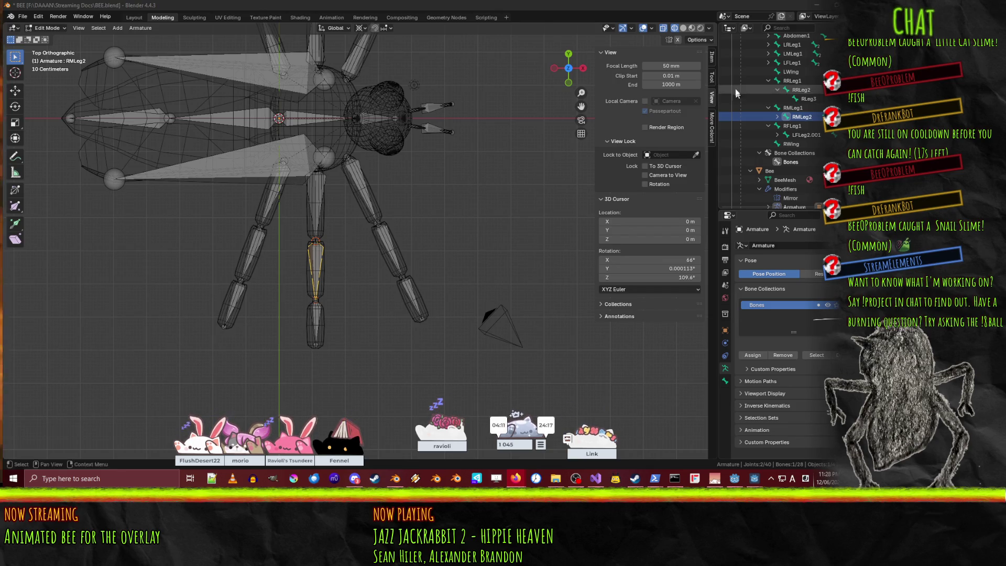
double_click(806, 135)
scroll(807, 137, down, 1)
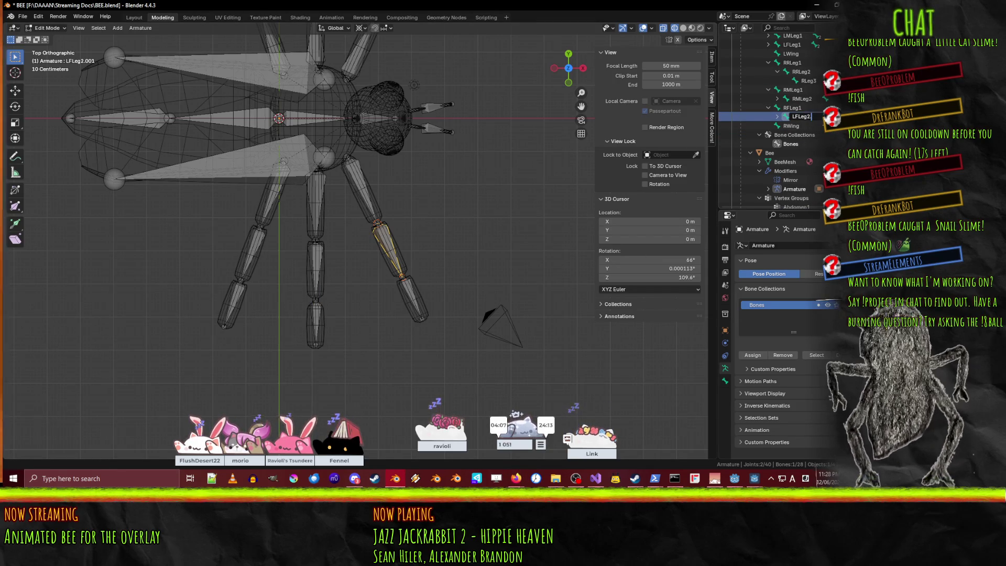
text(R)
key(Return)
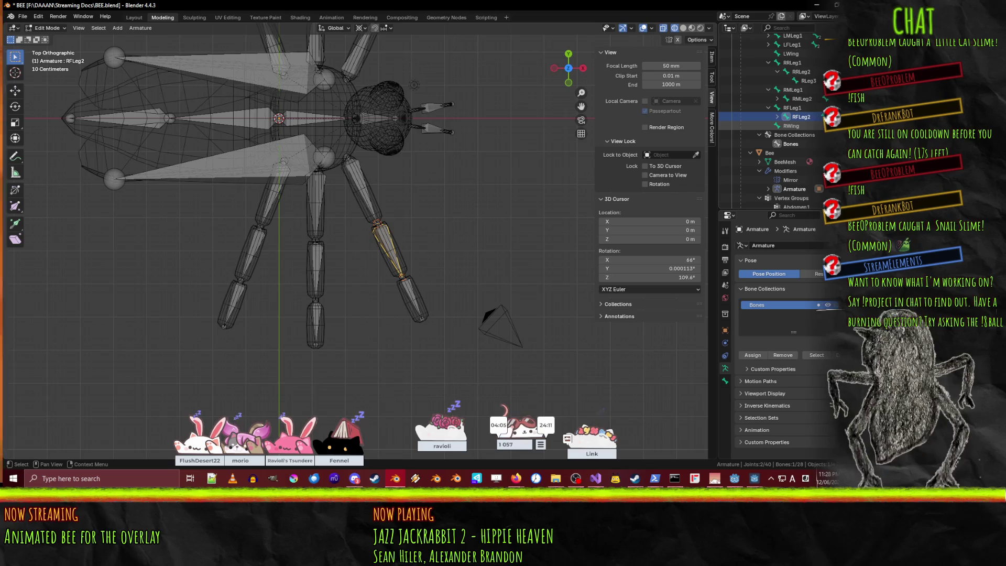
click(776, 116)
click(813, 126)
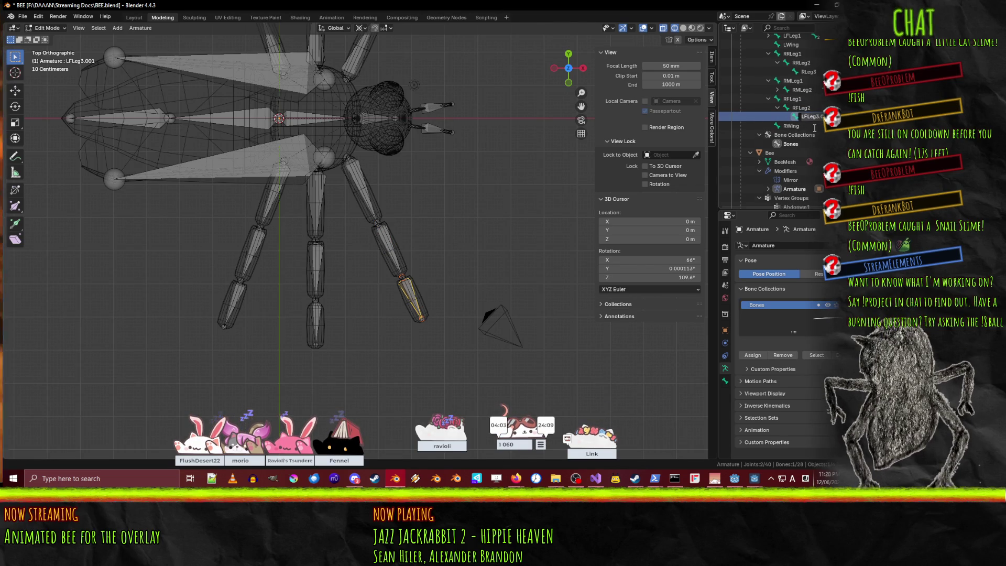
key(Return)
Rename the mirrored antenna bones under Head to RAntennaStart and RAntennaEnd.
scroll(819, 153, up, 2)
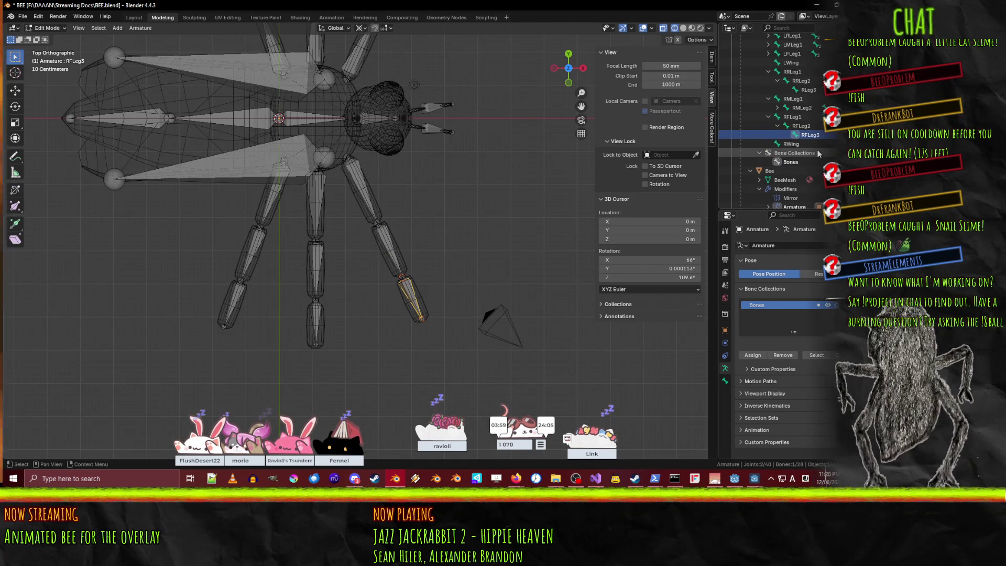
scroll(815, 133, up, 4)
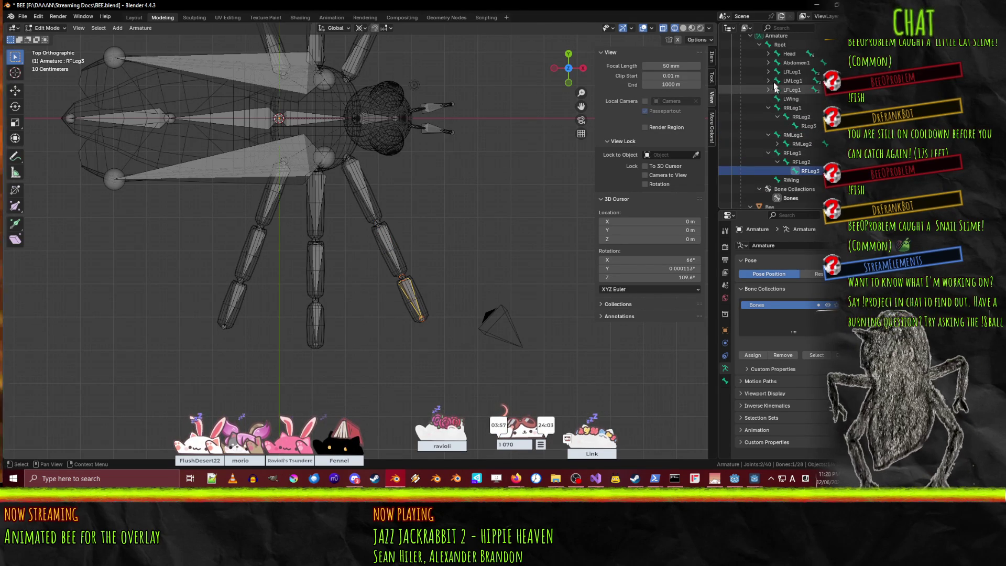
click(768, 54)
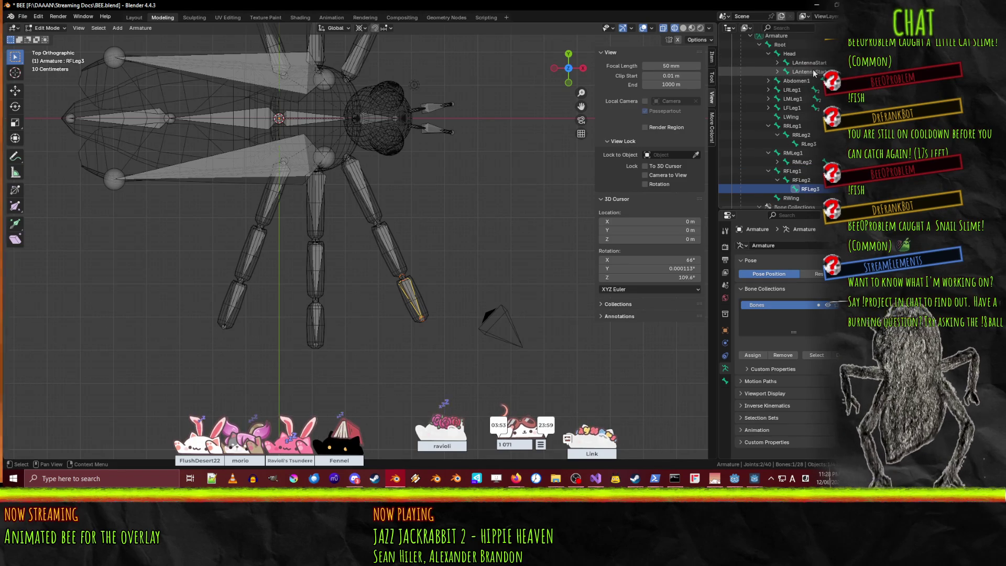
click(812, 69)
scroll(812, 69, up, 4)
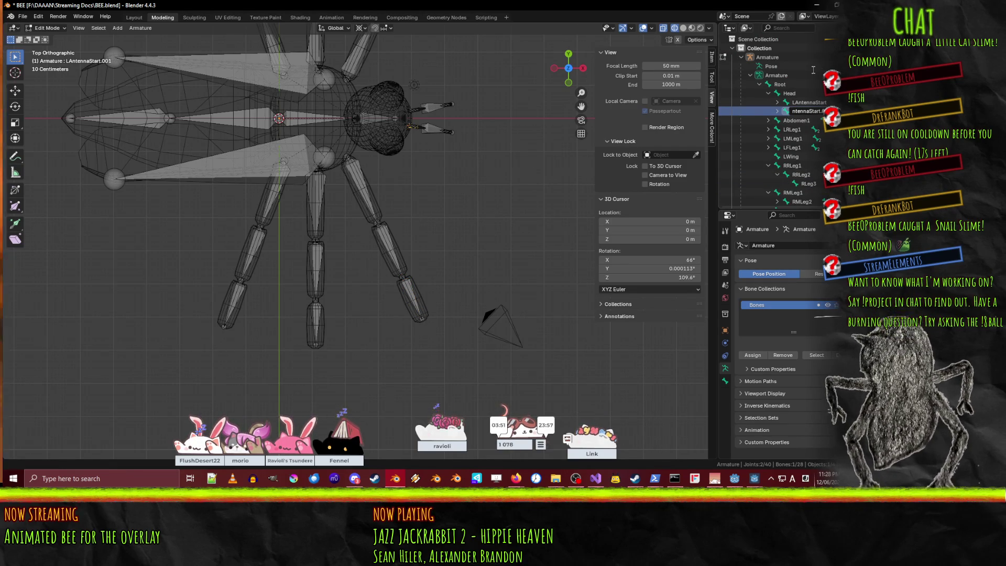
key(Return)
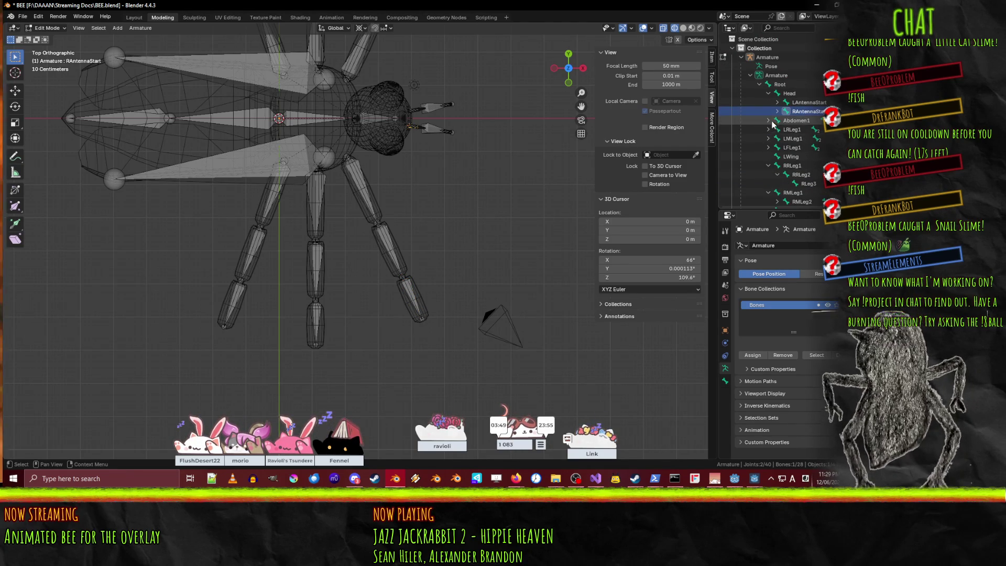
click(777, 112)
click(807, 121)
double_click(807, 121)
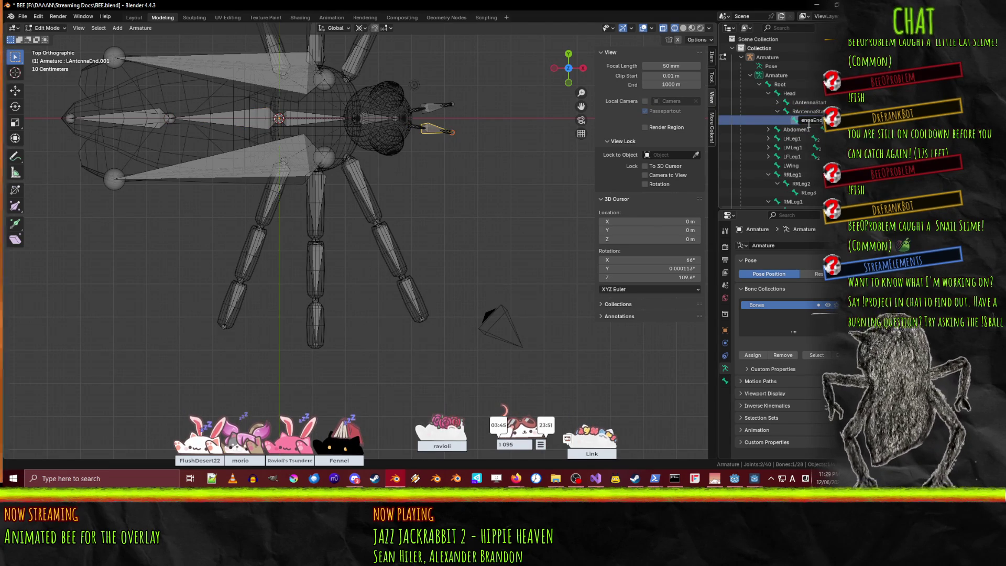
key(Return)
Save BEE.blend, switch the armature into Pose Mode and select LFLeg1.
key(ctrl+s)
mouse_move(469, 205)
middle_down()
mouse_move(544, 238)
mouse_move(333, 200)
mouse_move(310, 247)
mouse_move(376, 256)
mouse_move(325, 243)
middle_up()
key(ctrl+Tab)
click(342, 202)
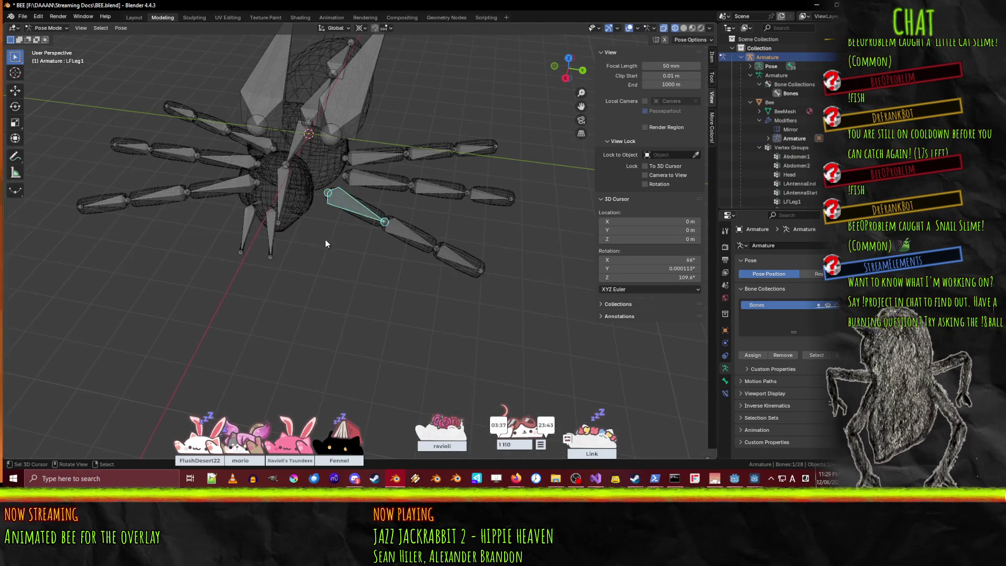
Deselect the bones and switch the viewport from wireframe to solid shading.
click(313, 288)
key(shift+z)
key(z)
click(326, 184)
key(Tab)
mouse_move(372, 212)
middle_down()
mouse_move(302, 170)
mouse_move(116, 136)
middle_up()
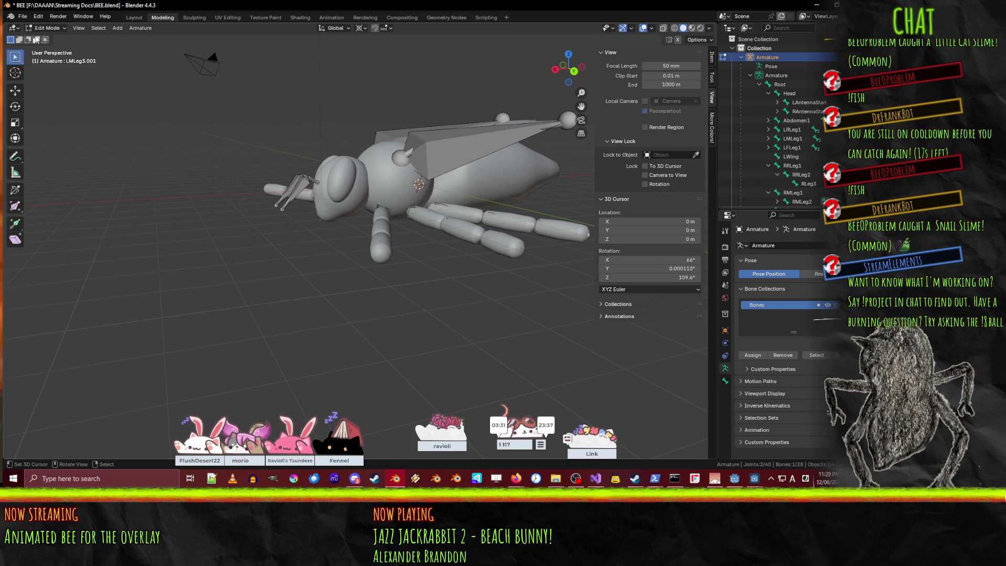
Return the armature to Object Mode and put the bee mesh into Edit Mode, viewing its legs.
click(46, 28)
click(53, 38)
click(385, 231)
key(Tab)
mouse_move(299, 223)
middle_down()
mouse_move(224, 258)
mouse_move(246, 236)
middle_up()
scroll(313, 194, up, 3)
mouse_move(314, 193)
middle_down()
mouse_move(461, 211)
mouse_move(353, 216)
mouse_move(388, 210)
middle_up()
scroll(462, 211, up, 4)
Select the LRLeg1 group's vertices and inspect the leg in wireframe, then in edge select mode.
scroll(779, 293, up, 1)
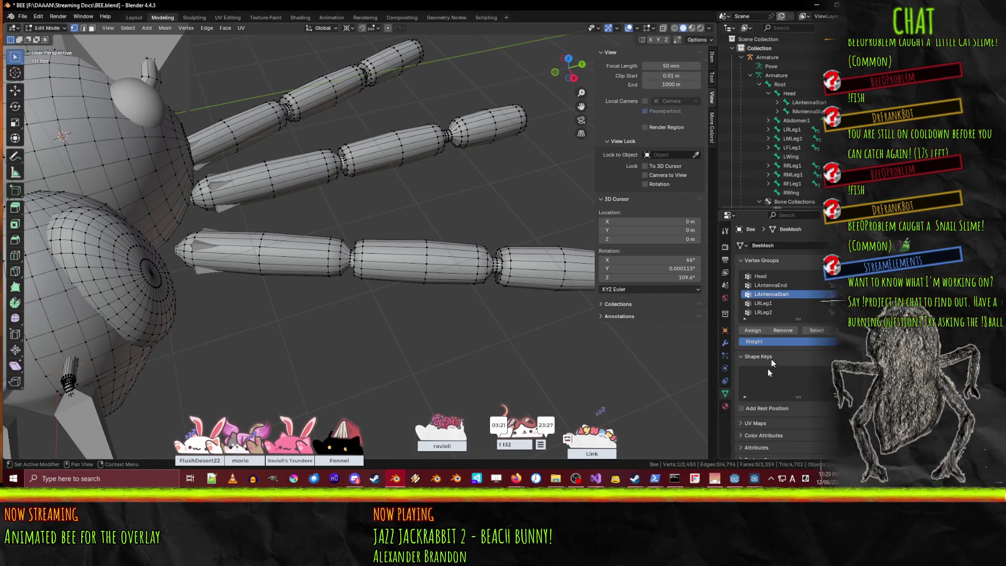
drag(798, 210, 797, 123)
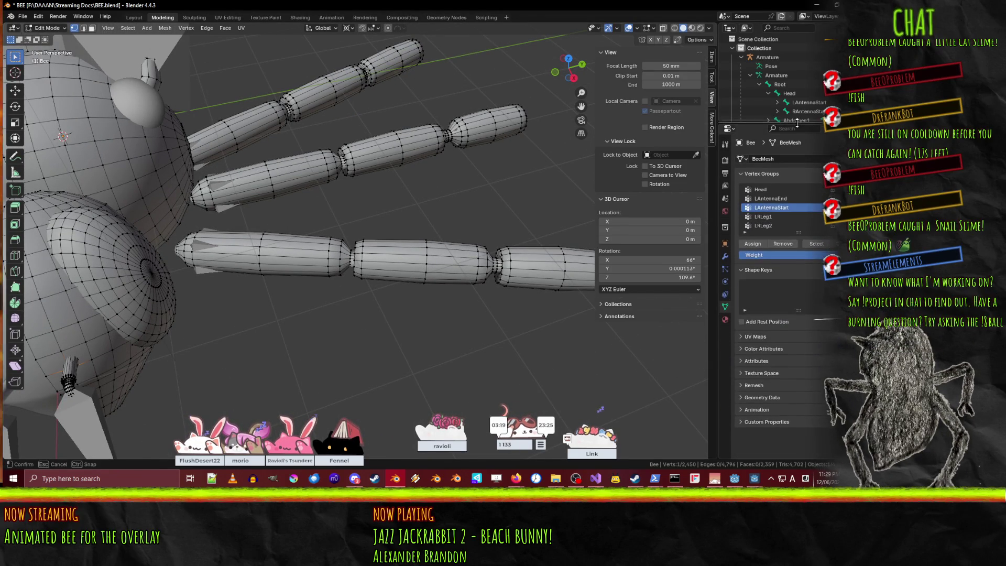
click(774, 218)
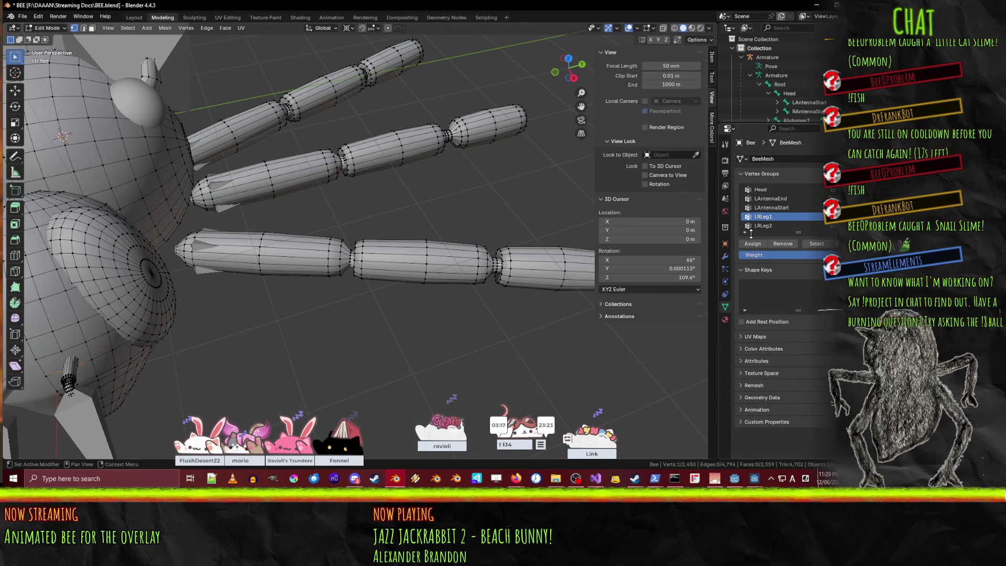
click(806, 245)
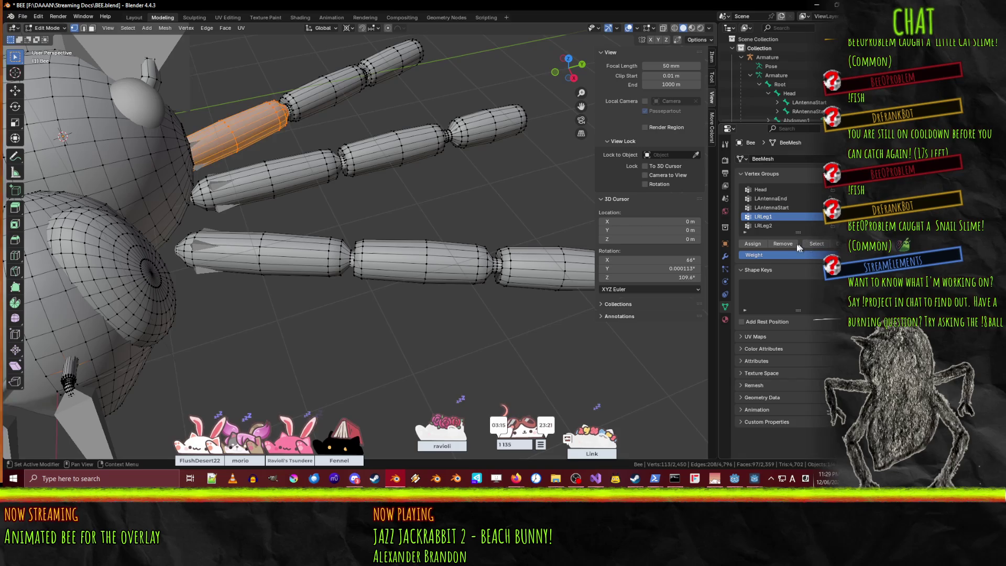
mouse_move(276, 230)
middle_down()
mouse_move(345, 230)
mouse_move(340, 250)
mouse_move(441, 259)
mouse_move(480, 276)
mouse_move(465, 278)
mouse_move(488, 223)
mouse_move(468, 288)
mouse_move(533, 296)
mouse_move(451, 300)
mouse_move(388, 262)
middle_up()
key(z)
click(307, 248)
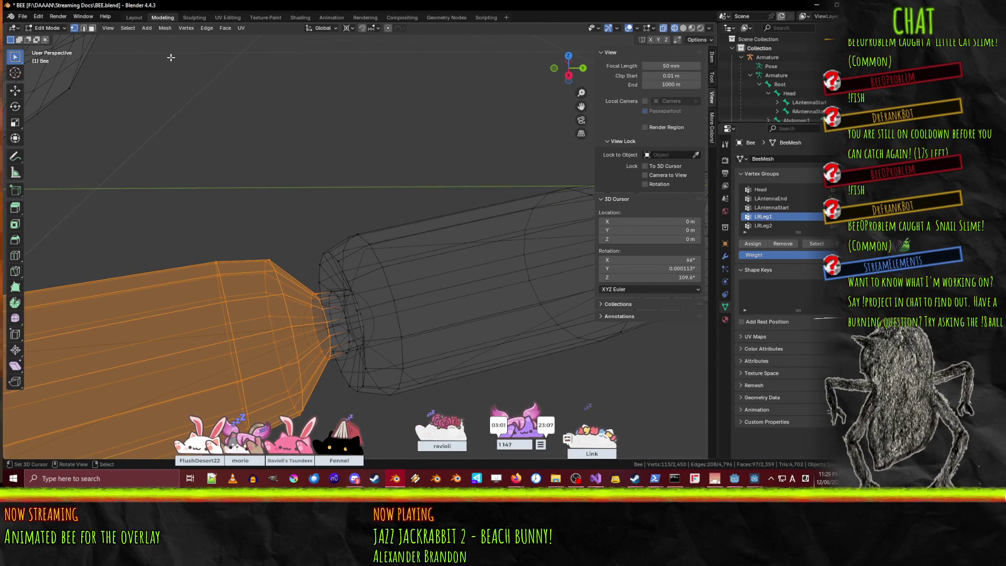
click(83, 27)
middle_drag(314, 293, 363, 321)
key(z)
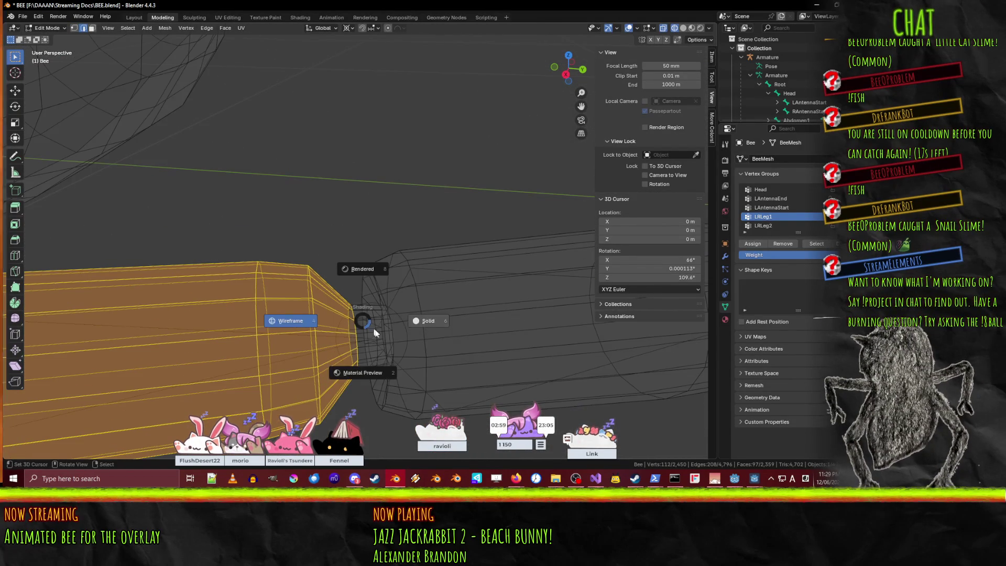
click(444, 324)
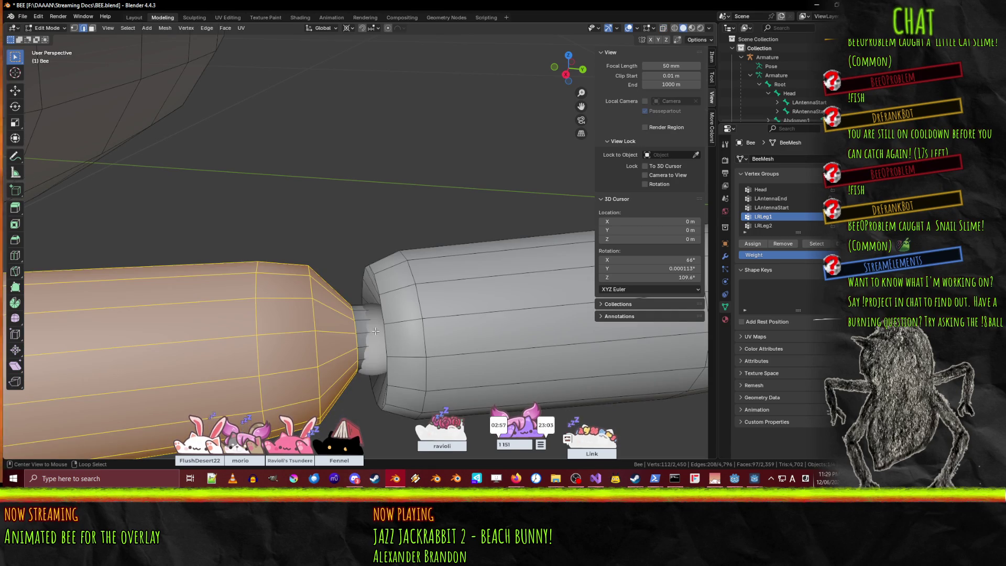
With the armature hidden, Ctrl+L-select the next leg segments and add their neck edge loop.
alt+click(378, 328)
key(ctrl+l)
middle_drag(376, 335, 547, 55)
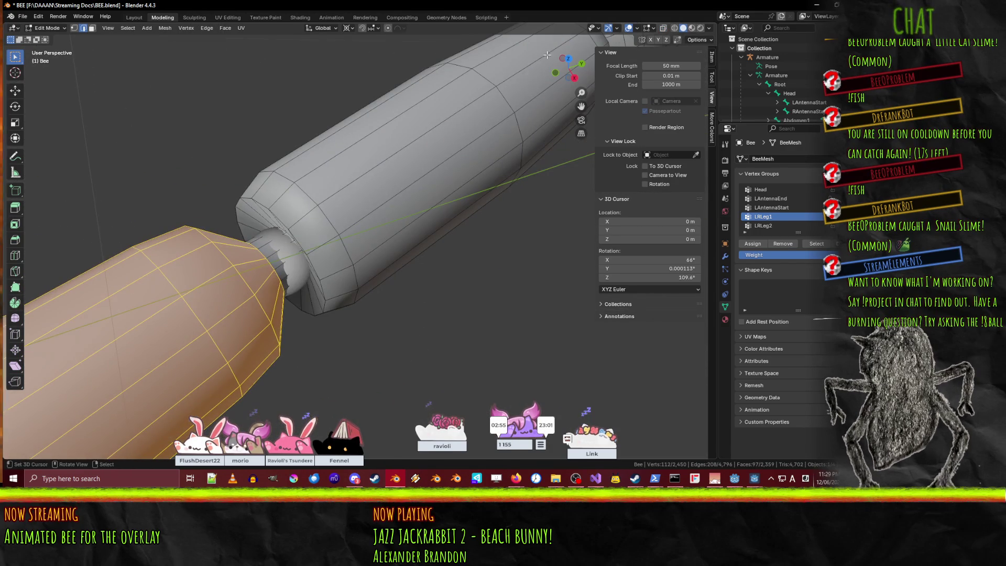
click(832, 57)
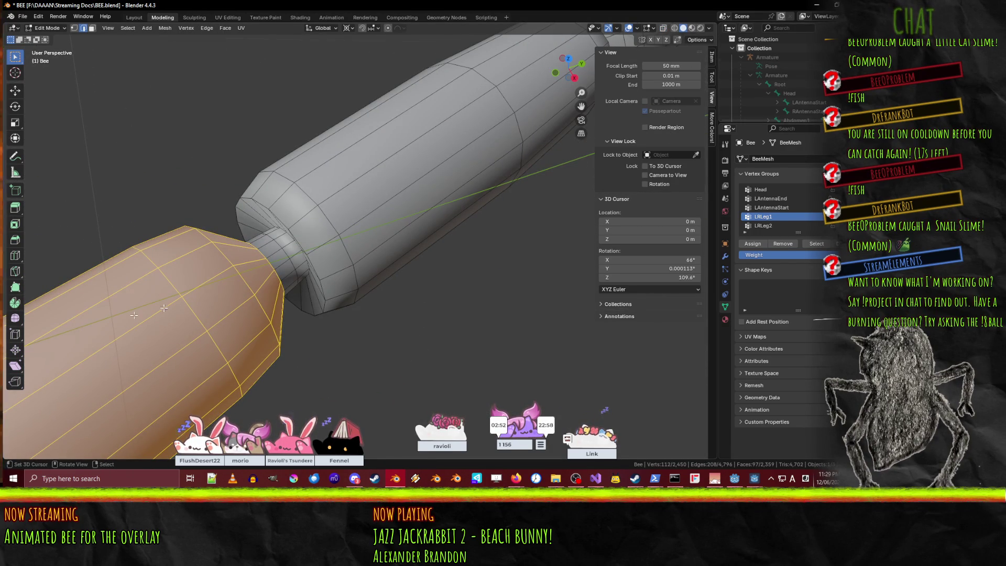
alt+click(284, 254)
key(ctrl+l)
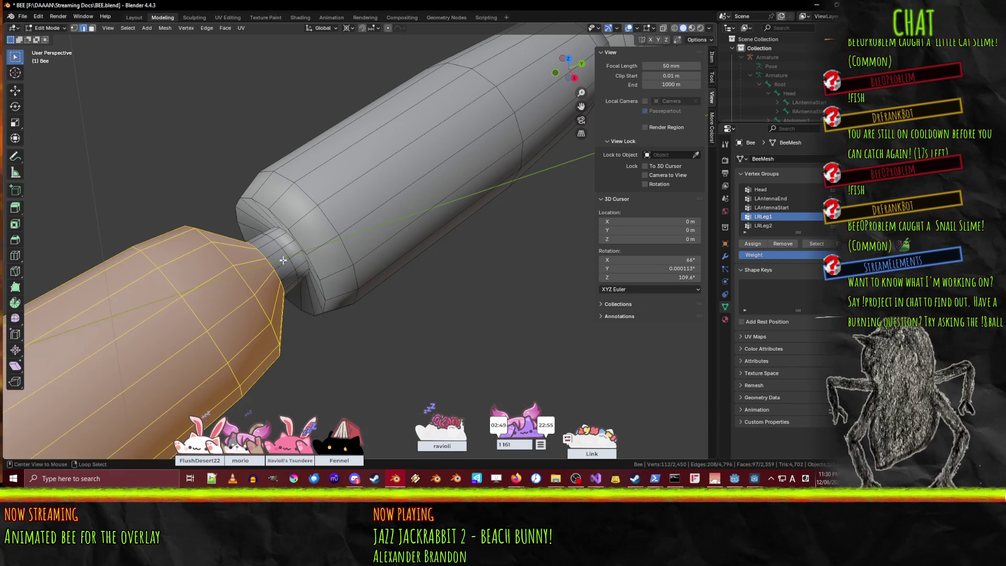
mouse_move(286, 253)
middle_down()
mouse_move(447, 279)
mouse_move(332, 231)
mouse_move(348, 318)
mouse_move(382, 275)
mouse_move(298, 80)
middle_up()
alt+shift+click(343, 324)
alt+shift+click(343, 325)
alt+shift+click(270, 314)
mouse_move(270, 315)
middle_down()
mouse_move(399, 167)
mouse_move(419, 173)
middle_up()
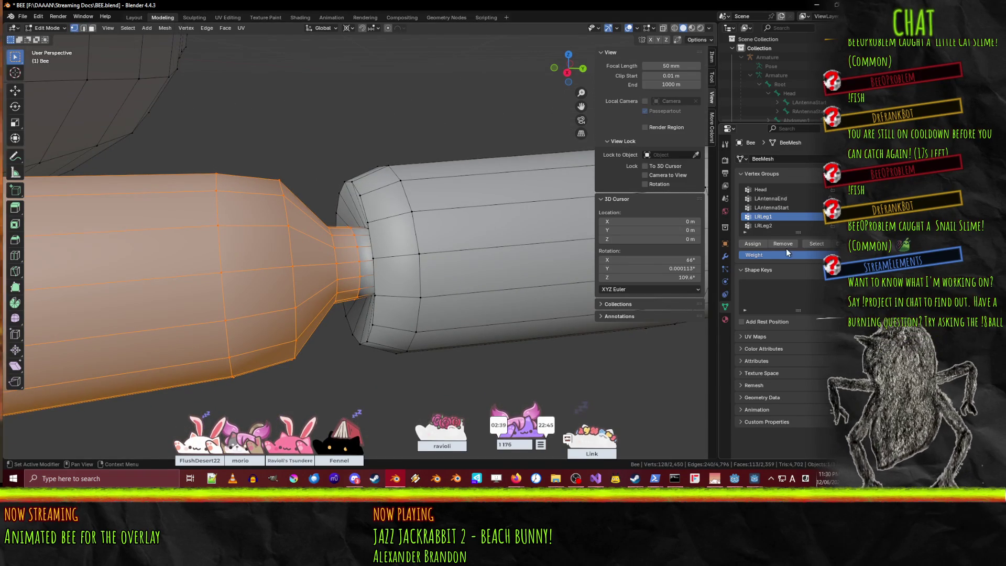
scroll(419, 246, down, 5)
mouse_move(430, 243)
middle_down()
mouse_move(381, 240)
mouse_move(184, 271)
middle_up()
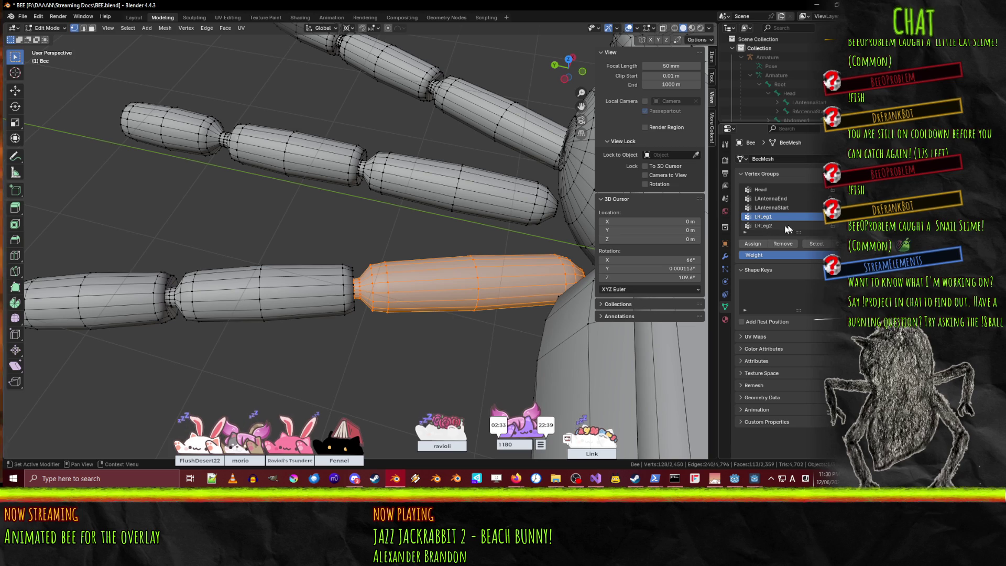
Select the LRLeg2 group's vertices and add the joint ring loop beside the body.
click(770, 225)
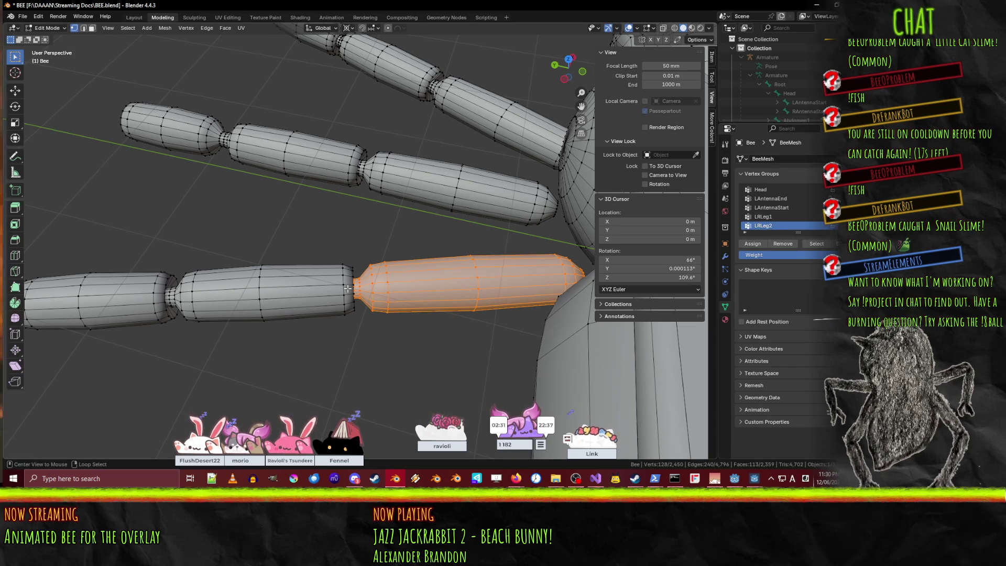
key(alt+a)
click(815, 244)
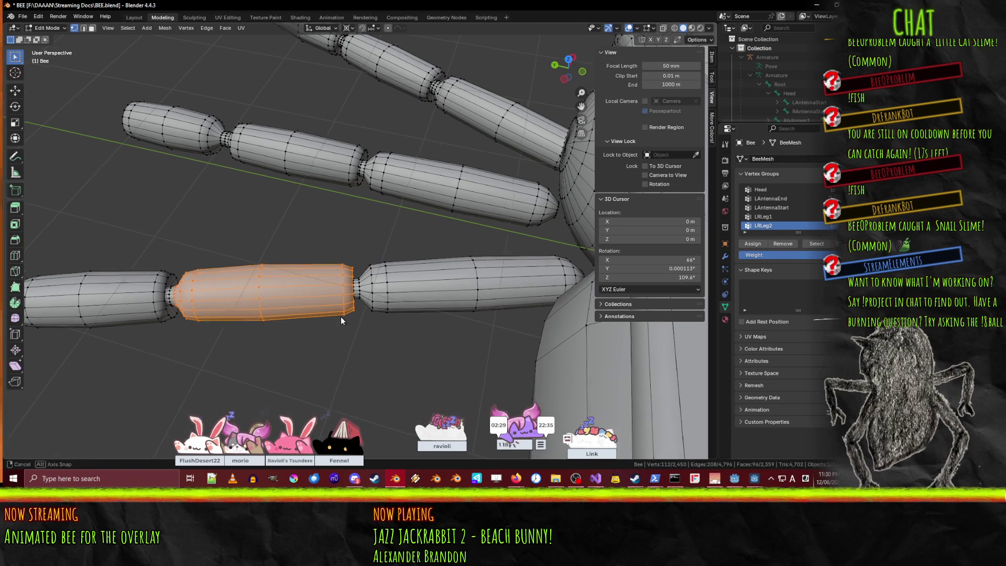
middle_drag(342, 317, 367, 298)
key(KP_Decimal)
scroll(526, 287, up, 4)
middle_drag(527, 287, 469, 253)
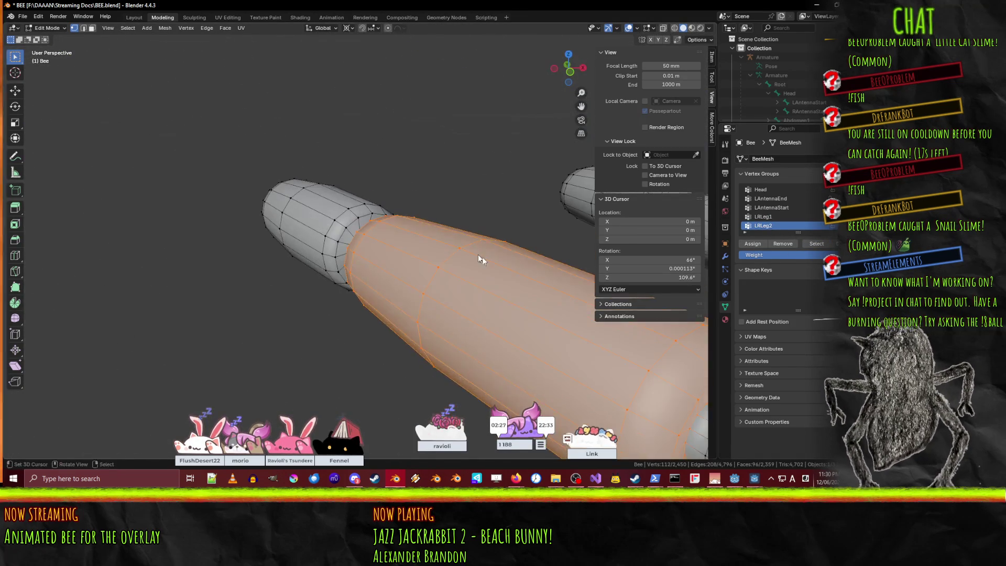
scroll(470, 254, down, 3)
mouse_move(397, 209)
middle_down()
mouse_move(392, 234)
mouse_move(553, 302)
middle_up()
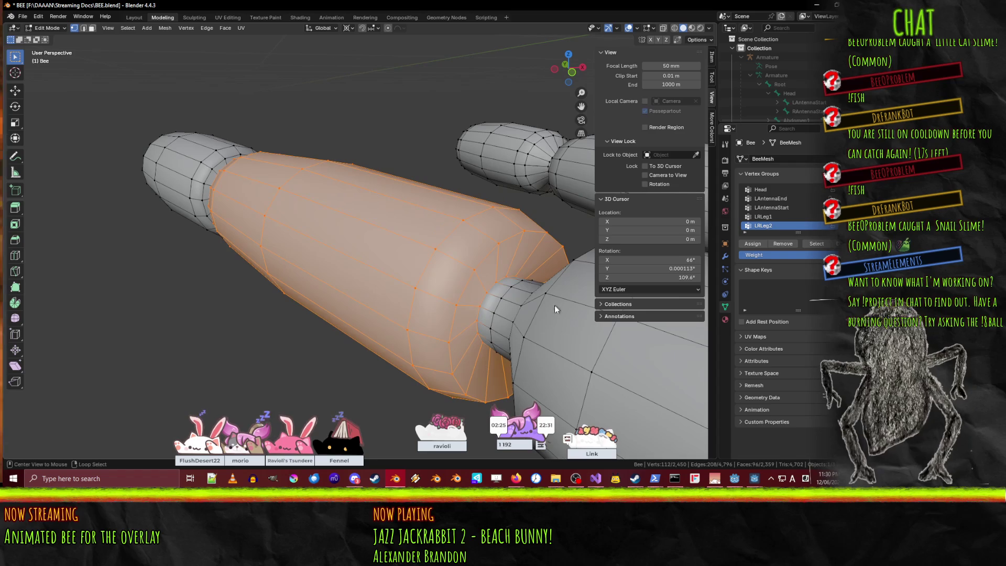
alt+shift+click(500, 305)
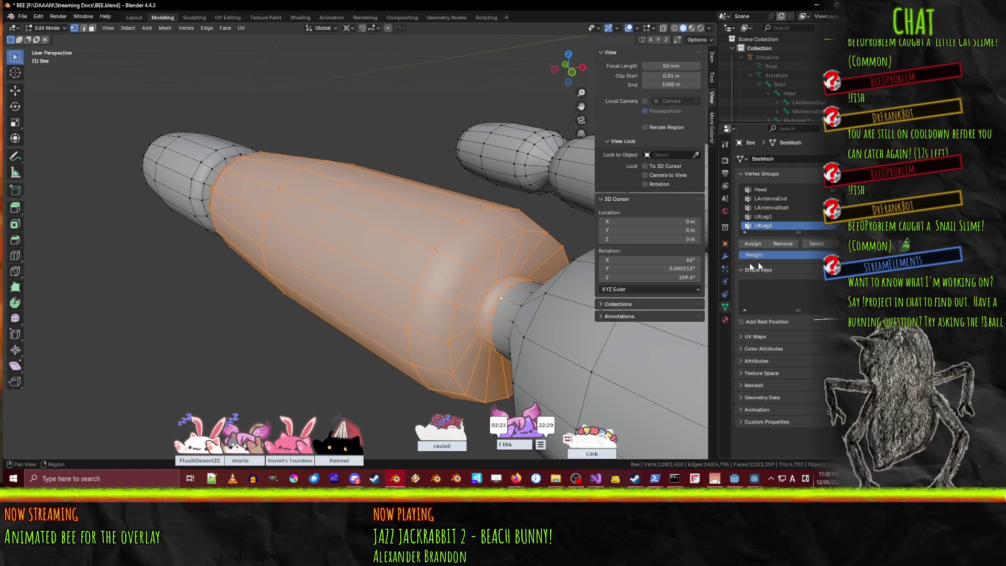
key(alt+a)
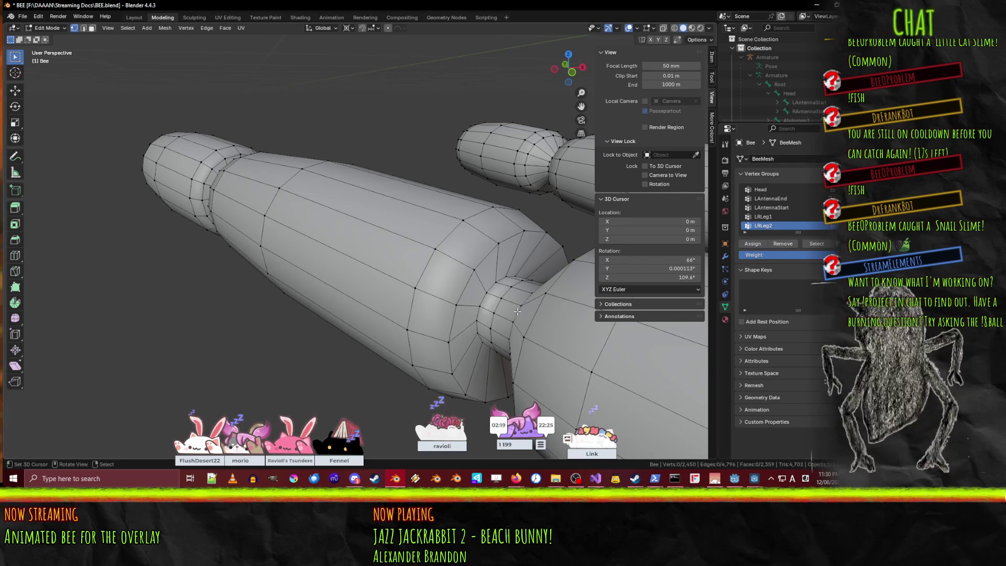
middle_drag(478, 321, 519, 345)
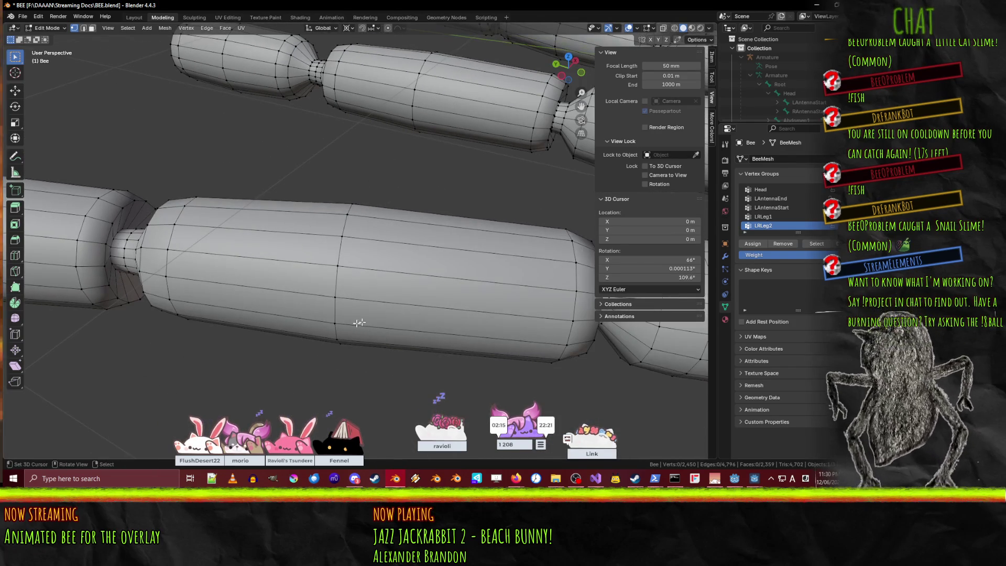
Recheck LRLeg2, then assign the selected leg segment to the LRLeg3 vertex group.
click(815, 243)
scroll(286, 268, up, 3)
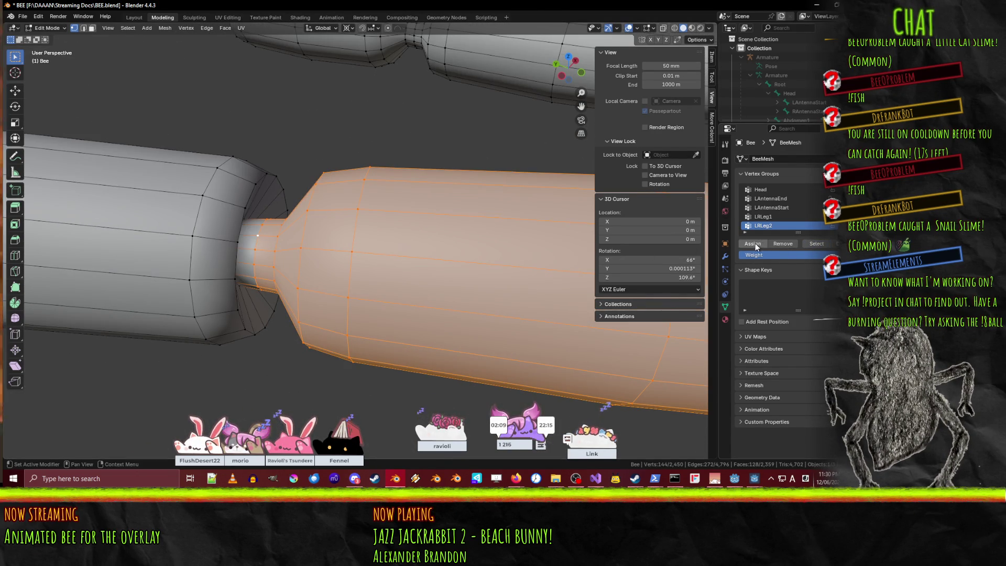
key(alt+a)
scroll(771, 216, down, 1)
click(784, 227)
click(816, 243)
middle_drag(251, 246, 196, 215)
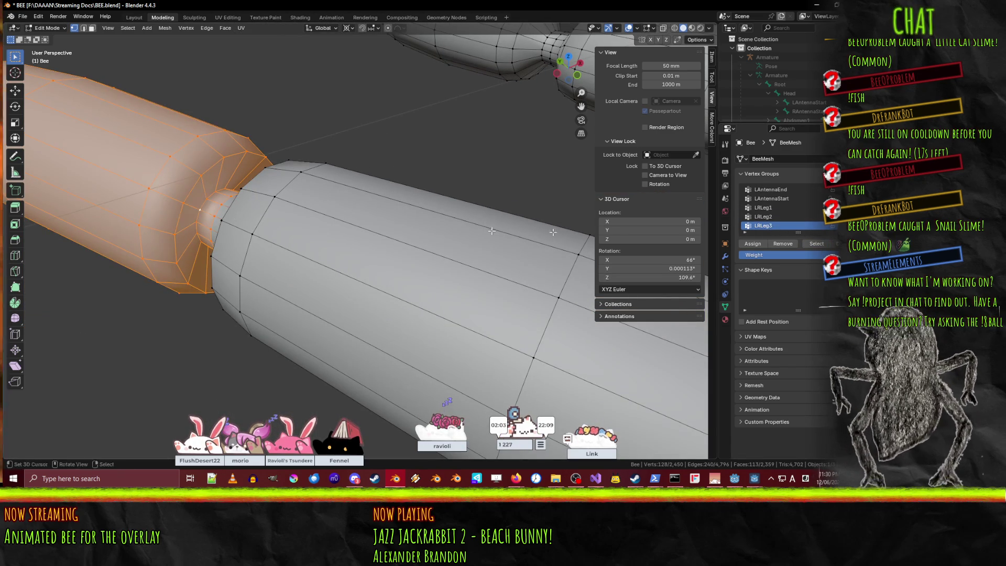
click(756, 244)
key(alt+a)
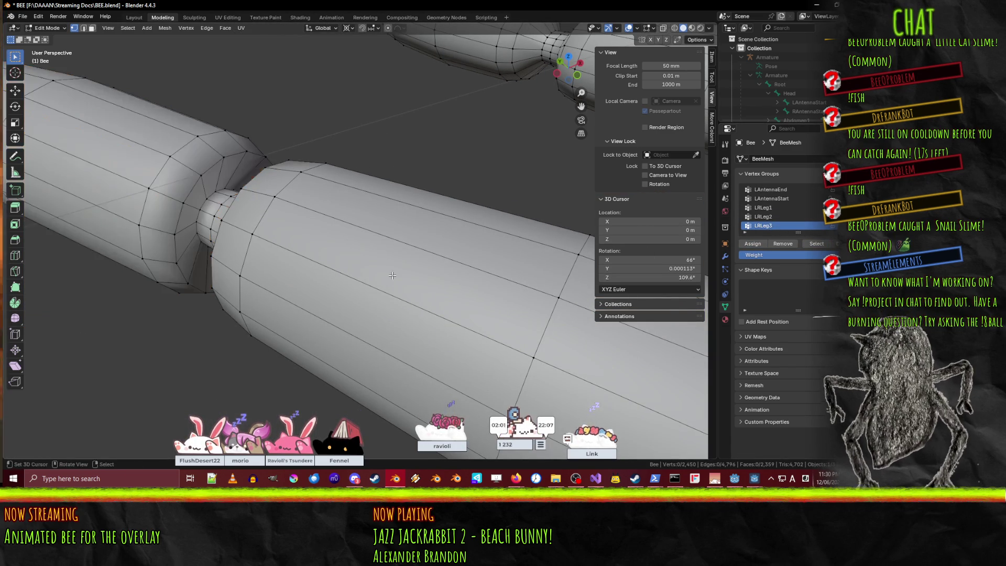
Verify the LRLeg2 group's vertices once more and save BEE.blend.
middle_drag(524, 252, 558, 237)
click(763, 216)
click(816, 244)
mouse_move(696, 249)
middle_down()
mouse_move(320, 239)
mouse_move(155, 275)
mouse_move(405, 241)
mouse_move(388, 269)
mouse_move(366, 277)
middle_up()
key(ctrl+s)
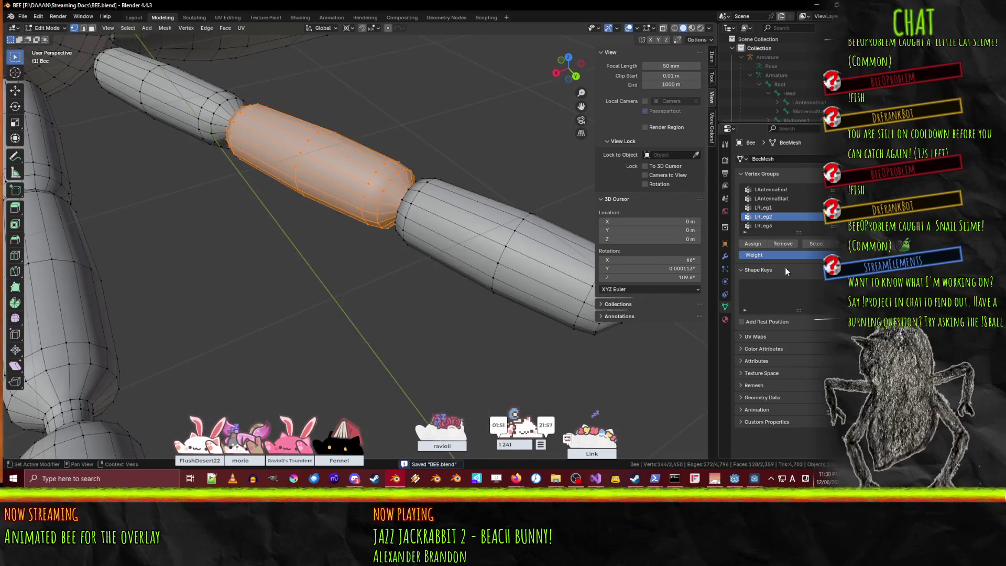
scroll(778, 200, down, 2)
Select the LMLeg1 group's vertices on the middle leg.
click(770, 216)
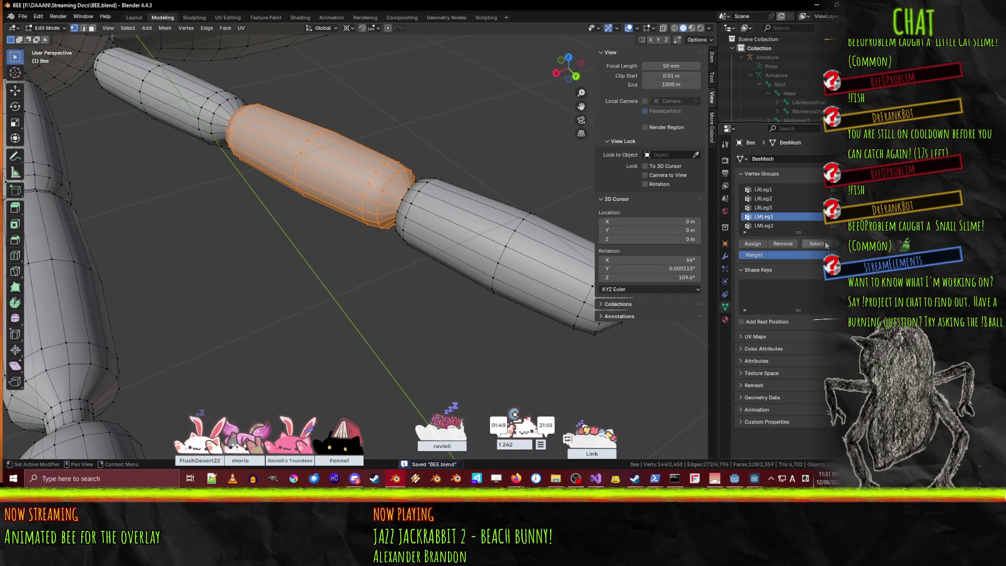
click(817, 244)
click(379, 265)
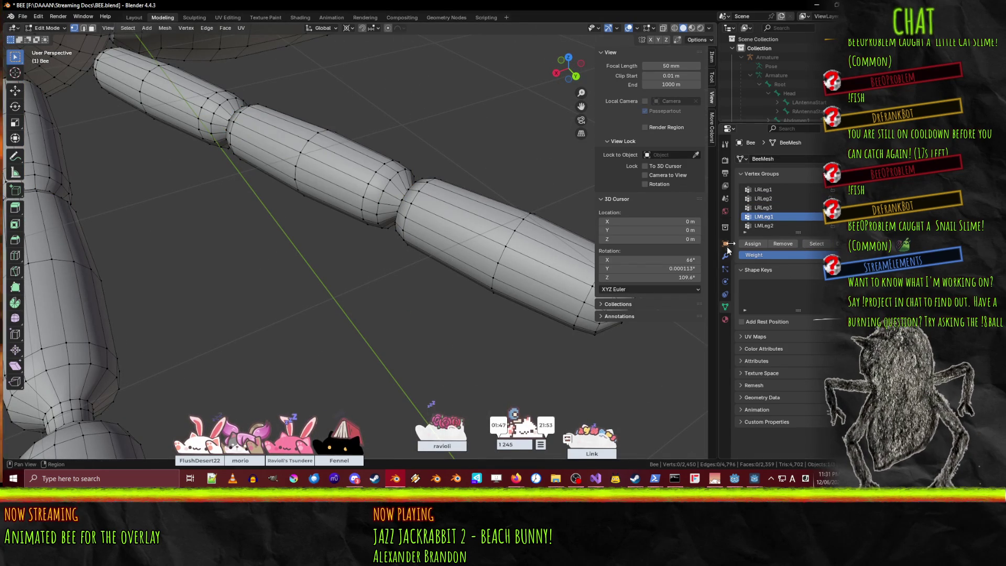
click(816, 243)
mouse_move(461, 240)
middle_down()
mouse_move(435, 254)
mouse_move(544, 320)
mouse_move(490, 304)
mouse_move(543, 255)
middle_up()
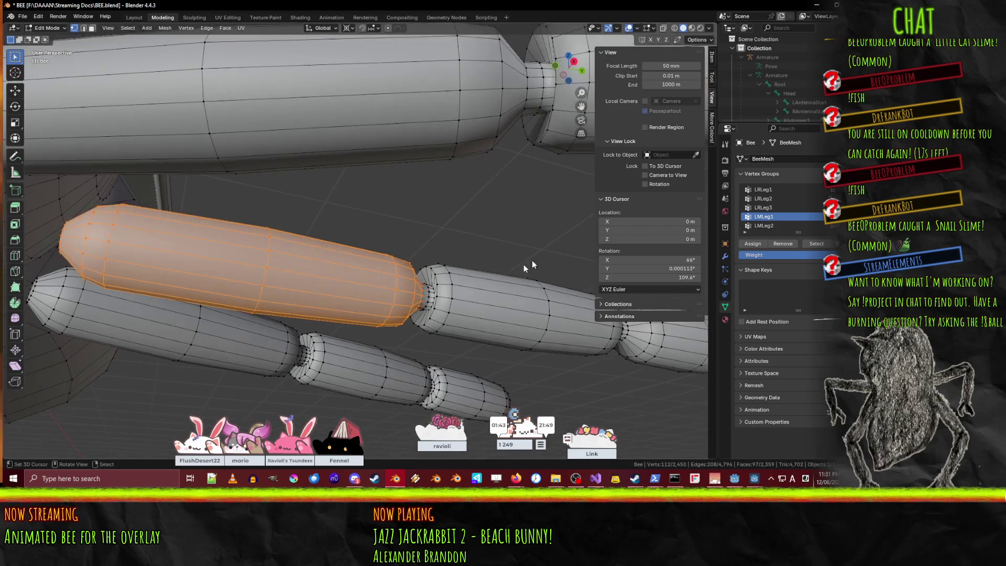
scroll(526, 300, up, 5)
middle_drag(526, 303, 297, 238)
Add the neck edge loop to the selection and assign it to LMLeg1.
key(alt+shift)
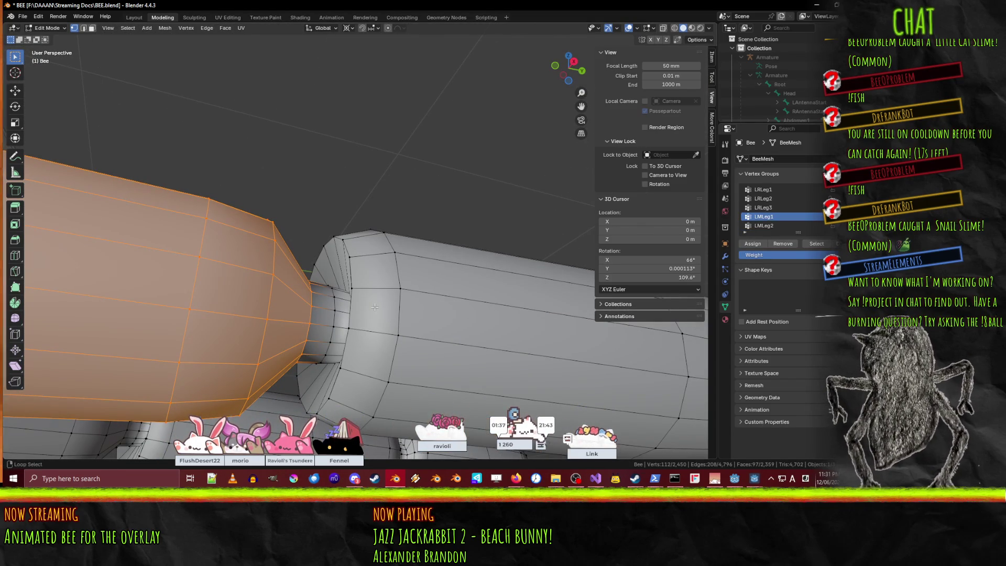
key(alt+shift)
alt+shift+click(334, 304)
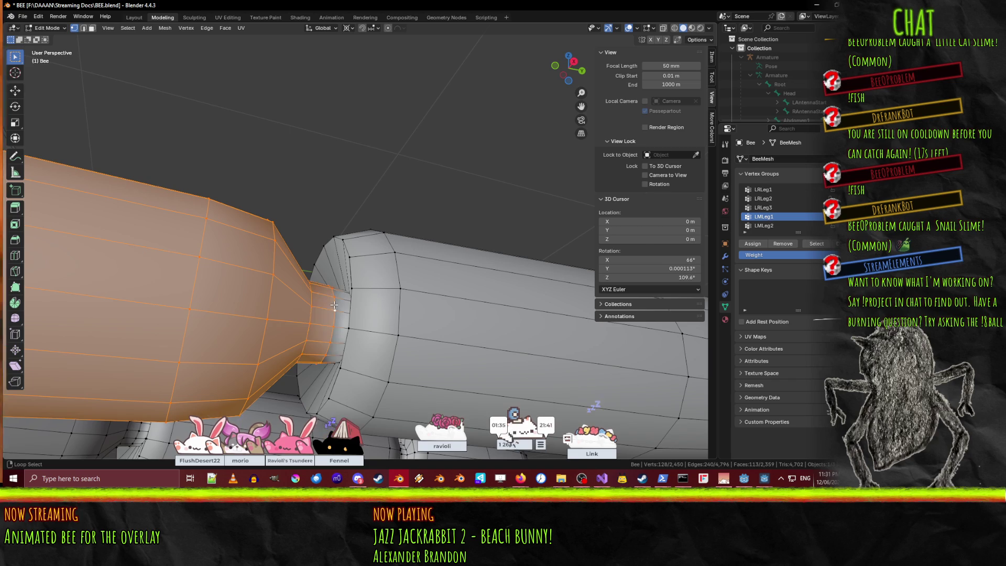
click(750, 243)
mouse_move(367, 262)
middle_down()
mouse_move(234, 282)
mouse_move(58, 246)
mouse_move(199, 249)
mouse_move(335, 171)
mouse_move(341, 191)
middle_up()
scroll(341, 191, down, 3)
scroll(382, 209, up, 5)
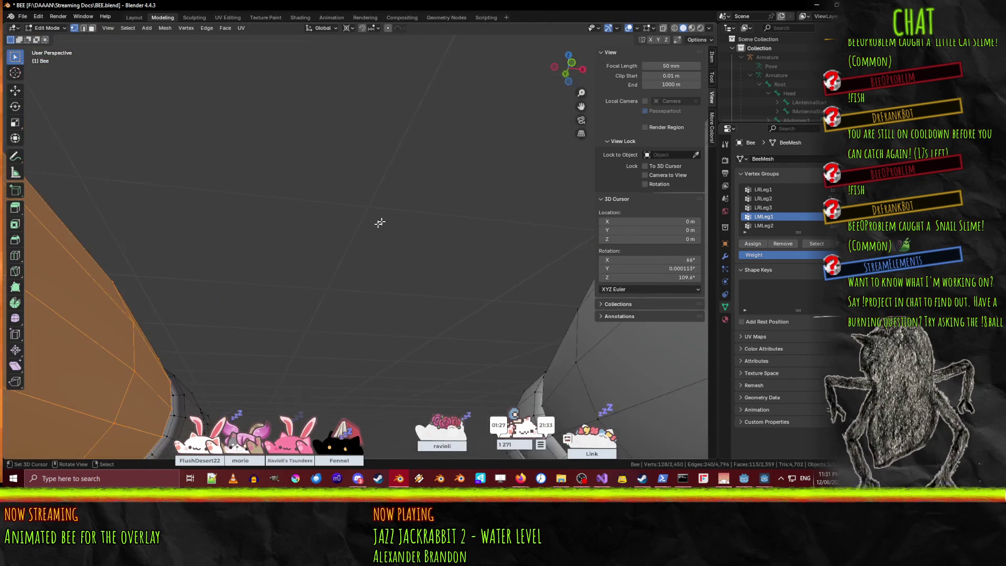
middle_drag(385, 217, 220, 278)
scroll(220, 278, down, 6)
mouse_move(335, 230)
shift+middle_down()
mouse_move(155, 239)
mouse_move(419, 270)
mouse_move(252, 261)
shift+middle_up()
key(alt+a)
Frame the LMLeg2 group's vertices to confirm they cover one middle-leg segment.
scroll(314, 262, up, 4)
click(768, 226)
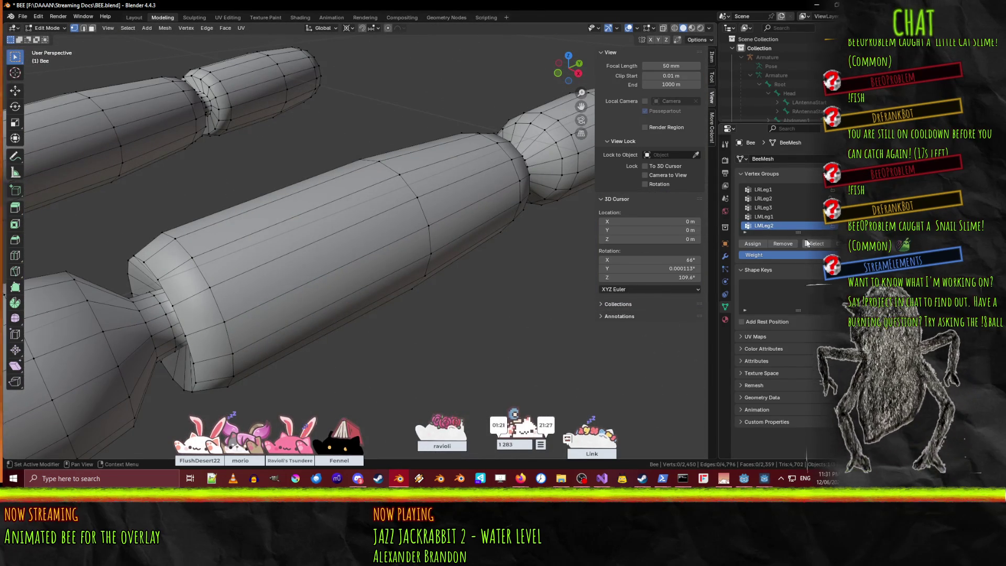
click(815, 244)
middle_drag(367, 240, 215, 319)
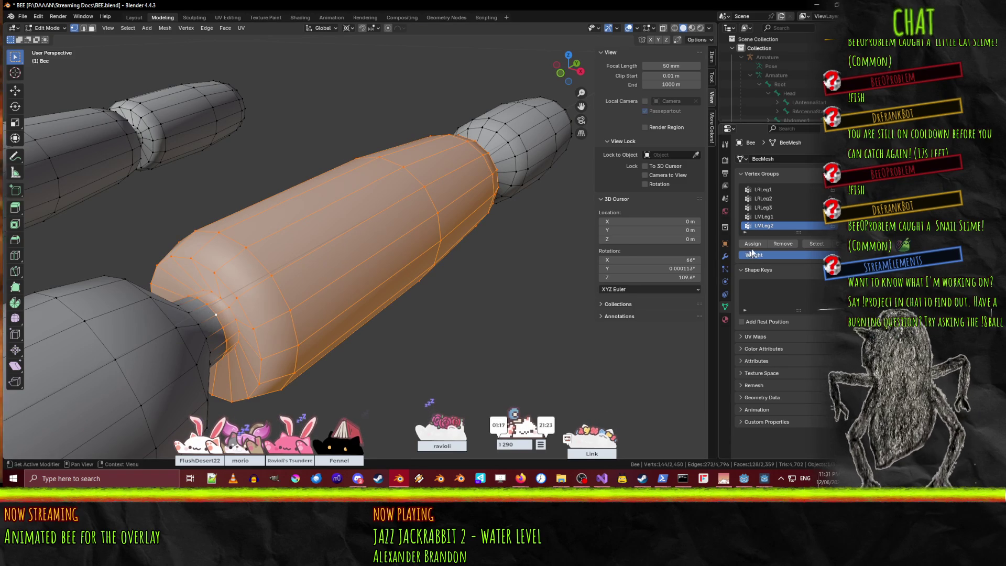
key(alt+a)
mouse_move(472, 246)
middle_down()
mouse_move(419, 251)
mouse_move(461, 247)
middle_up()
click(816, 243)
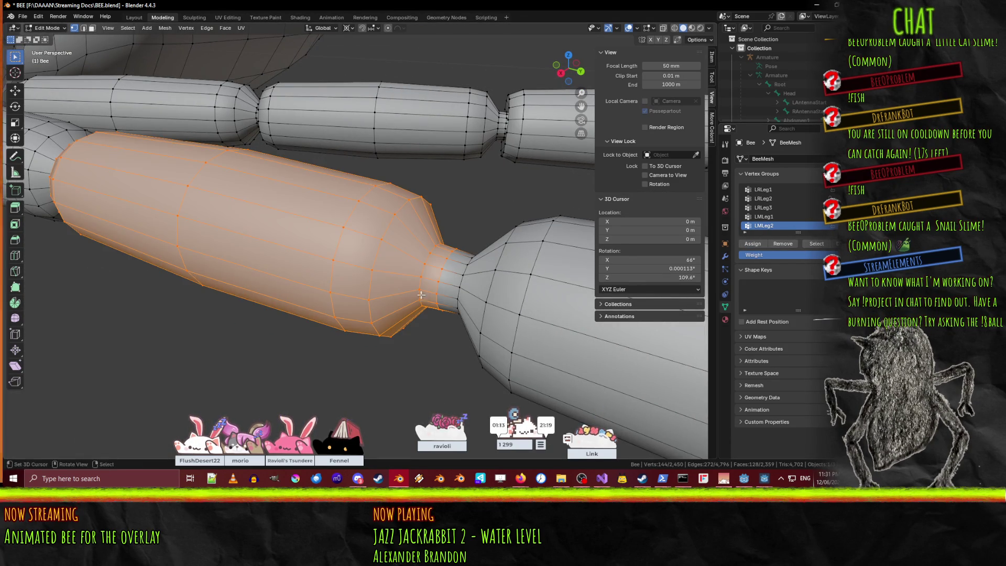
key(KP_Decimal)
key(alt+a)
click(815, 243)
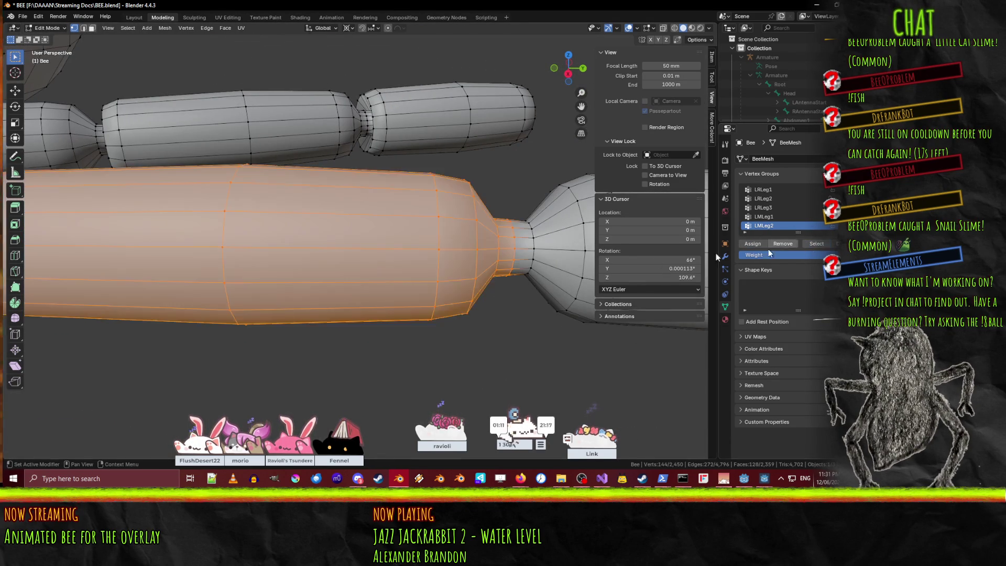
key(KP_Decimal)
mouse_move(361, 236)
middle_down()
mouse_move(381, 227)
mouse_move(388, 246)
mouse_move(361, 259)
mouse_move(321, 254)
mouse_move(421, 325)
mouse_move(711, 244)
middle_up()
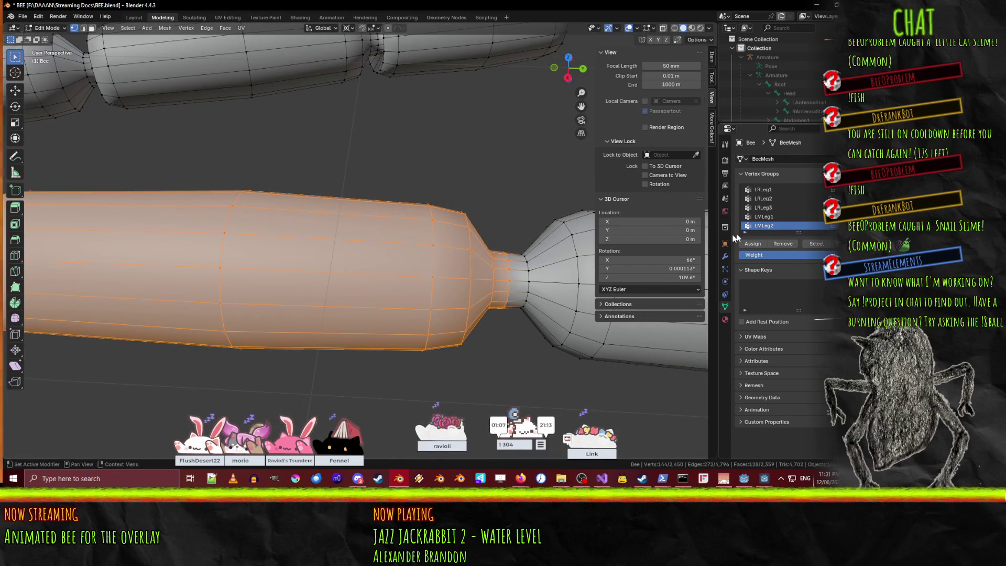
click(845, 244)
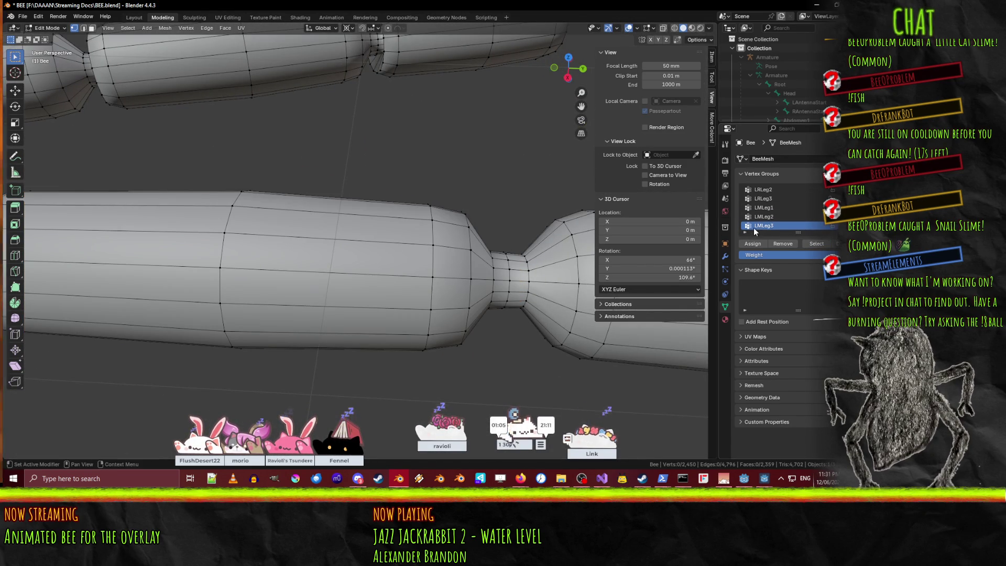
Check the LMLeg3 group's vertices and save BEE.blend.
click(816, 243)
mouse_move(602, 293)
middle_down()
mouse_move(463, 302)
mouse_move(341, 265)
middle_up()
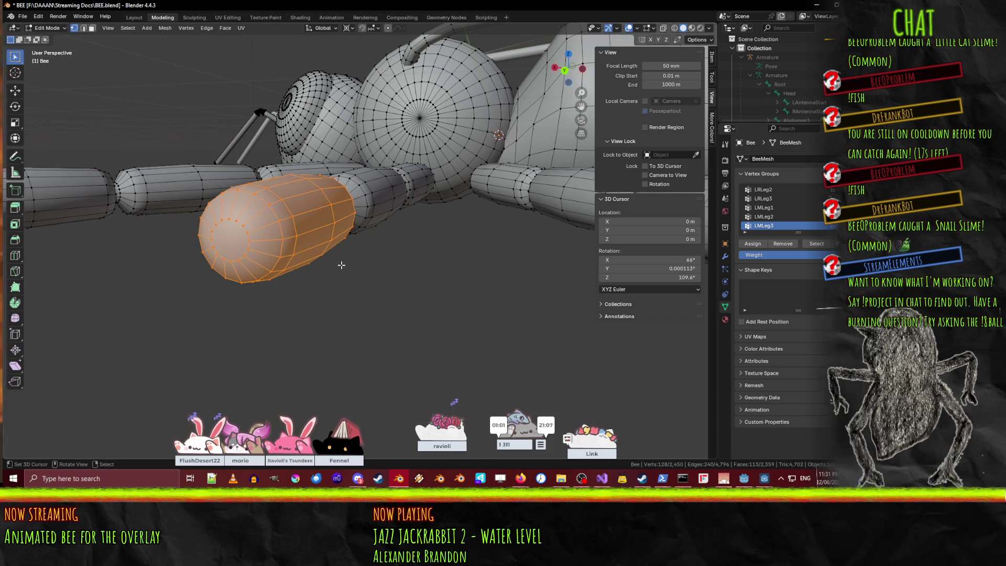
mouse_move(297, 287)
middle_down()
mouse_move(265, 367)
mouse_move(347, 305)
mouse_move(478, 277)
middle_up()
key(alt+a)
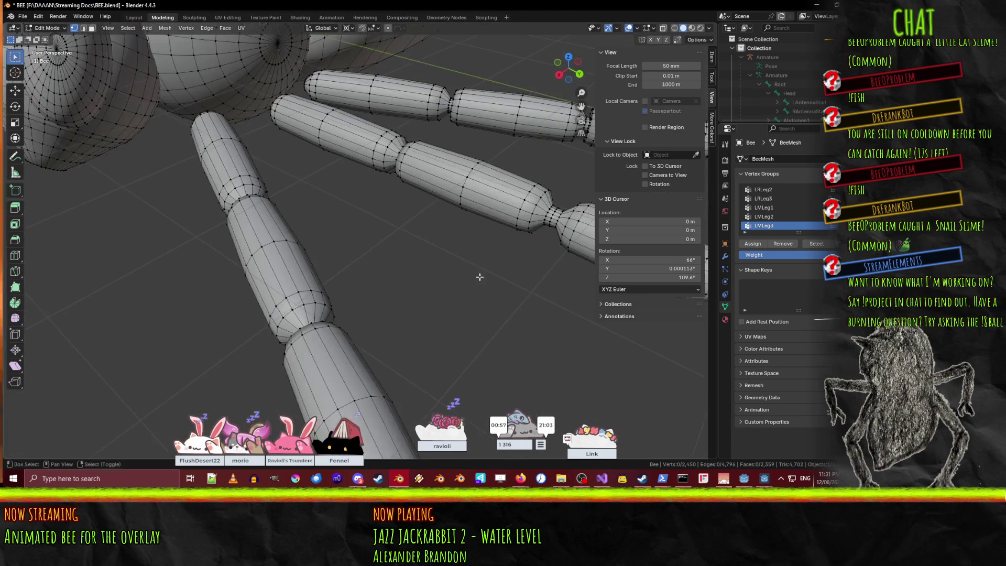
key(ctrl+s)
Assign the first front-leg segment to LFLeg1 and verify the assignment.
click(770, 226)
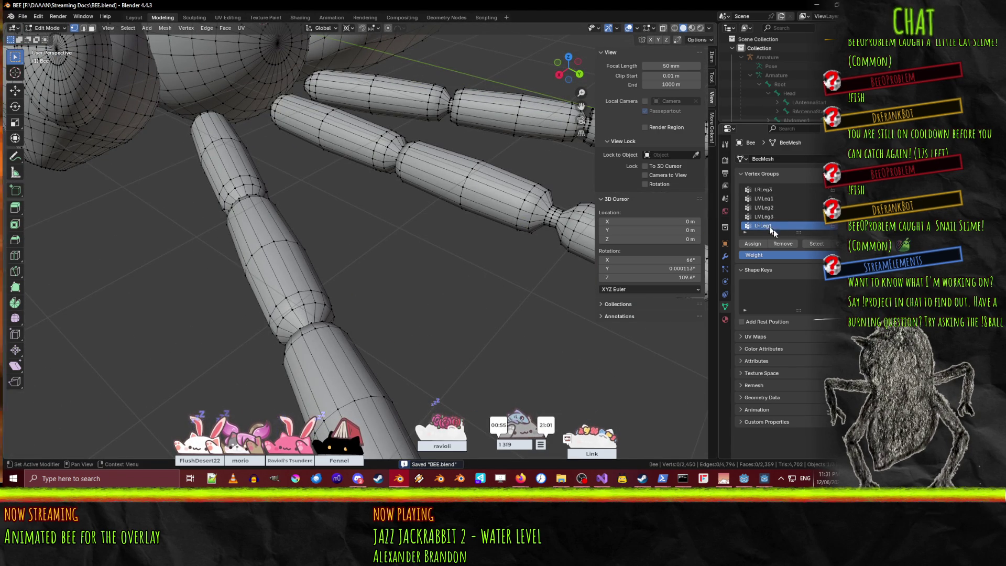
click(816, 244)
mouse_move(366, 262)
middle_down()
mouse_move(411, 240)
mouse_move(400, 208)
mouse_move(509, 236)
mouse_move(495, 235)
mouse_move(519, 223)
mouse_move(356, 210)
mouse_move(492, 212)
mouse_move(512, 234)
mouse_move(520, 281)
middle_up()
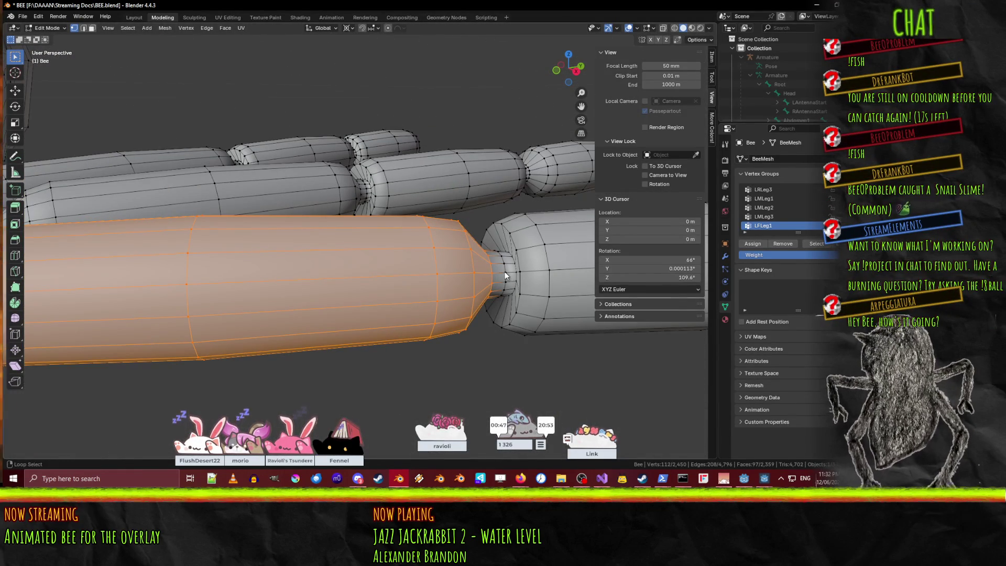
click(756, 249)
mouse_move(472, 246)
middle_down()
mouse_move(290, 218)
mouse_move(242, 236)
mouse_move(236, 282)
mouse_move(105, 285)
mouse_move(142, 288)
mouse_move(197, 269)
mouse_move(369, 288)
middle_up()
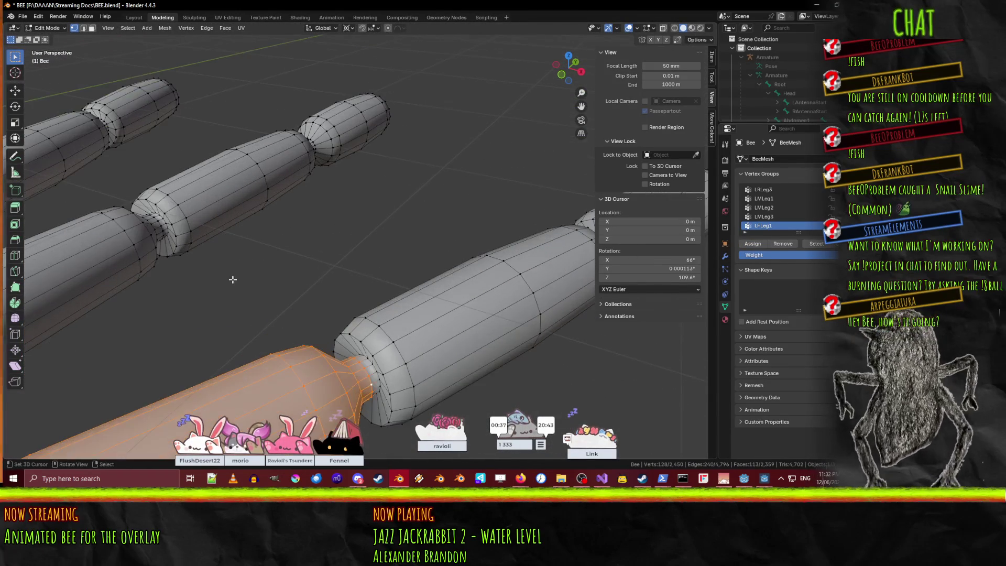
key(alt+a)
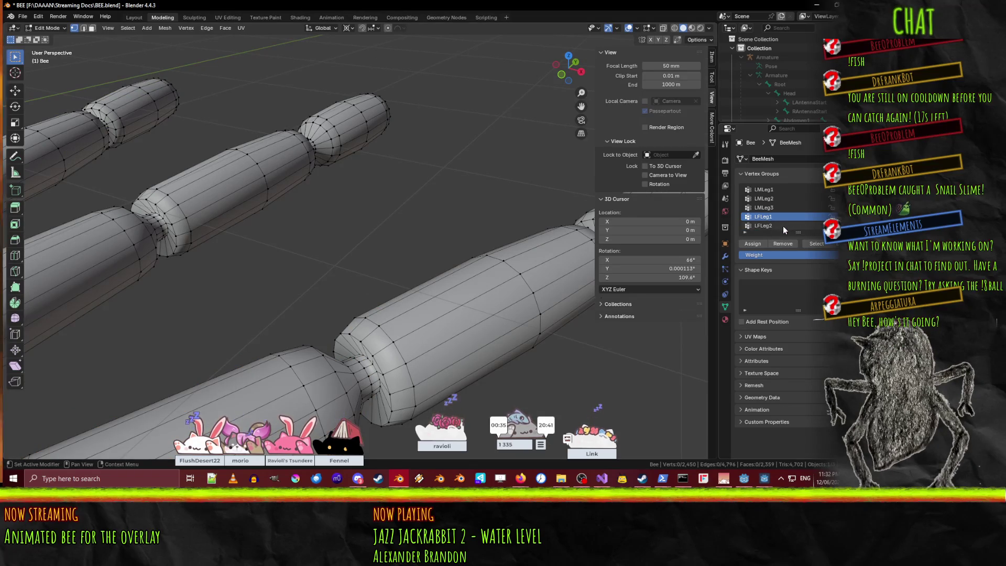
click(817, 244)
key(alt+a)
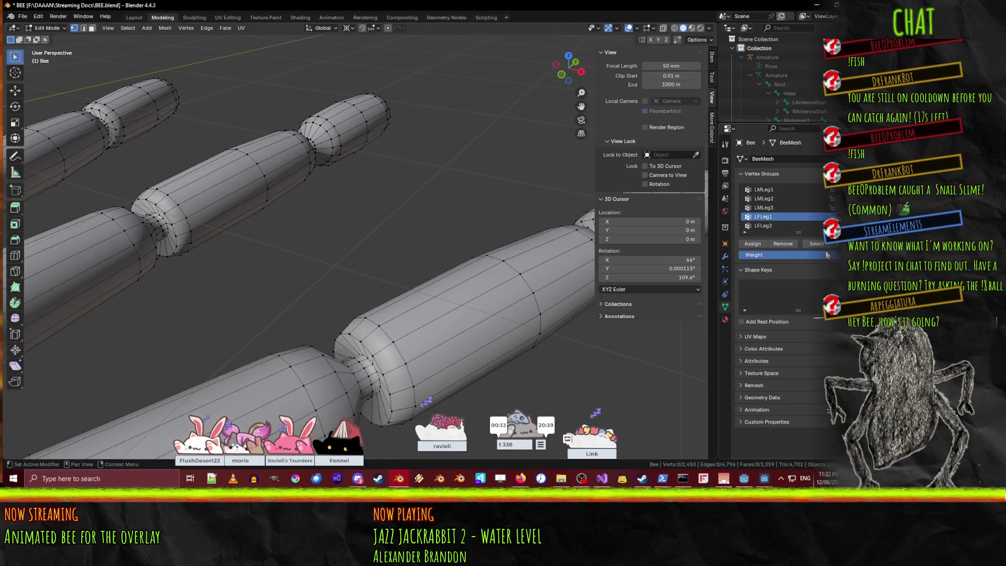
Check the LFLeg2 and LFLeg3 segments, save BEE.blend and return to Object Mode.
click(762, 226)
click(812, 245)
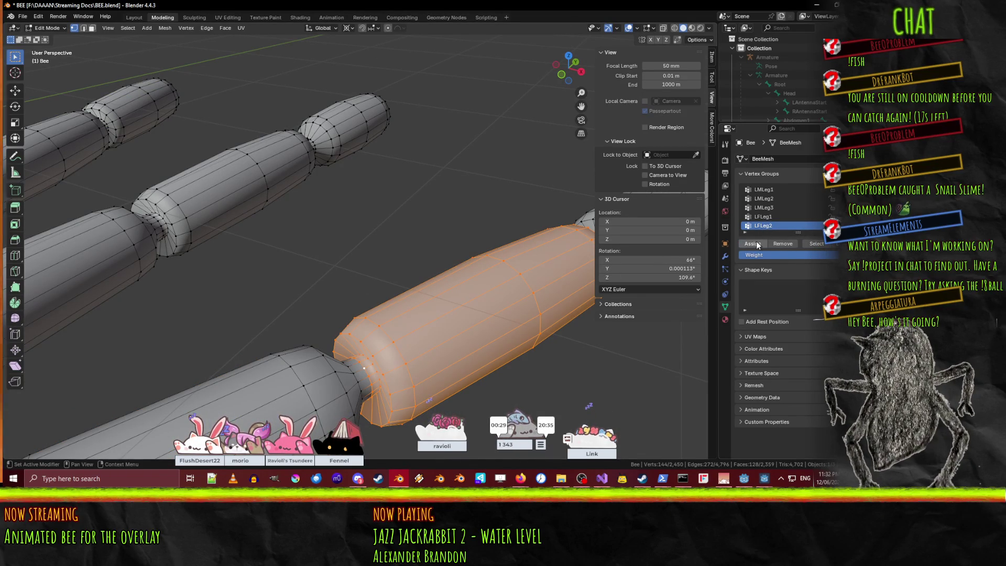
mouse_move(377, 220)
middle_down()
mouse_move(336, 183)
mouse_move(408, 238)
mouse_move(454, 231)
mouse_move(352, 208)
mouse_move(327, 224)
mouse_move(352, 237)
mouse_move(336, 225)
middle_up()
key(alt+a)
scroll(794, 220, down, 1)
click(763, 225)
click(815, 244)
key(ctrl+s)
key(Tab)
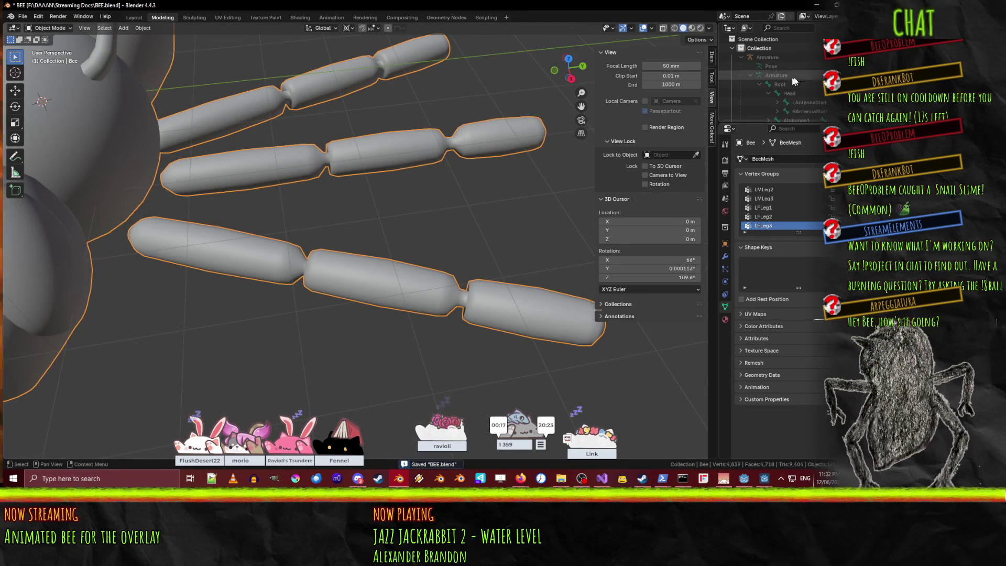
Select the armature and switch it to Pose Mode.
scroll(330, 206, down, 3)
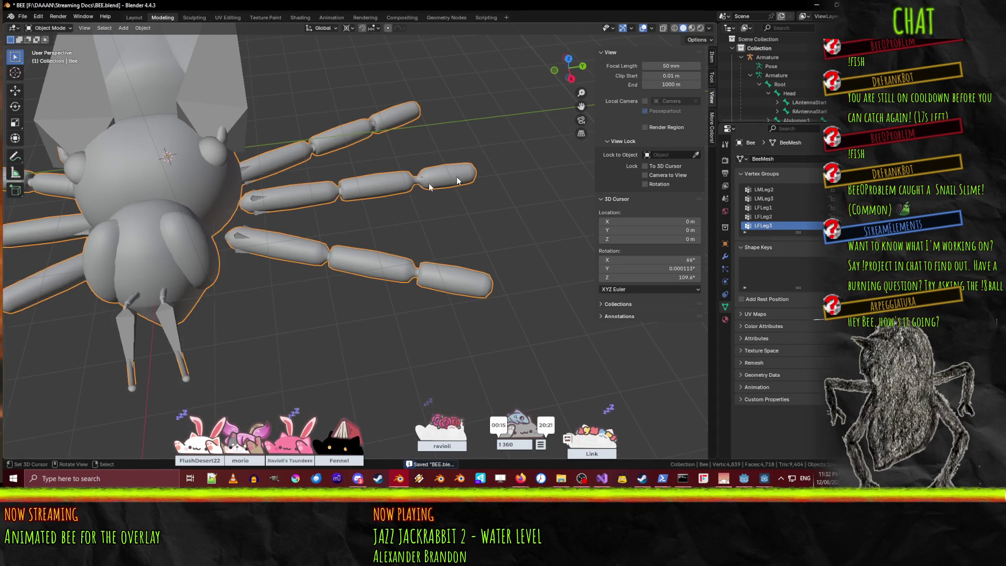
click(68, 56)
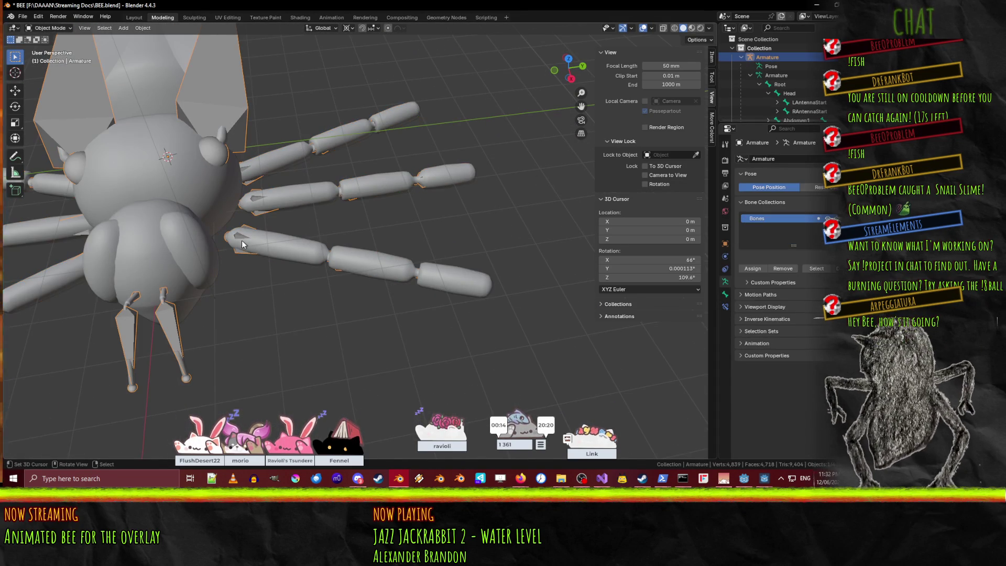
click(51, 28)
click(63, 59)
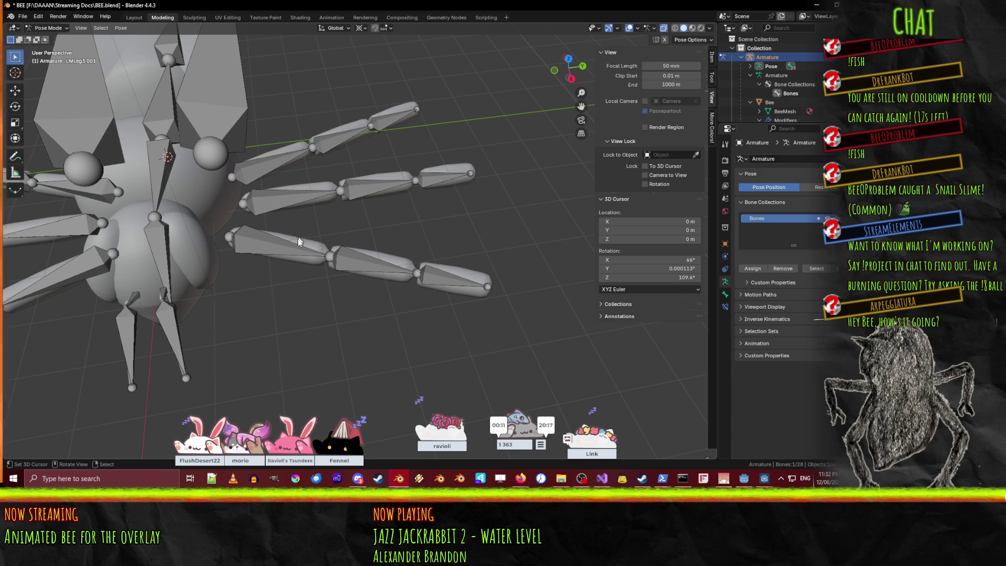
Rotate the front leg's tip bone in top view to test the mesh bending.
click(404, 266)
click(444, 269)
key(KP_7)
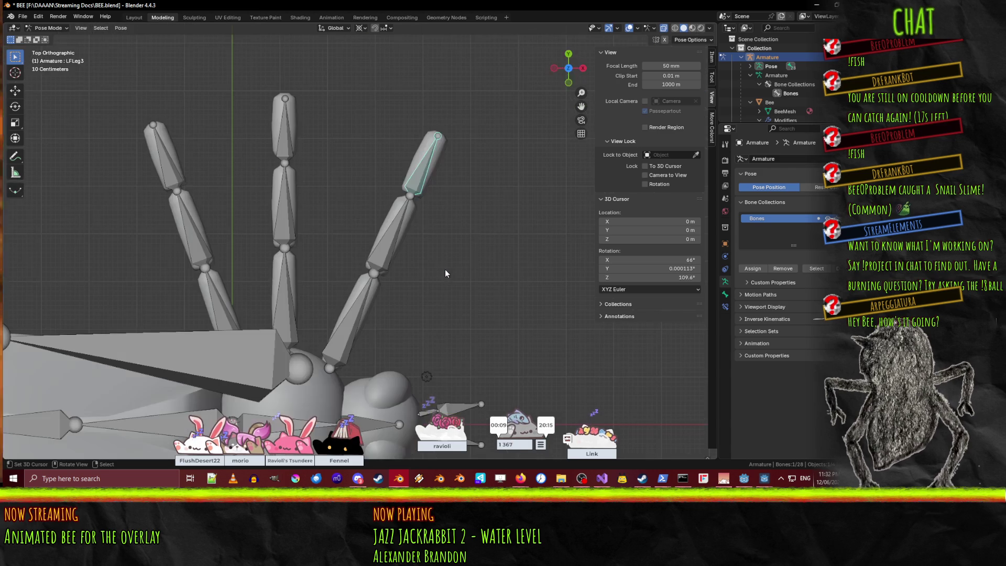
key(r)
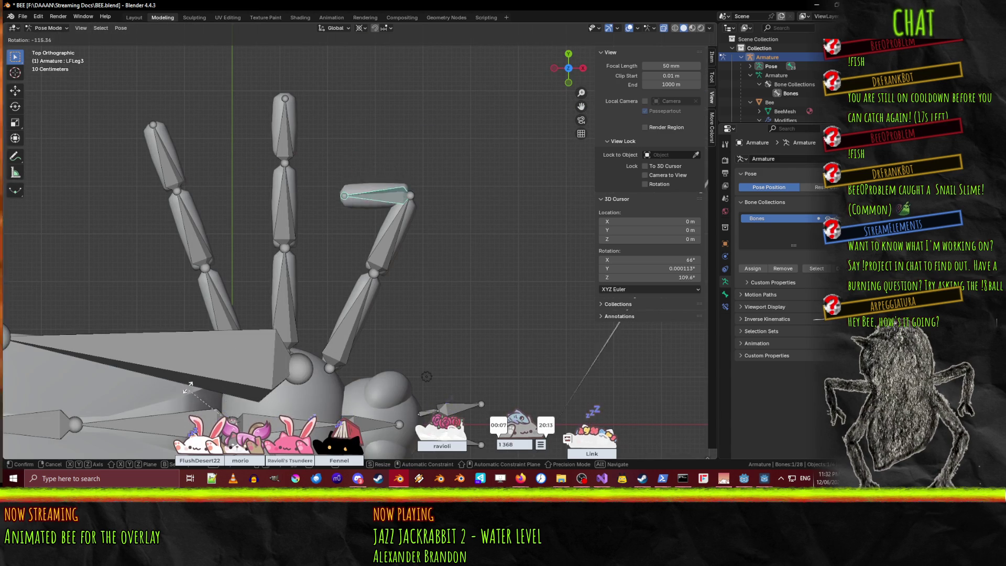
alt+scroll(482, 332, down, 5)
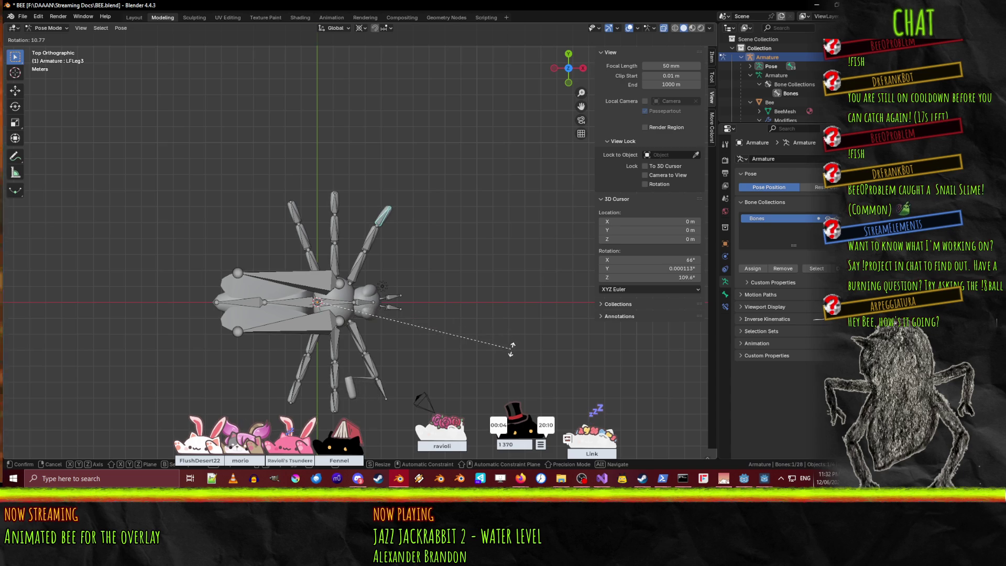
alt+scroll(414, 262, up, 4)
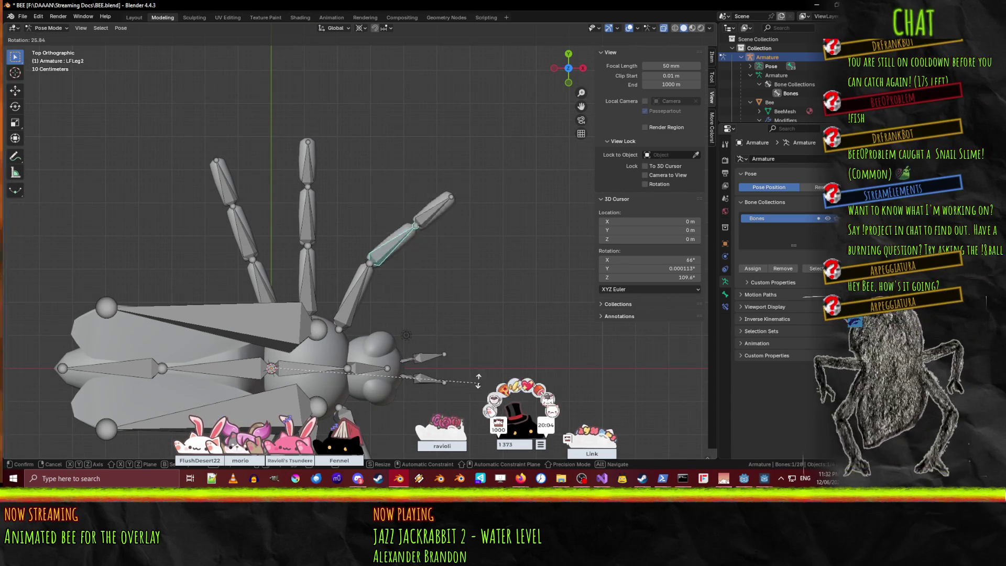
alt+middle_drag(429, 172, 470, 176)
click(488, 252)
Trial-rotate leg bones from front and top views, cancelling each test.
middle_drag(484, 251, 325, 235)
key(r)
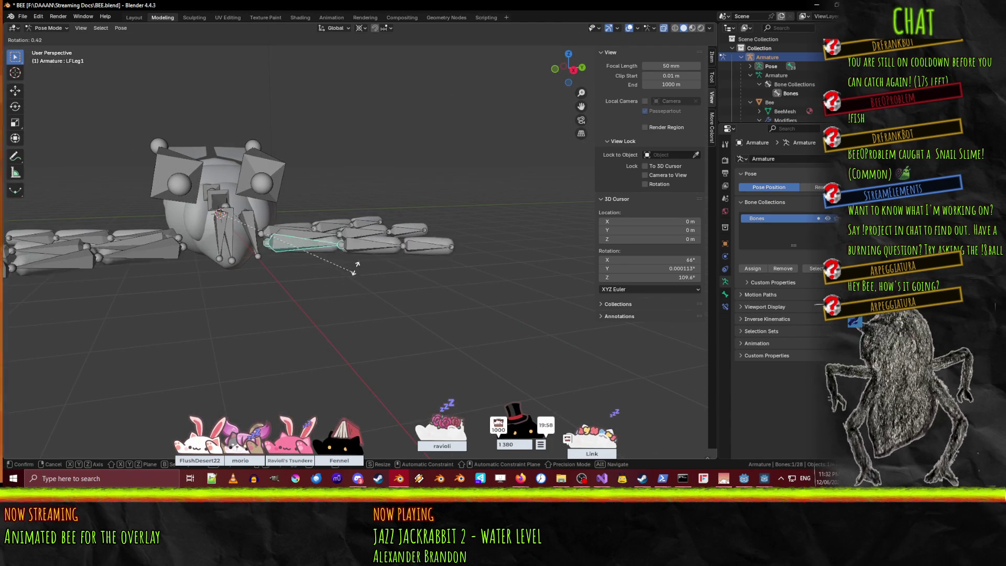
key(Escape)
middle_drag(357, 304, 362, 216)
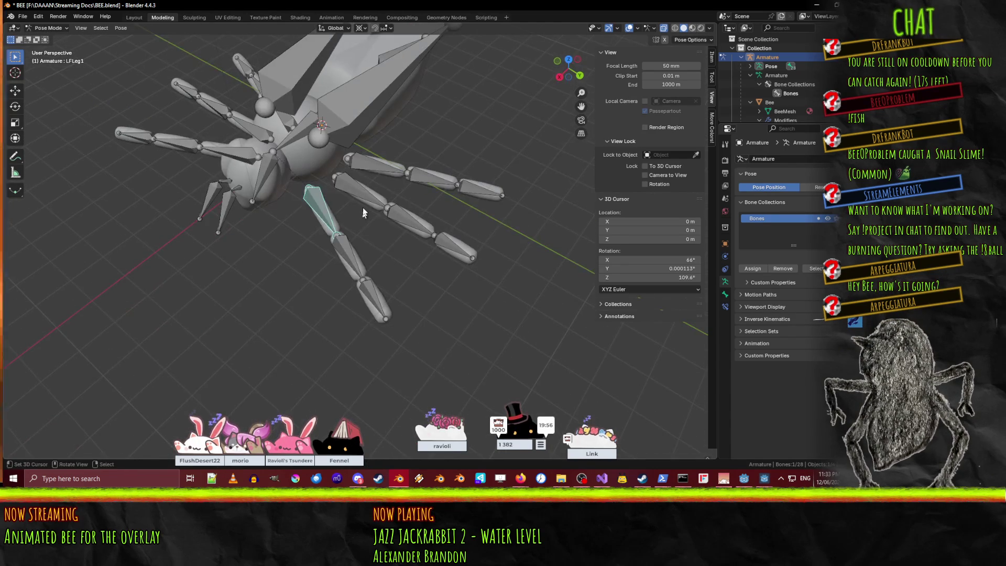
key(r)
key(Escape)
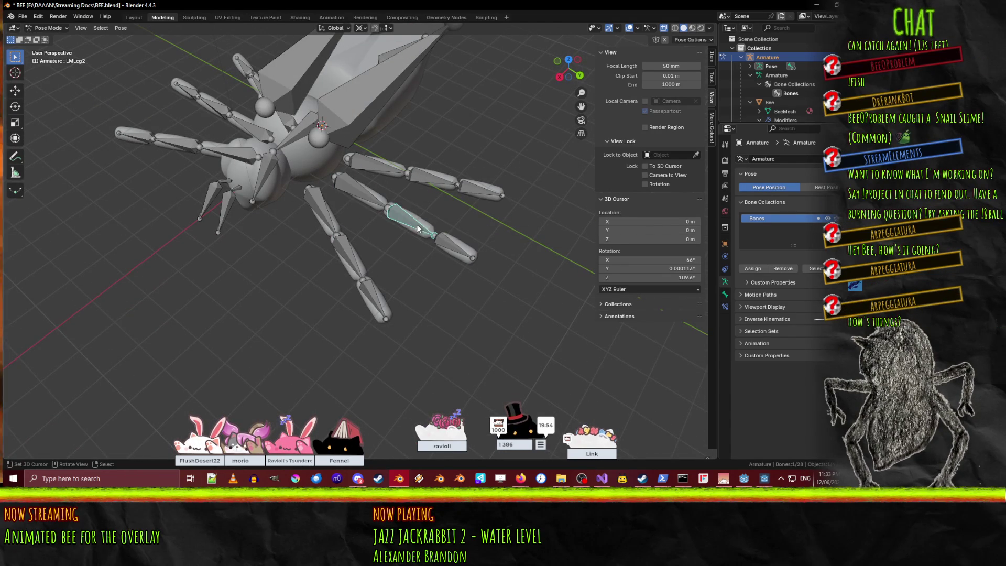
key(r)
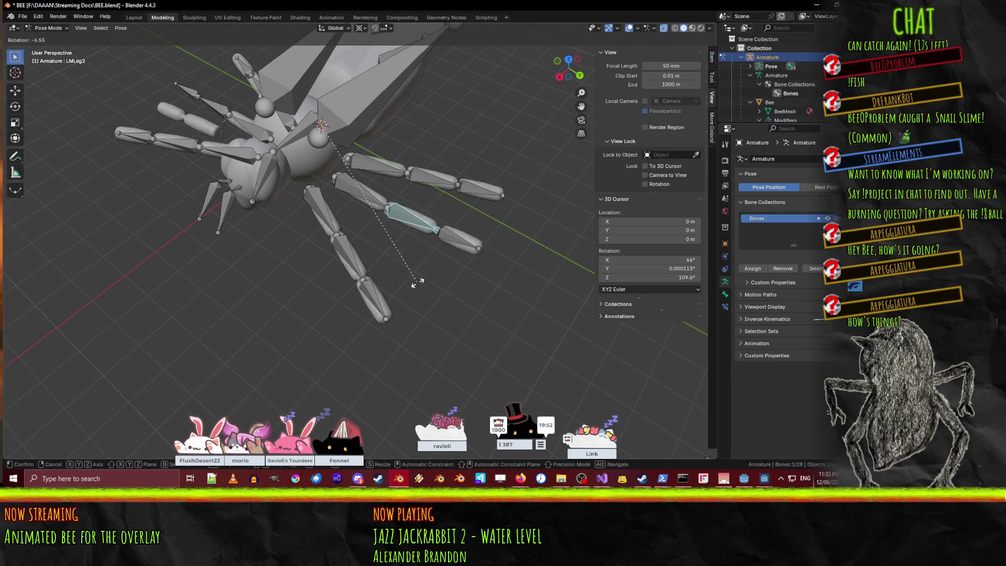
key(Escape)
Test-rotate the LMLeg3, LRLeg2 and LRLeg1 bones, cancelling each rotation.
click(453, 257)
key(r)
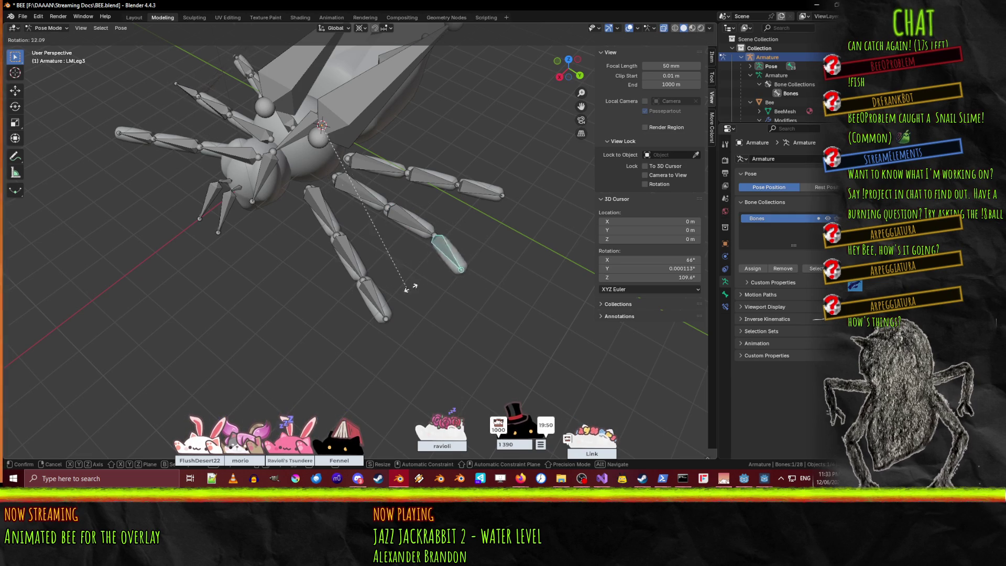
key(Escape)
key(r)
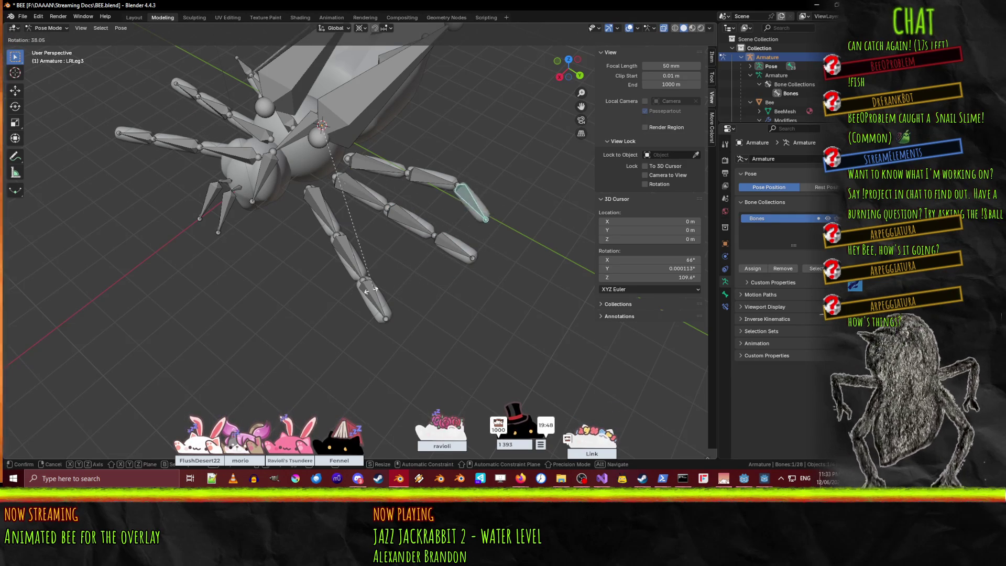
key(Escape)
click(413, 183)
key(r)
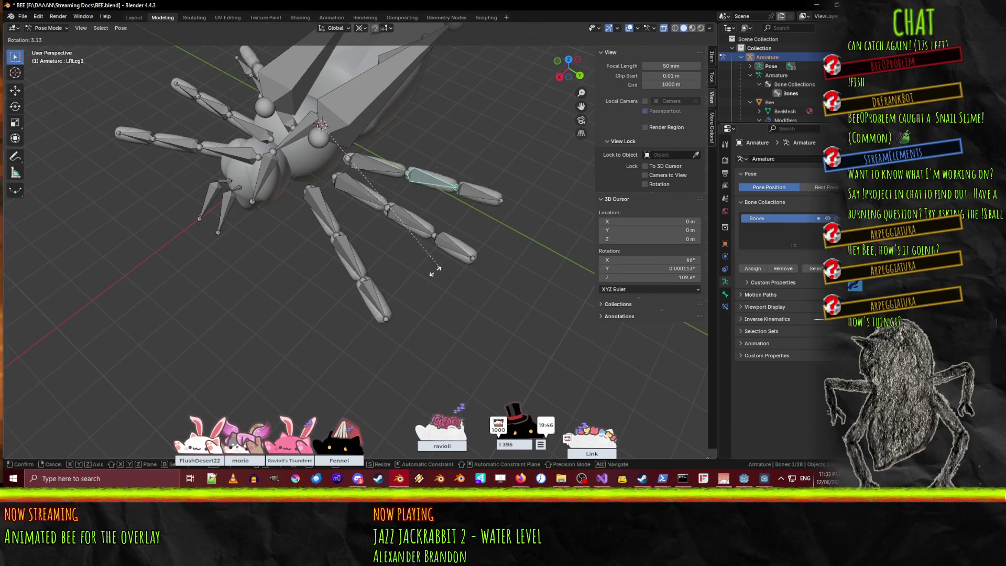
key(Escape)
drag(375, 164, 356, 172)
key(r)
key(Escape)
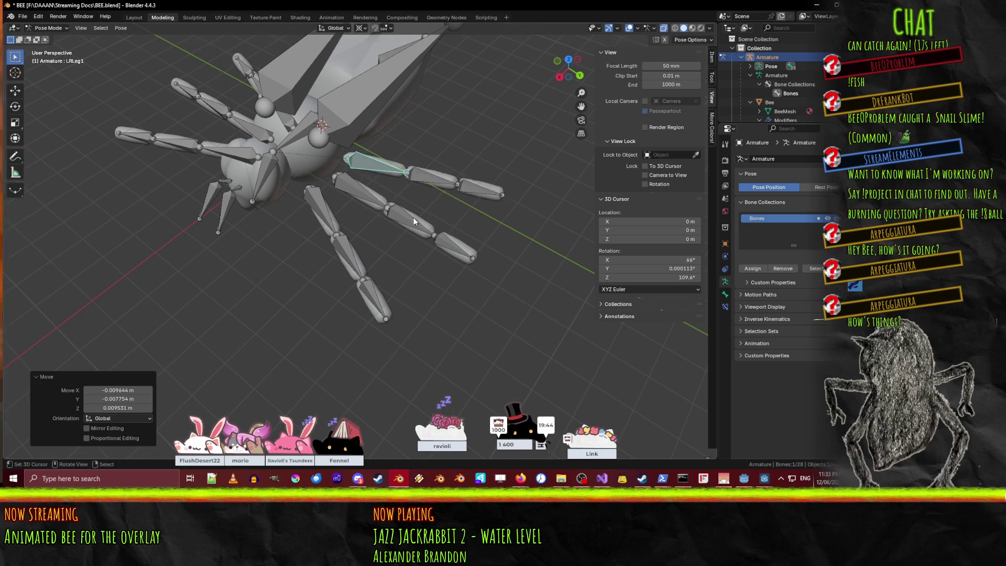
mouse_move(476, 308)
middle_down()
mouse_move(442, 326)
mouse_move(432, 306)
mouse_move(428, 257)
mouse_move(464, 274)
middle_up()
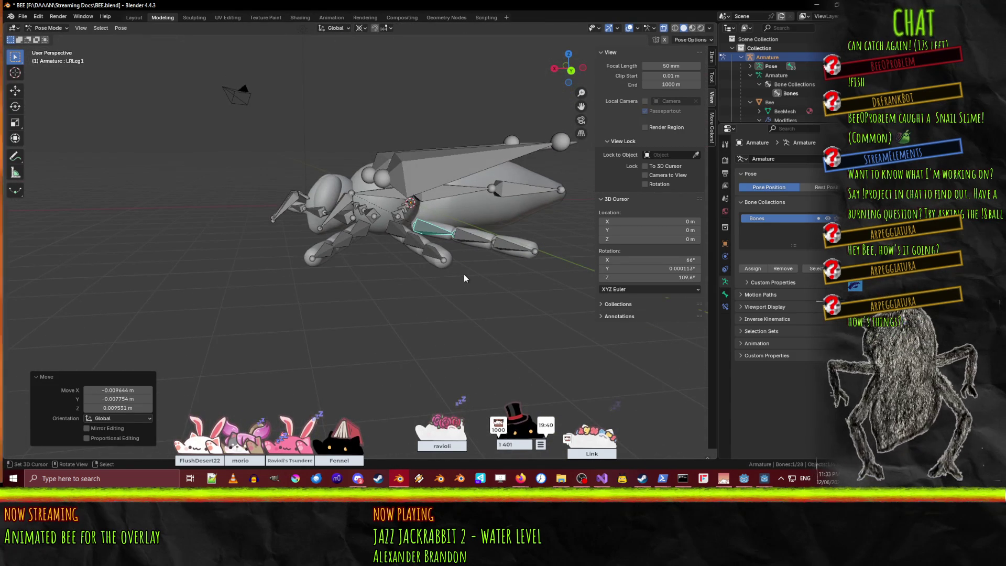
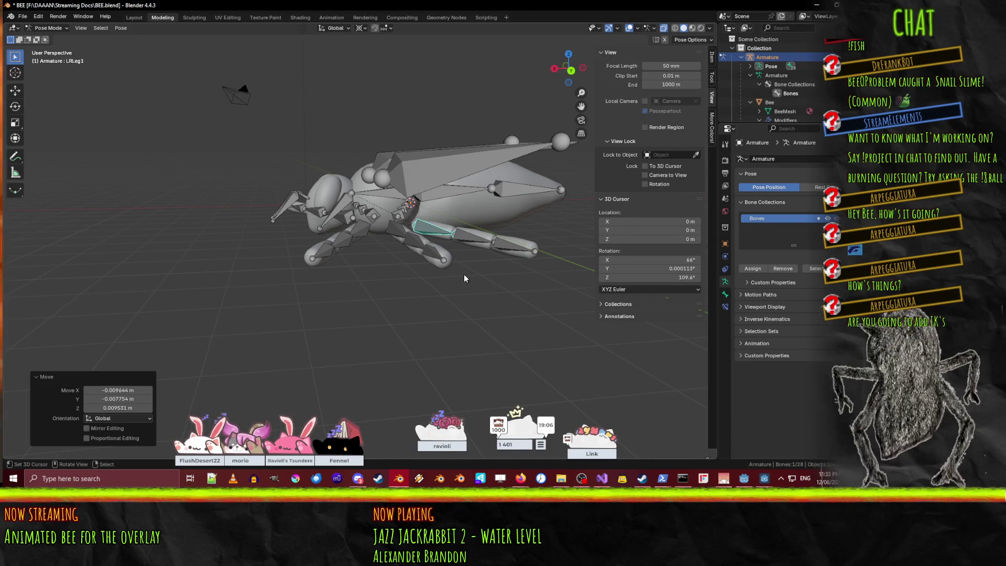
Rotate the LWing bone in Pose Mode to a new test angle.
mouse_move(234, 194)
middle_down()
mouse_move(330, 213)
mouse_move(385, 205)
mouse_move(479, 224)
mouse_move(347, 216)
mouse_move(424, 223)
mouse_move(384, 246)
middle_up()
click(427, 215)
key(KP_1)
key(KP_3)
key(KP_1)
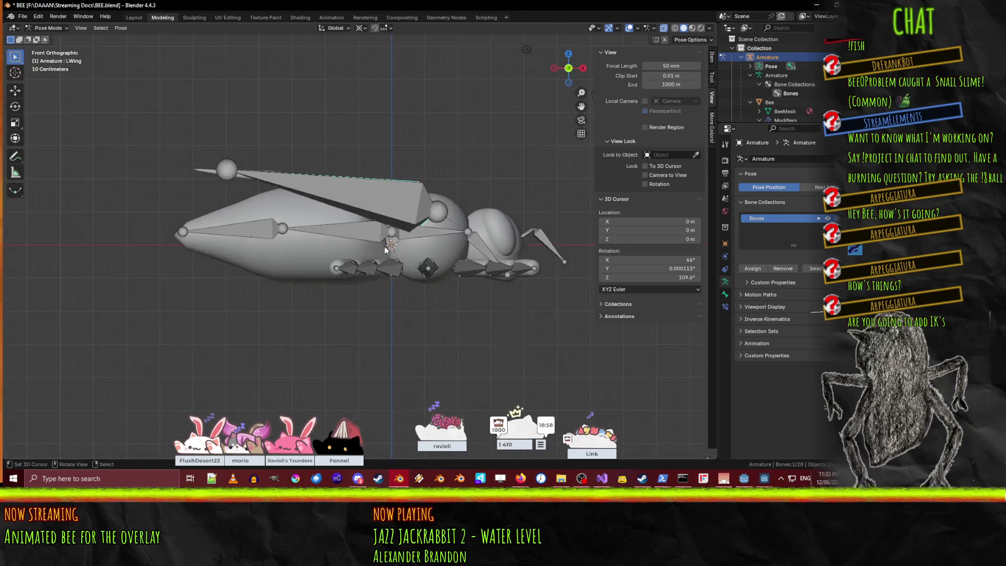
key(ctrl+KP_3)
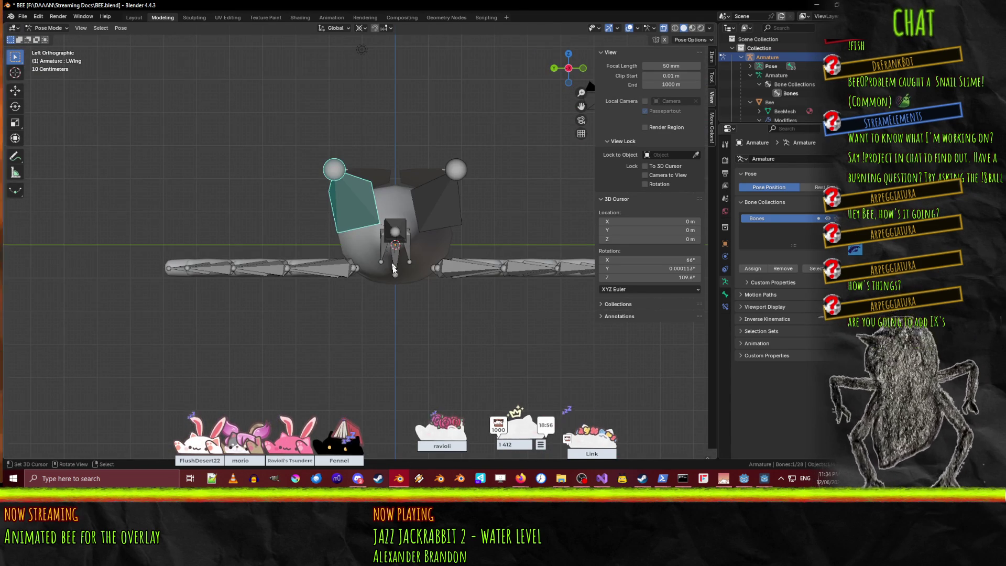
key(r)
right_click(338, 342)
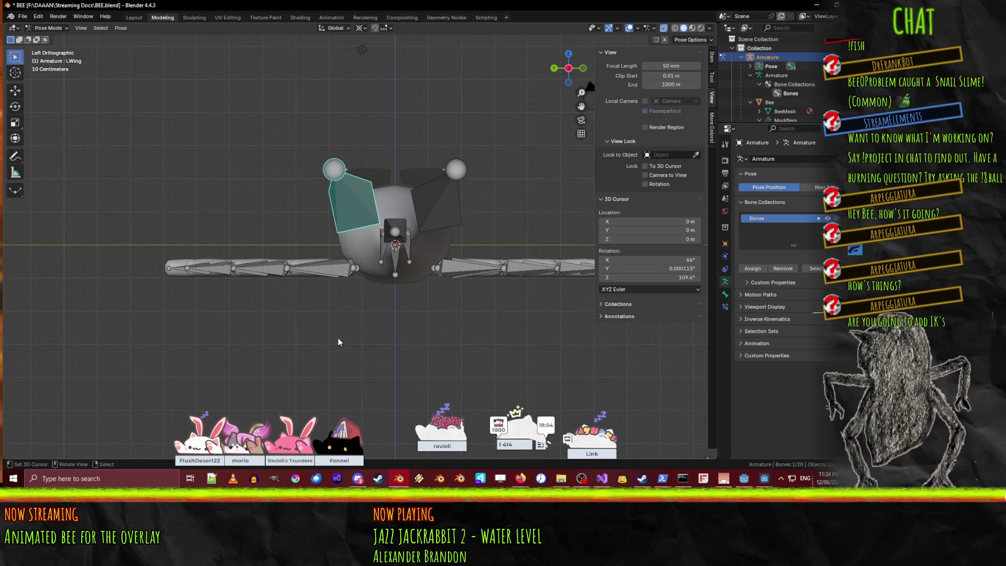
key(r)
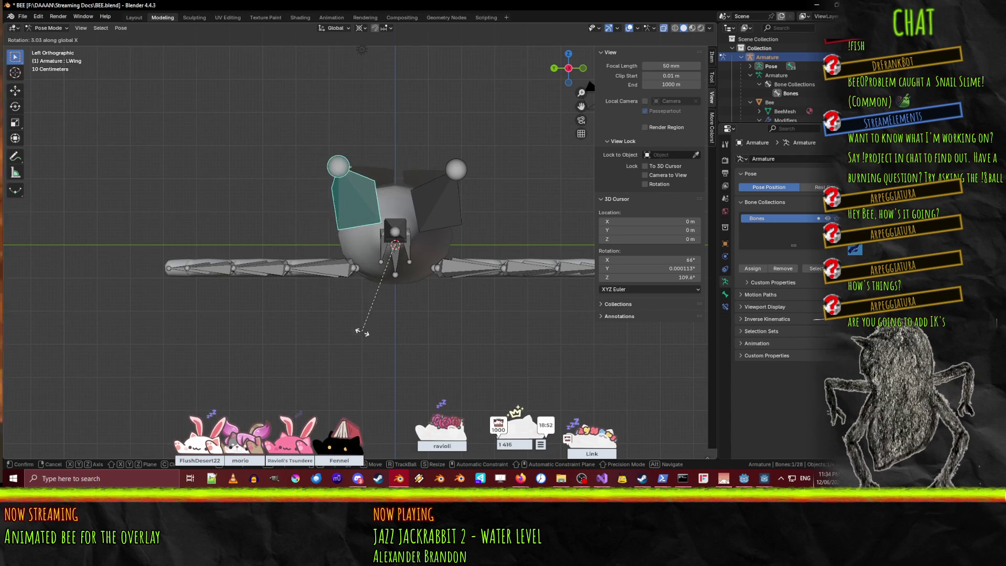
click(371, 343)
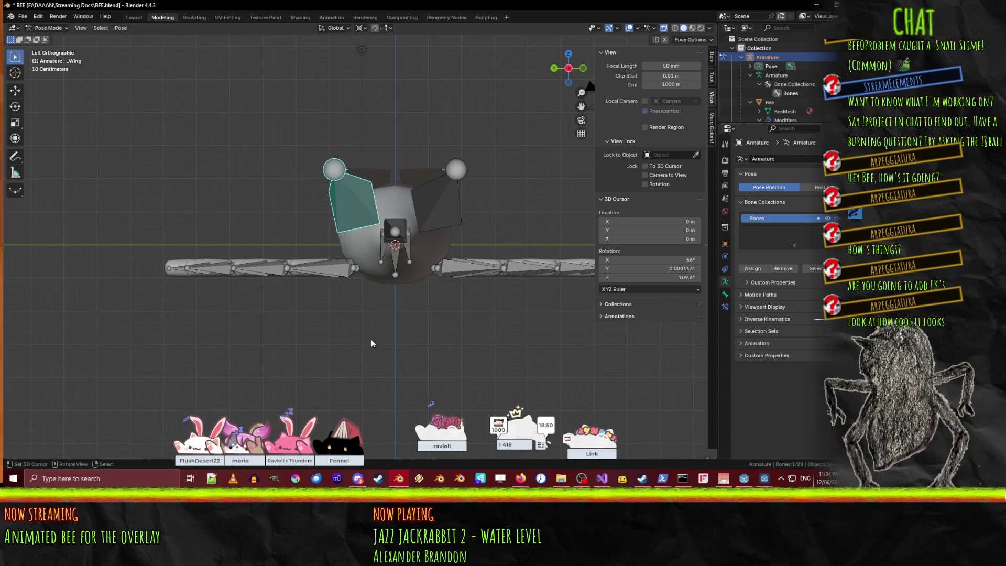
Save the bee file as BEE.blend.
mouse_move(344, 274)
middle_down()
mouse_move(395, 312)
mouse_move(519, 274)
mouse_move(575, 301)
mouse_move(532, 316)
middle_up()
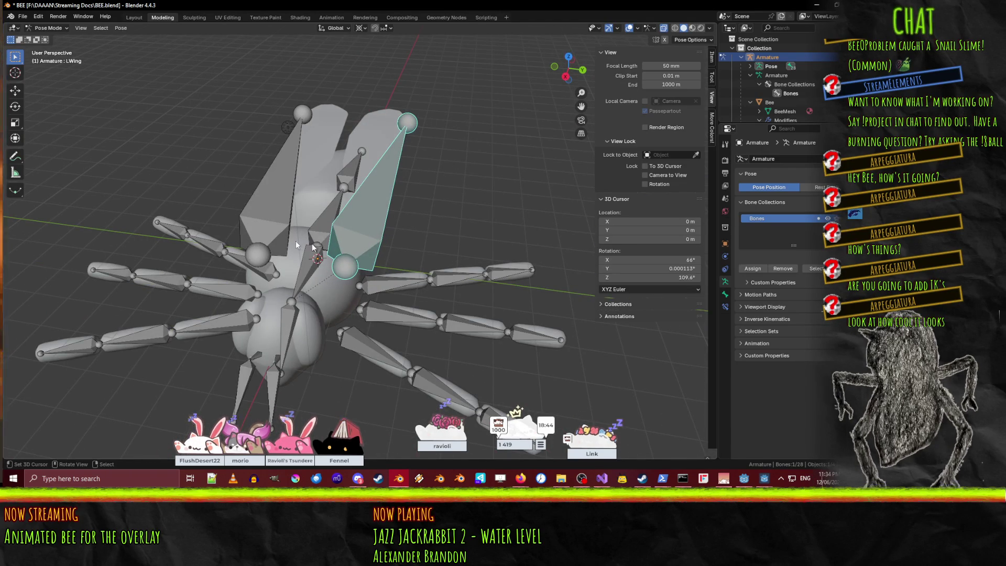
key(KP_6)
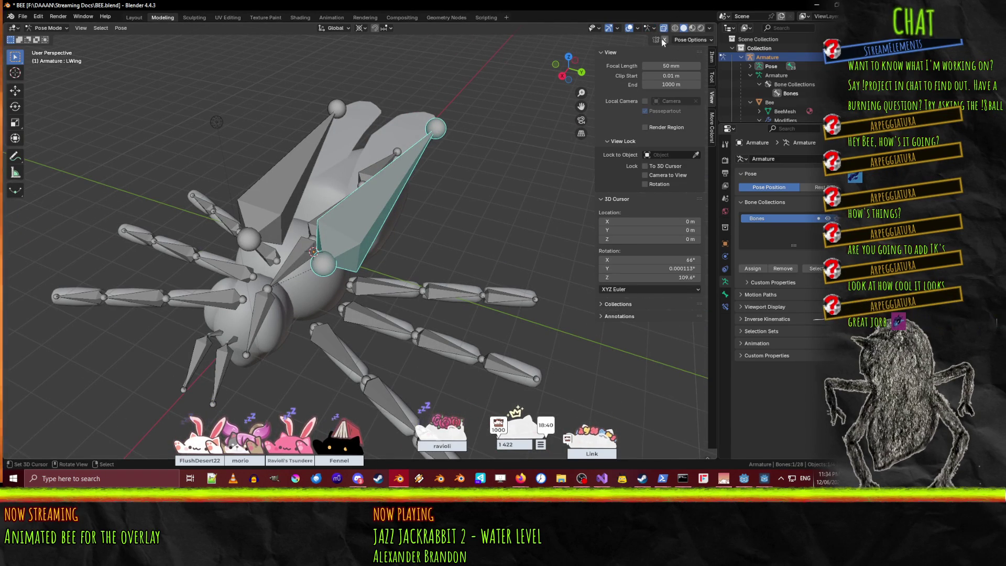
shift+middle_drag(447, 255, 414, 215)
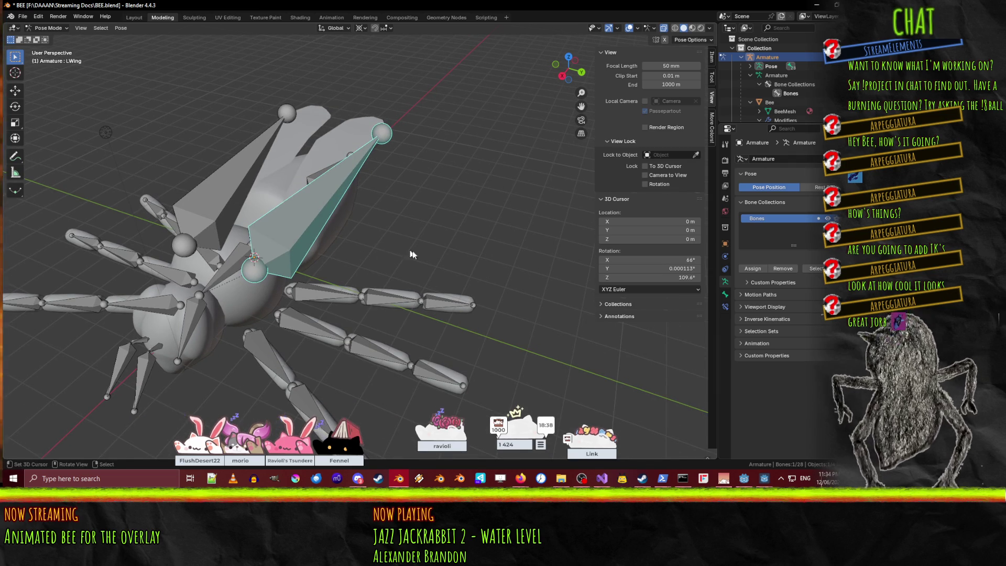
key(ctrl+s)
Put the bee armature into Edit Mode and make LRLeg1 the active bone.
mouse_move(425, 256)
middle_down()
mouse_move(467, 126)
mouse_move(491, 136)
mouse_move(372, 231)
mouse_move(281, 250)
middle_up()
scroll(494, 139, up, 4)
scroll(281, 250, down, 6)
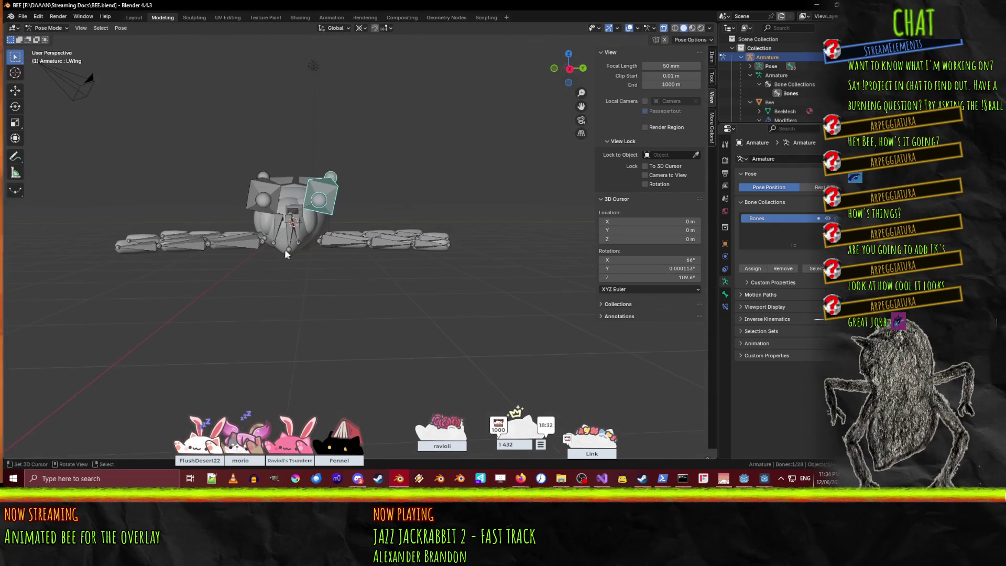
key(Tab)
mouse_move(384, 239)
middle_down()
mouse_move(339, 270)
mouse_move(357, 271)
middle_up()
scroll(339, 270, up, 6)
click(358, 271)
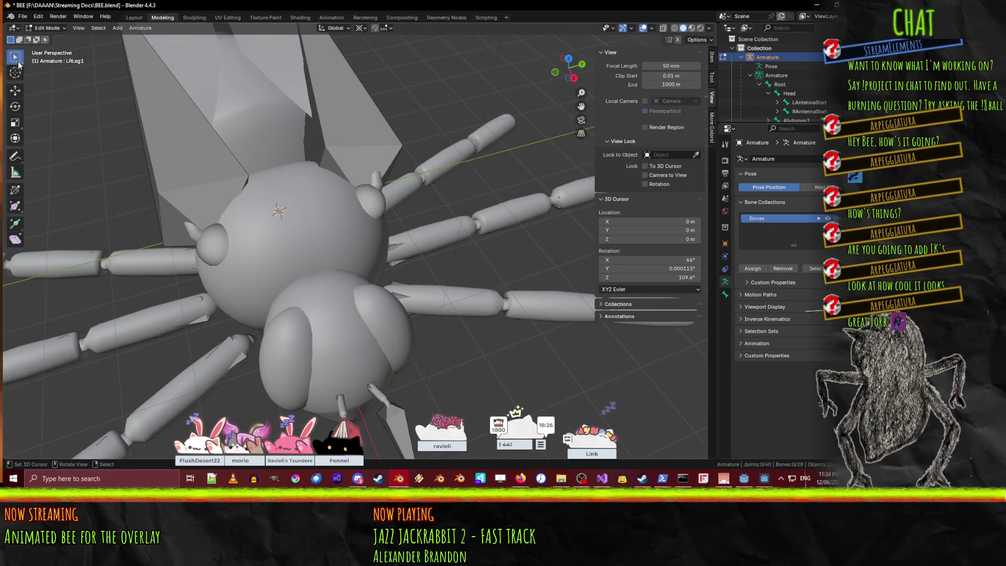
Switch to Object Mode and select the bee mesh.
click(51, 27)
click(52, 38)
click(341, 256)
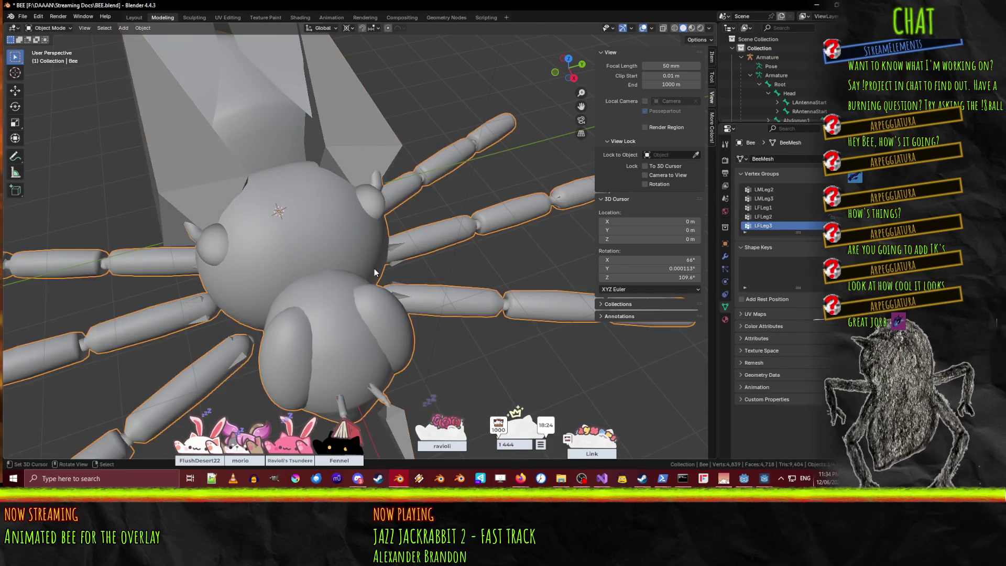
scroll(340, 258, down, 4)
scroll(341, 254, down, 1)
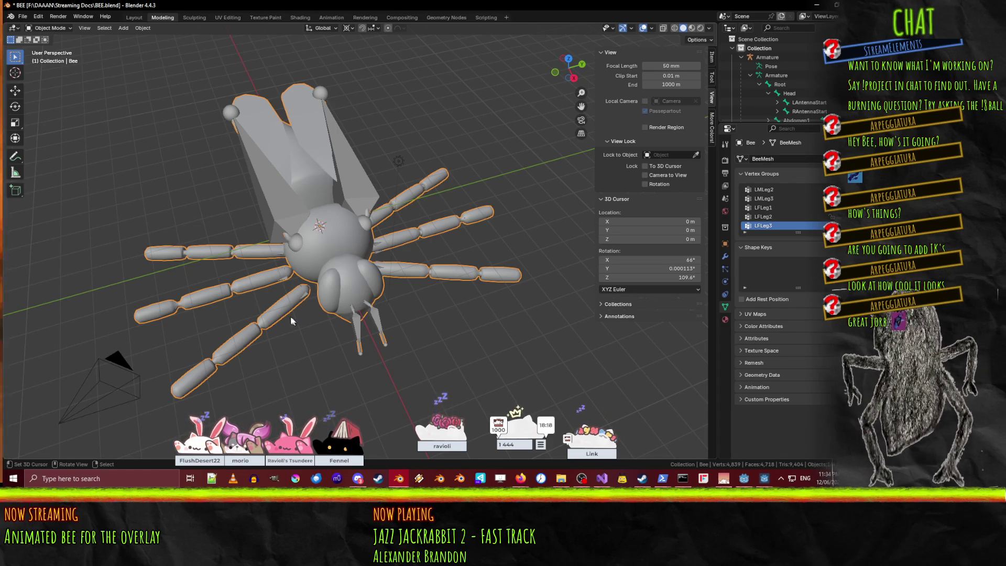
middle_drag(285, 309, 314, 270)
middle_drag(487, 272, 434, 234)
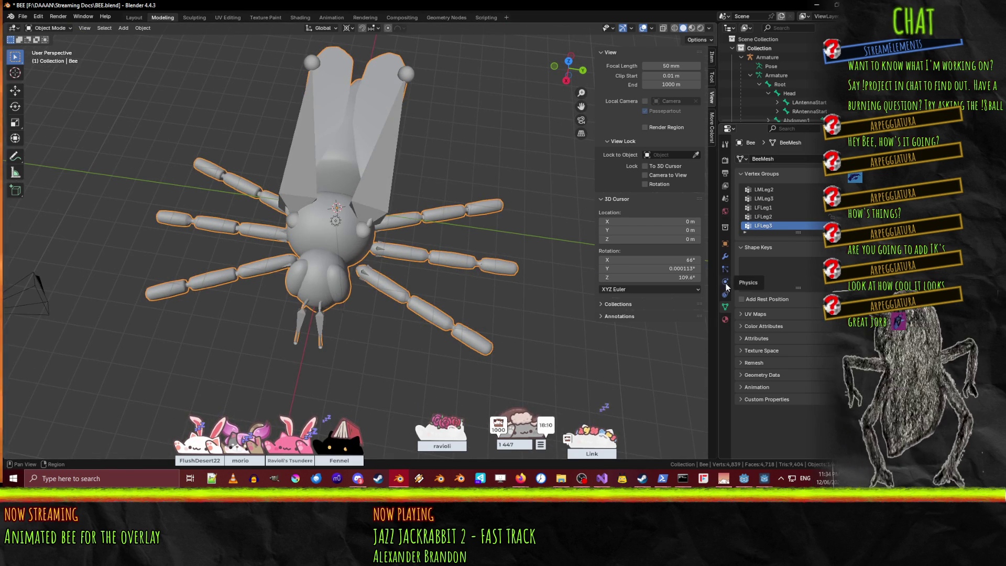
Apply the bee mesh's Mirror modifier, leaving only the Armature modifier.
click(725, 256)
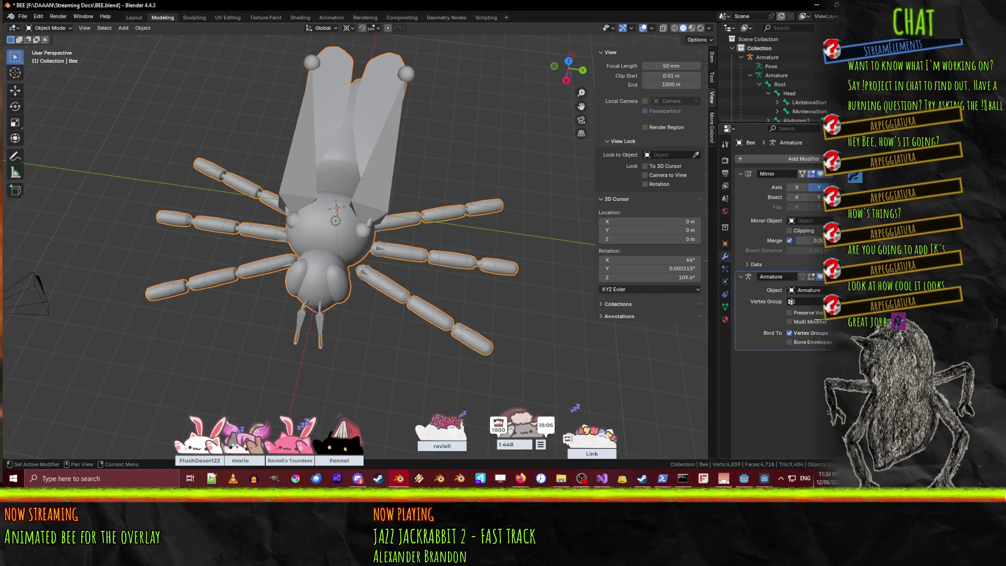
click(829, 173)
key(Escape)
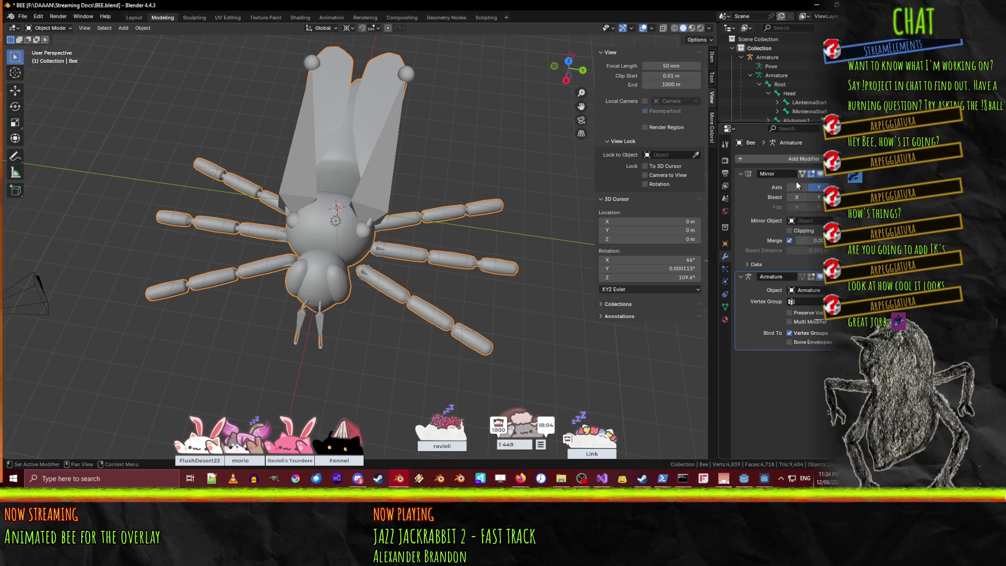
click(829, 174)
click(796, 183)
Enter Edit Mode on the bee mesh.
mouse_move(367, 210)
middle_down()
mouse_move(425, 233)
mouse_move(398, 285)
middle_up()
scroll(405, 269, up, 5)
scroll(404, 268, down, 5)
key(Tab)
scroll(395, 295, up, 5)
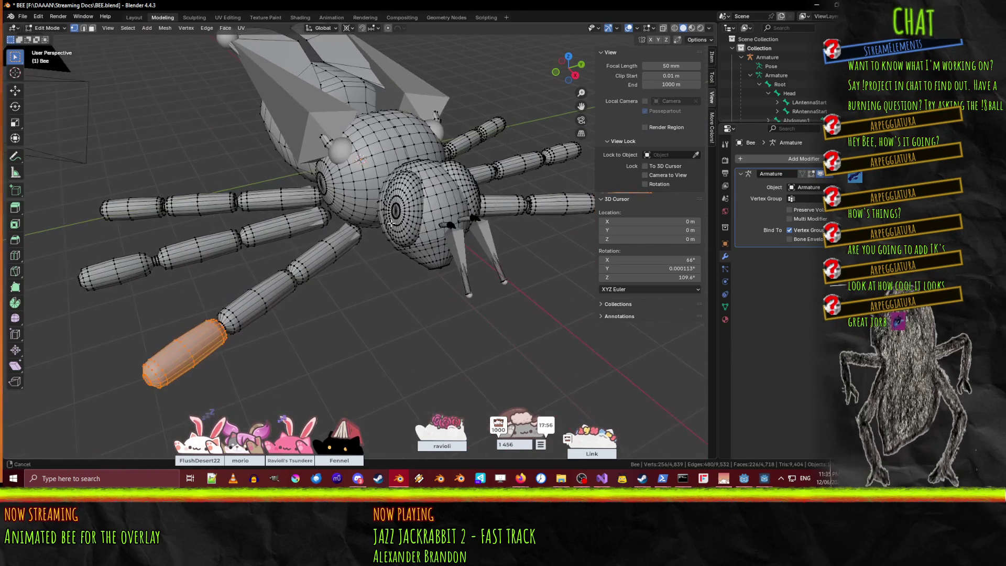
Undo a stray leg deselection and verify the Mirror apply by undoing and redoing it.
click(395, 295)
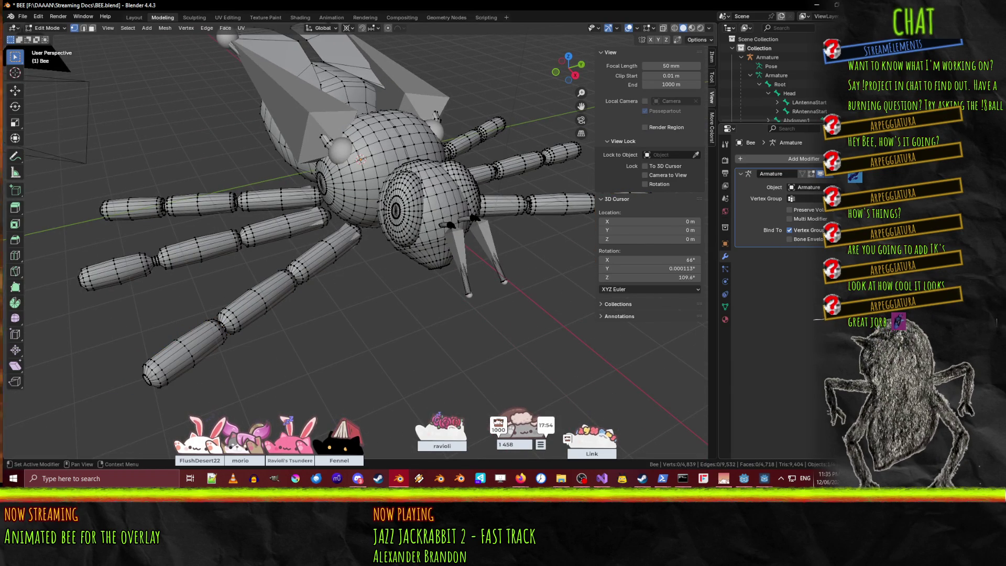
key(ctrl+z)
key(Tab)
middle_drag(472, 325, 435, 352)
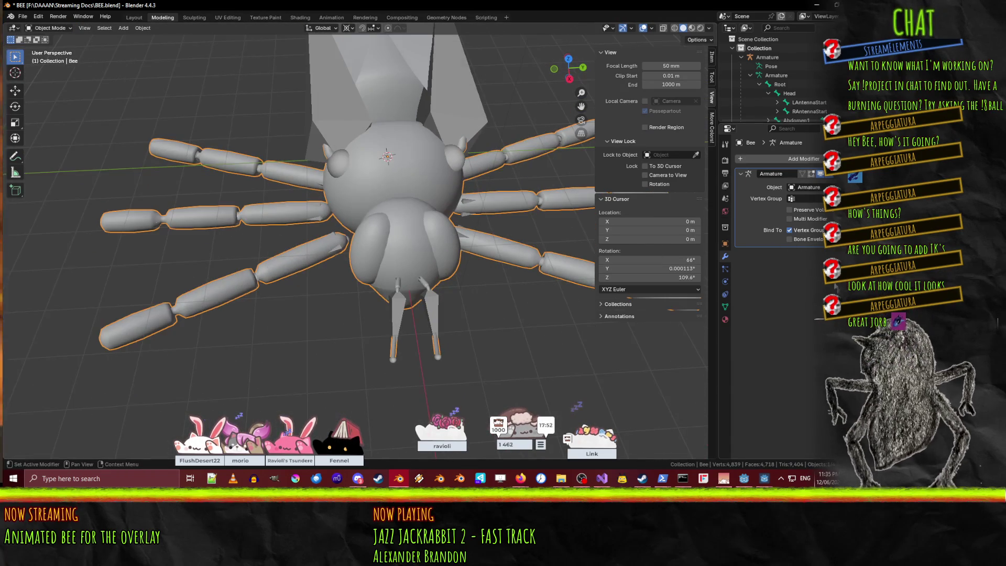
key(ctrl+z)
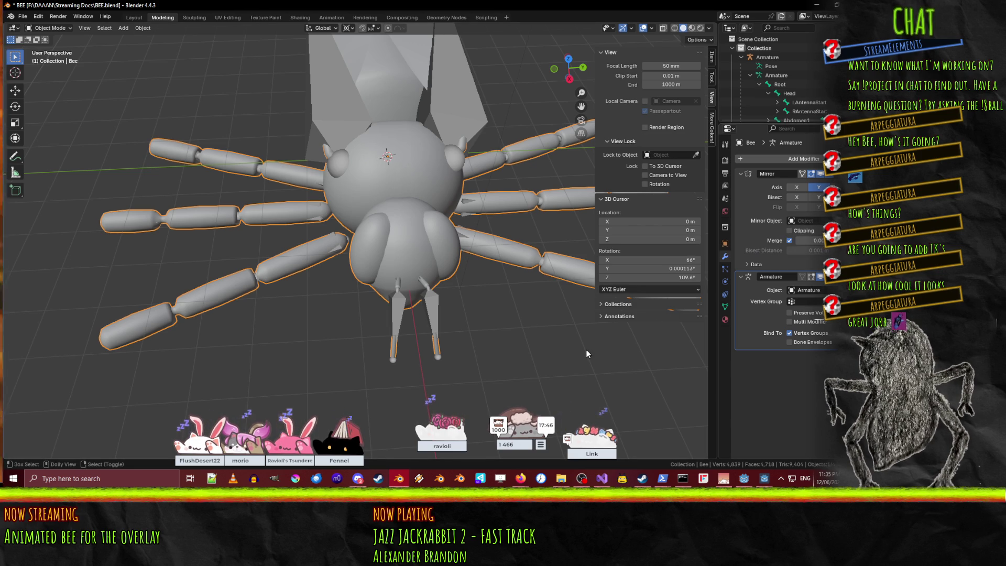
key(ctrl+z)
Return the bee mesh to Edit Mode and deselect all its vertices.
key(Tab)
mouse_move(586, 349)
middle_down()
mouse_move(337, 284)
mouse_move(504, 289)
mouse_move(557, 246)
mouse_move(553, 208)
middle_up()
key(alt+a)
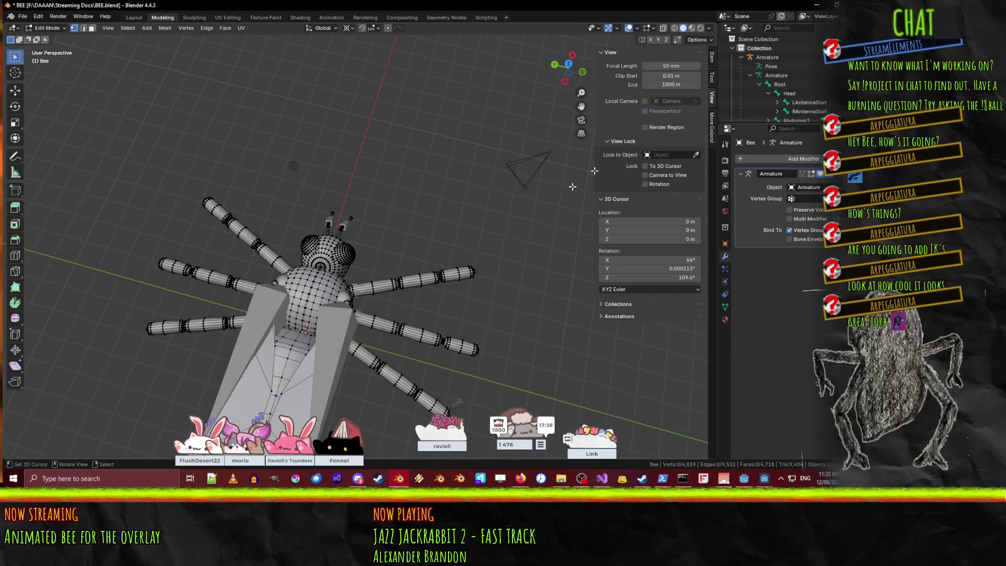
scroll(818, 91, down, 4)
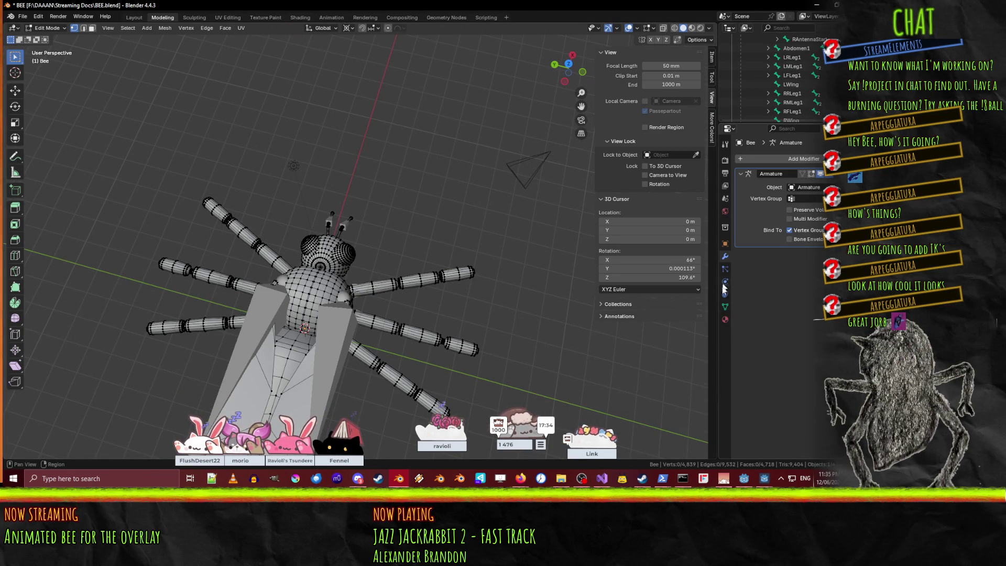
Select the LRLeg1 group's vertices and assign them to a new RRLeg1 vertex group.
click(725, 308)
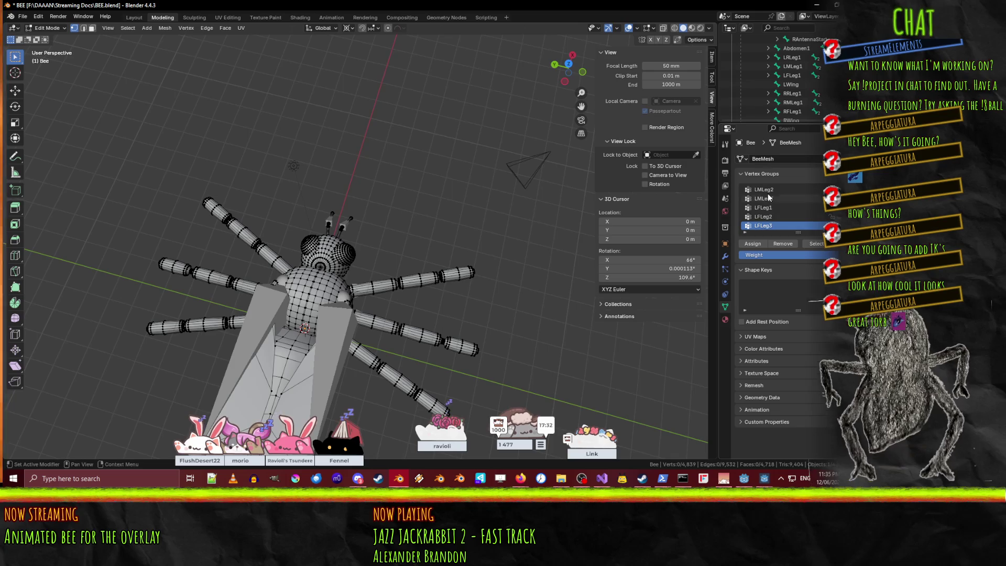
scroll(792, 209, up, 2)
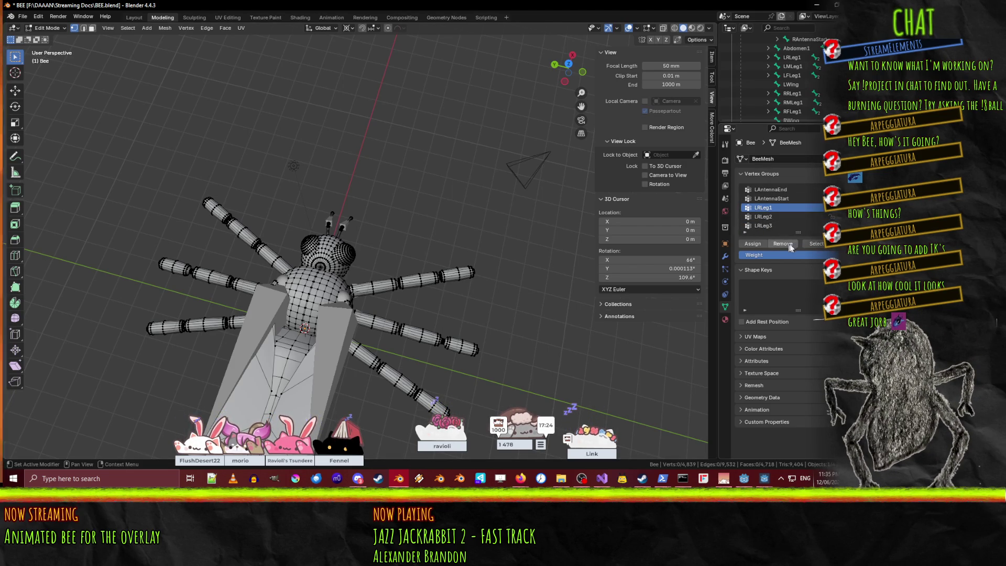
click(815, 244)
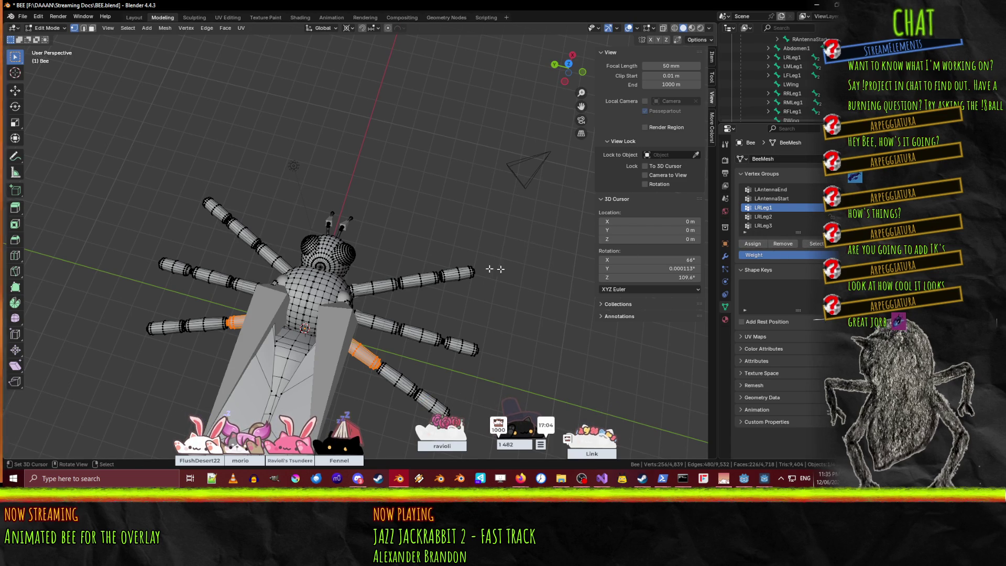
click(833, 190)
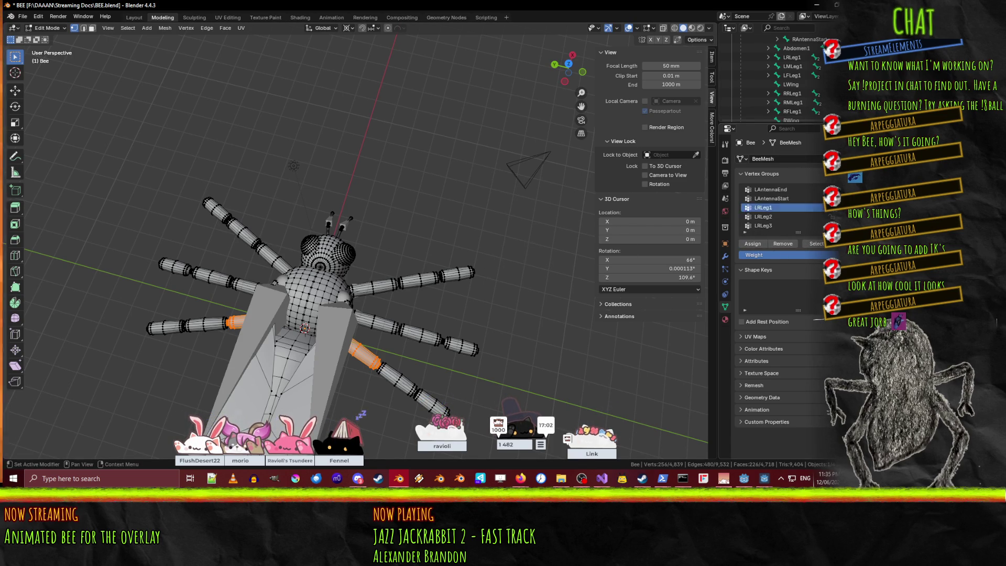
text(RRLeg1)
key(Return)
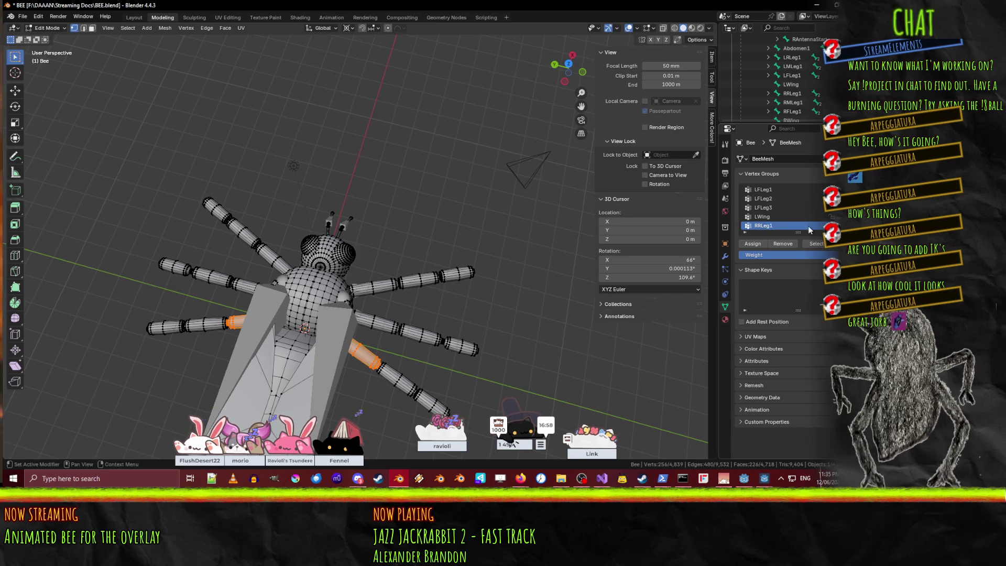
scroll(808, 225, up, 5)
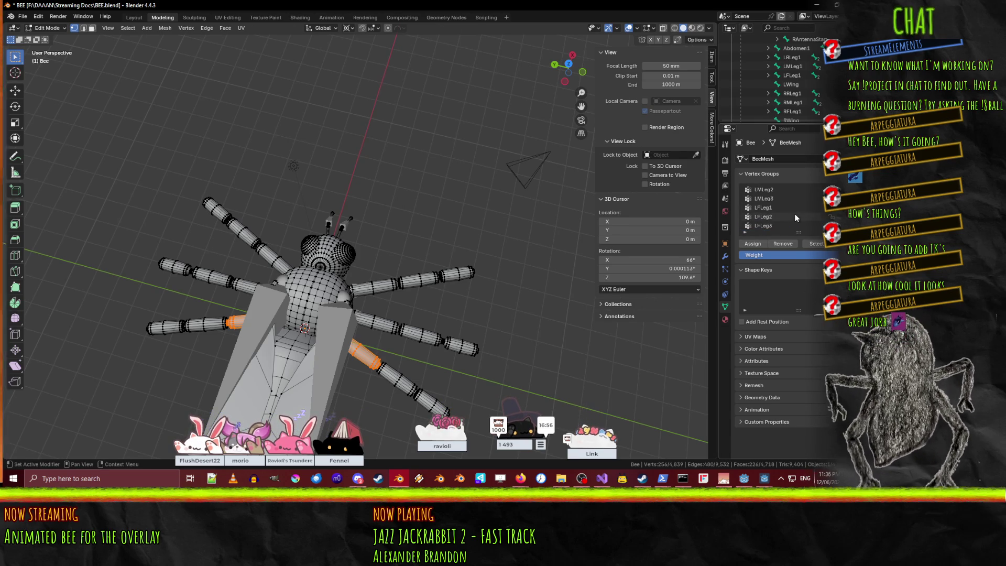
scroll(794, 212, down, 5)
click(753, 244)
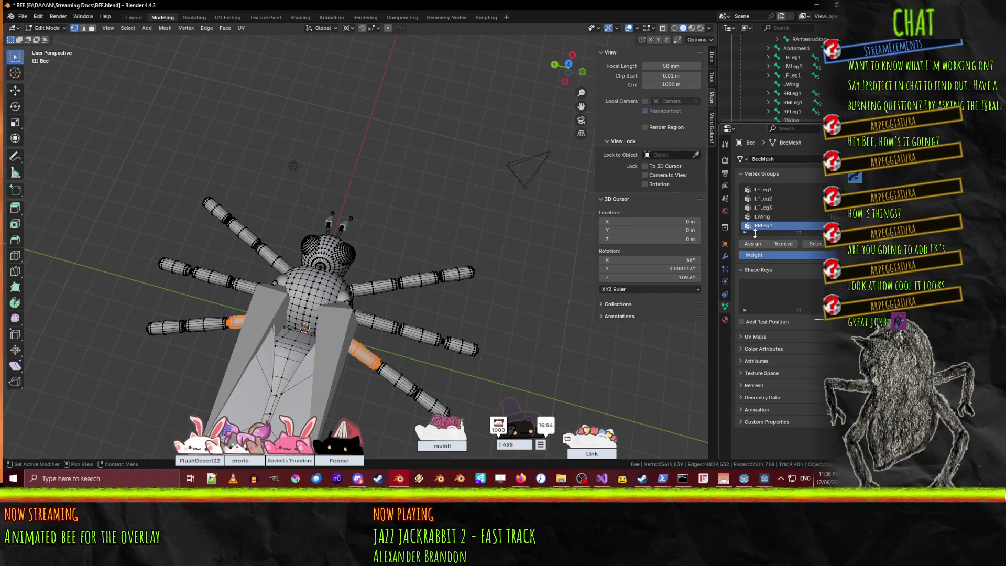
Clear the selection and select only the LRLeg2 group's vertices.
scroll(788, 230, up, 5)
click(769, 208)
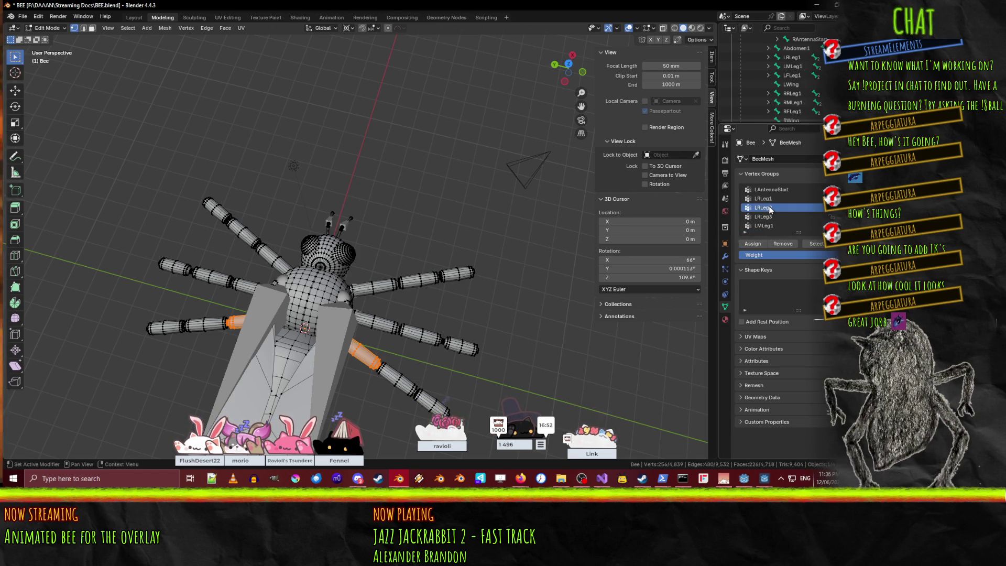
key(alt+a)
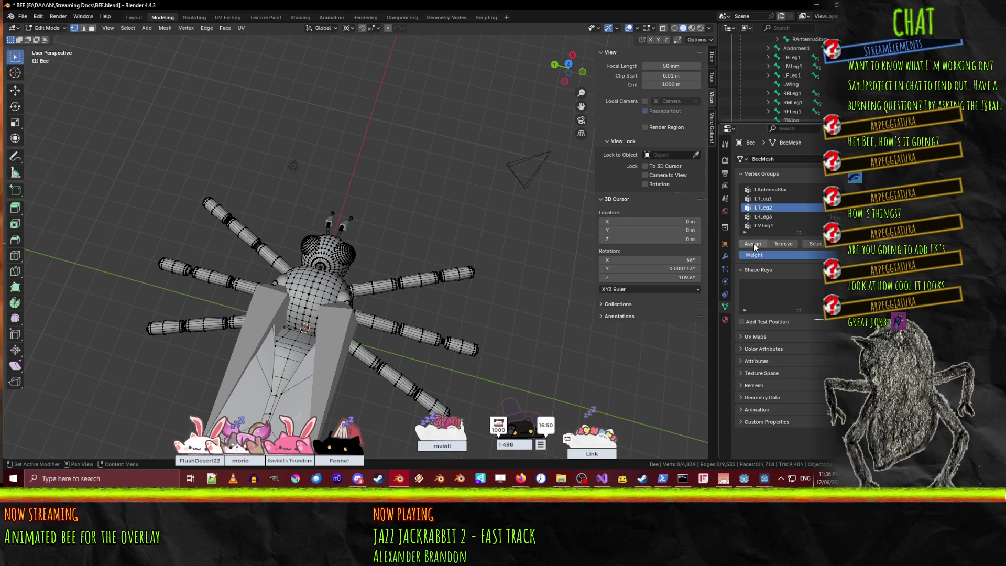
click(815, 244)
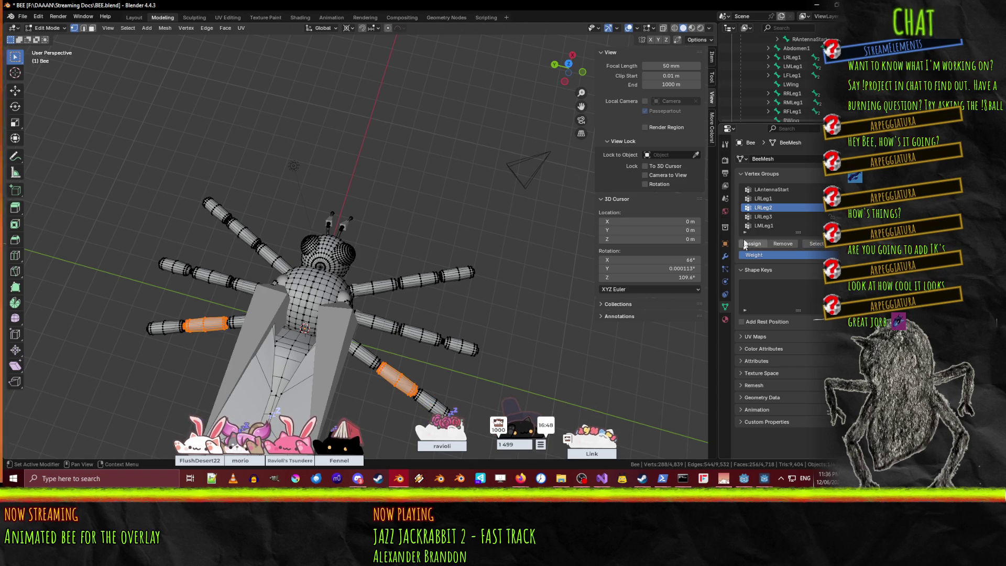
Add a new vertex group named RRLeg2 for the selected LRLeg2 vertices.
click(832, 189)
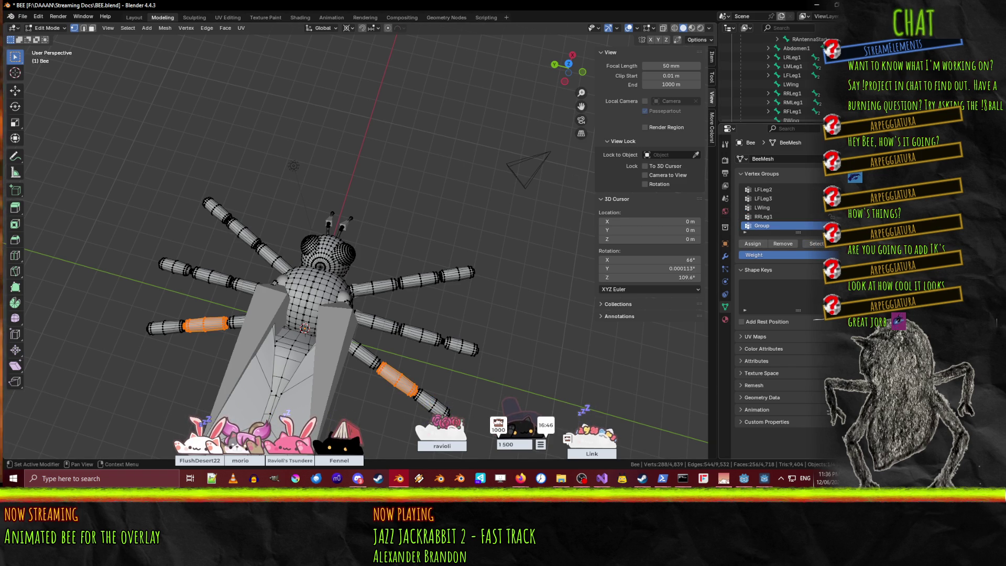
double_click(771, 226)
text(RRLeg)
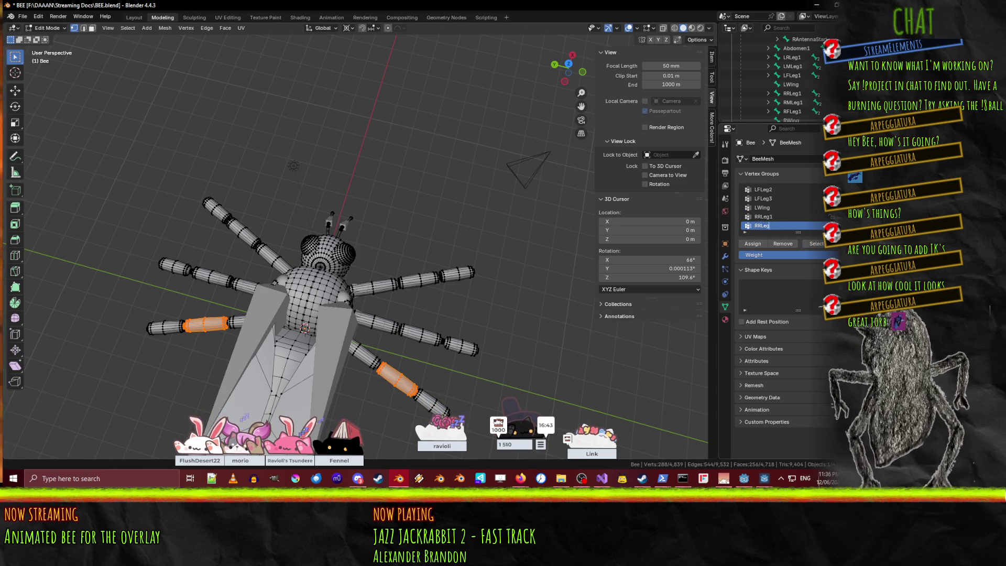
text(2)
key(Return)
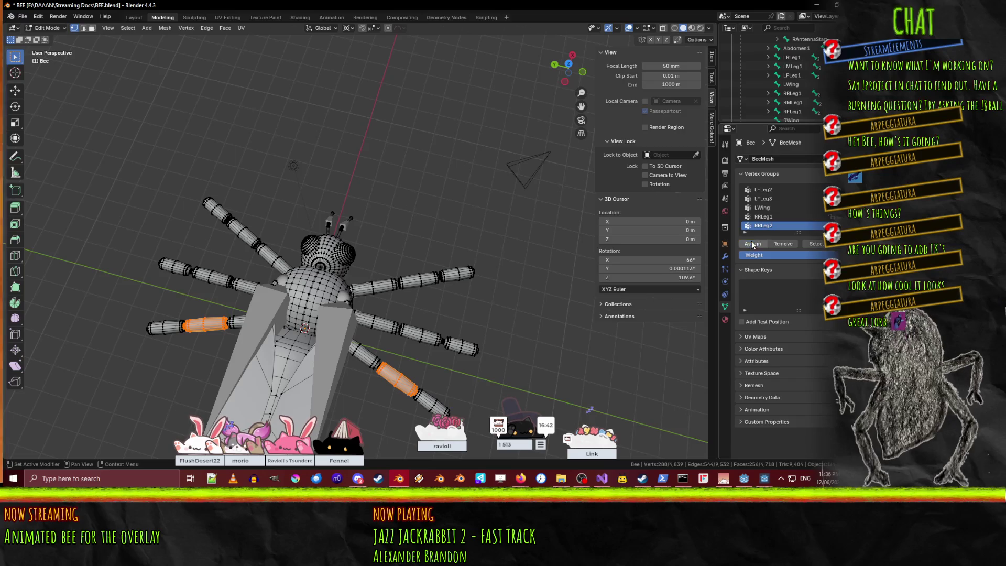
Select the LRLeg3 group's vertices and add a matching RRLeg3 vertex group.
scroll(772, 230, up, 4)
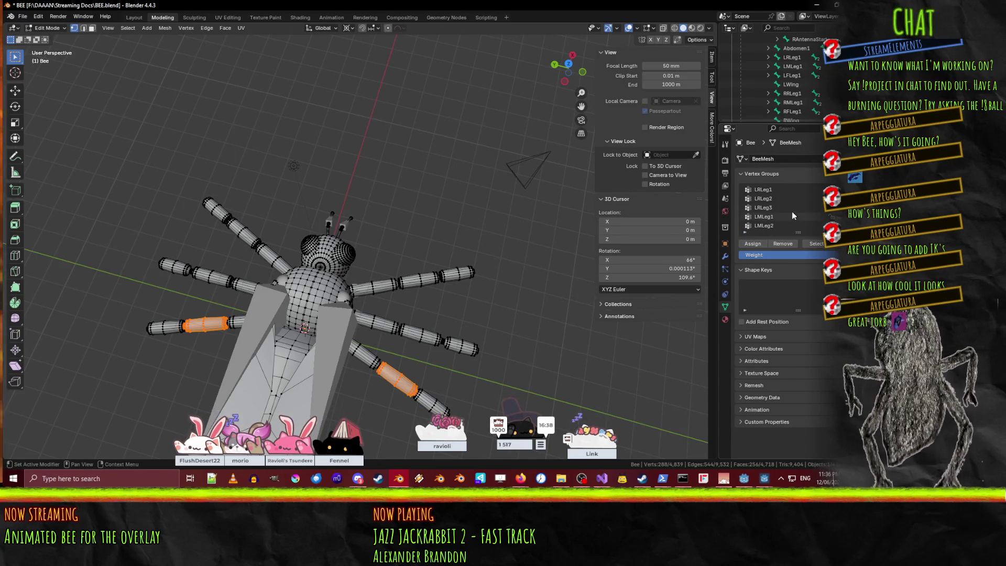
click(770, 210)
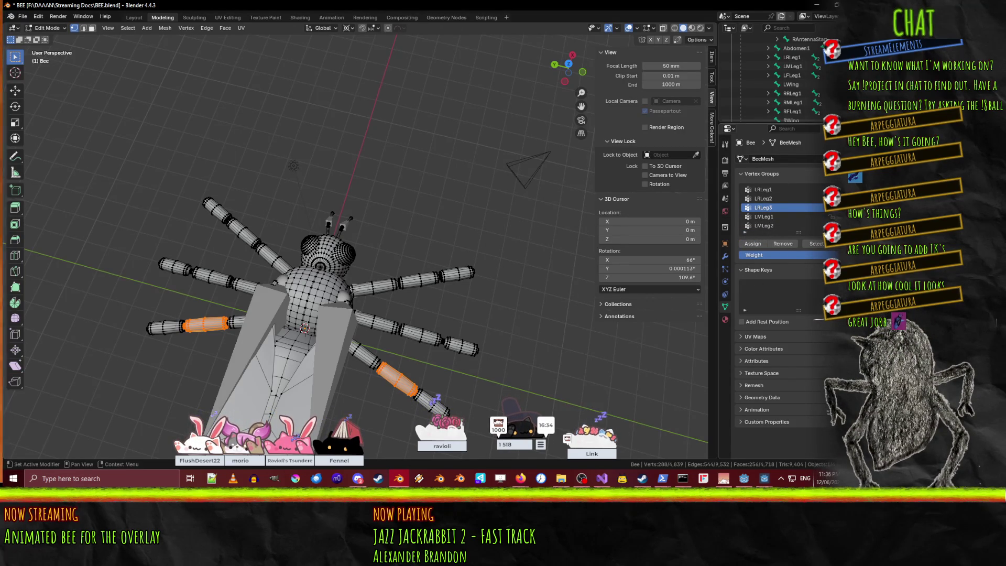
key(alt+a)
click(814, 243)
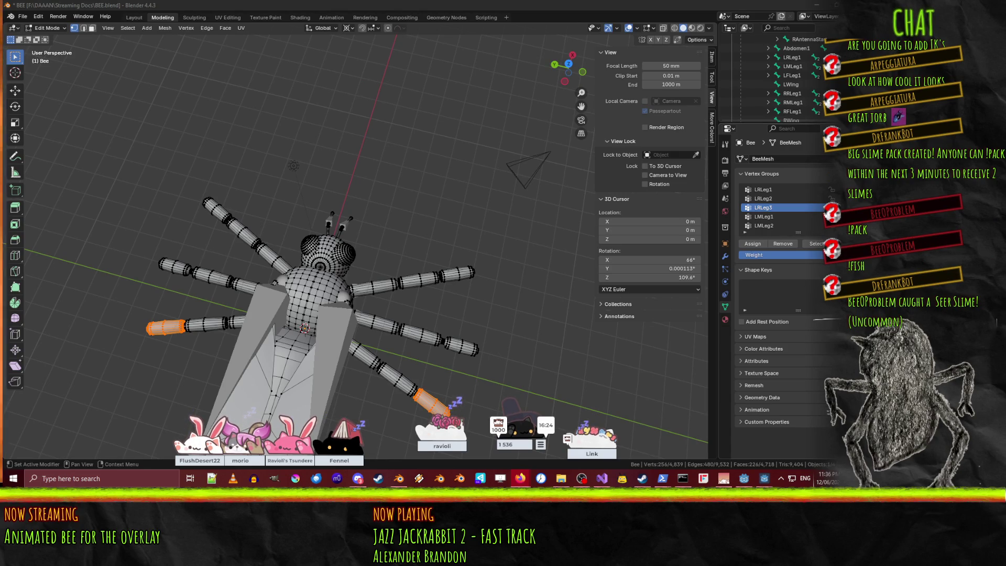
click(833, 189)
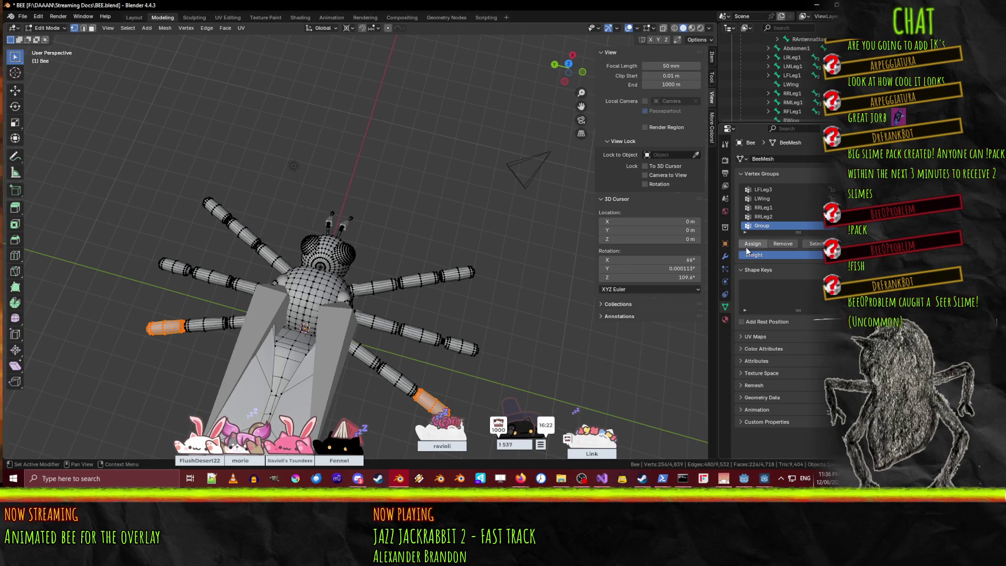
key(F2)
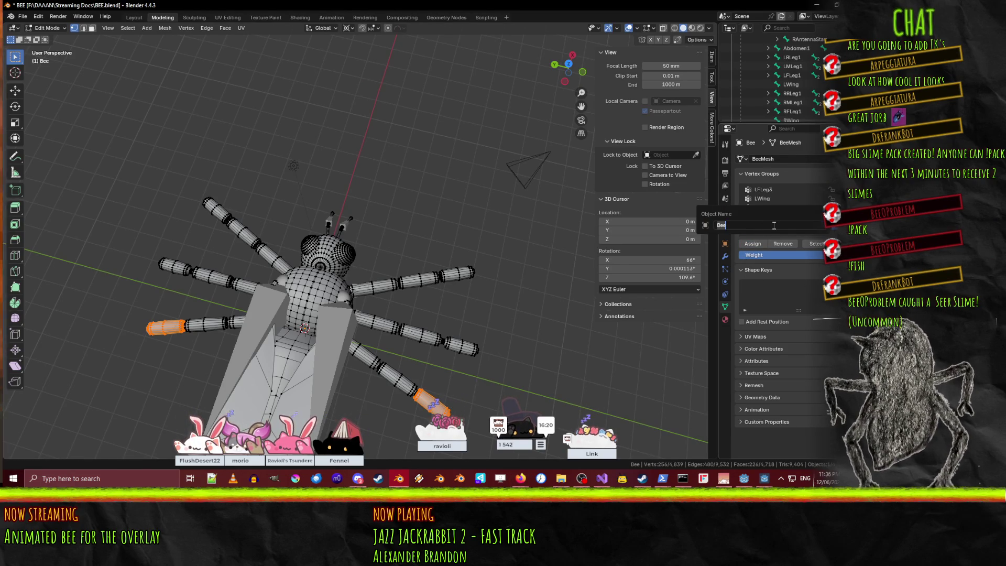
key(Escape)
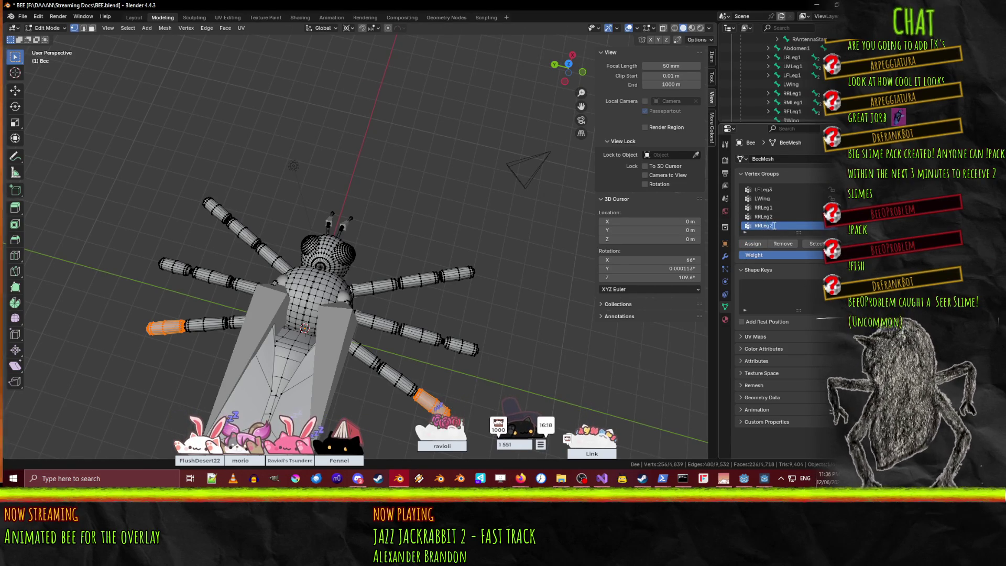
text(3)
key(Return)
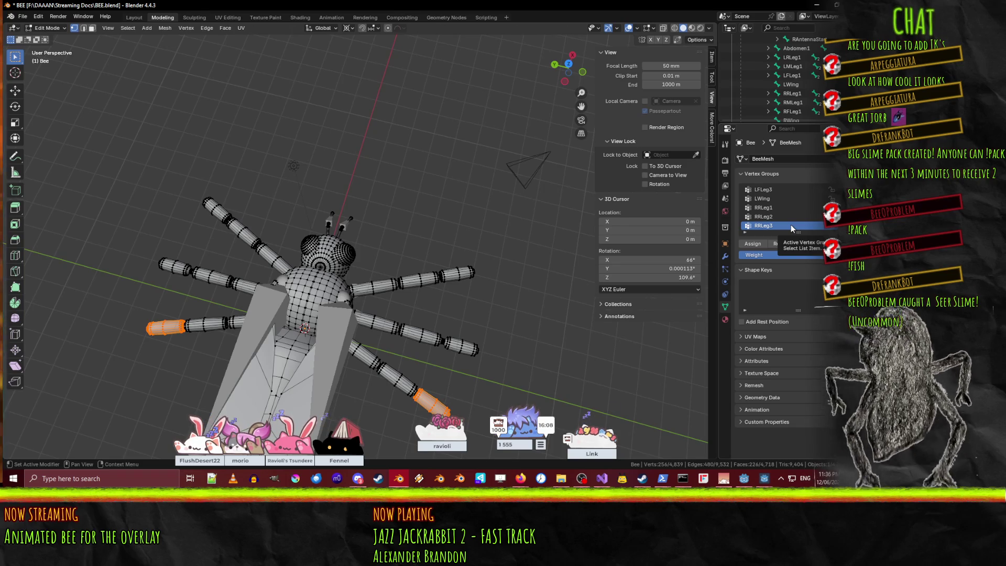
Select the LMLeg1 group's vertices and add a new RMLeg1 vertex group.
mouse_move(399, 307)
middle_down()
mouse_move(382, 311)
mouse_move(398, 312)
middle_up()
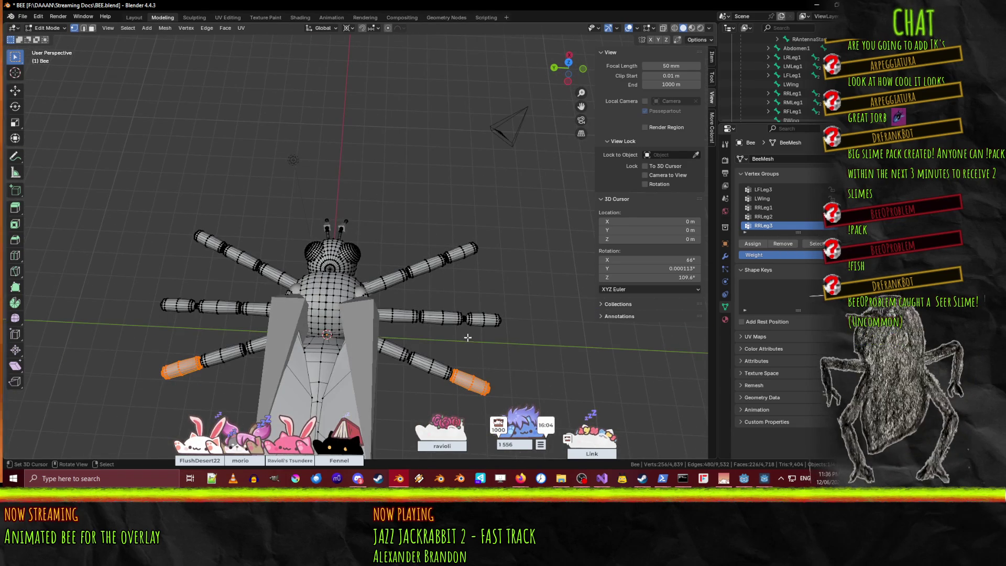
scroll(430, 334, up, 3)
scroll(471, 330, down, 5)
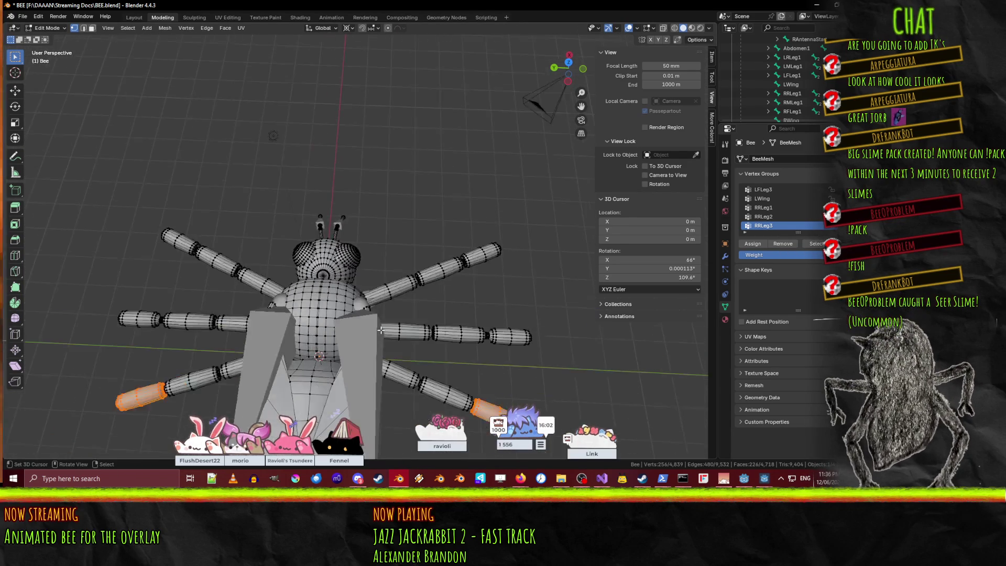
scroll(578, 318, up, 1)
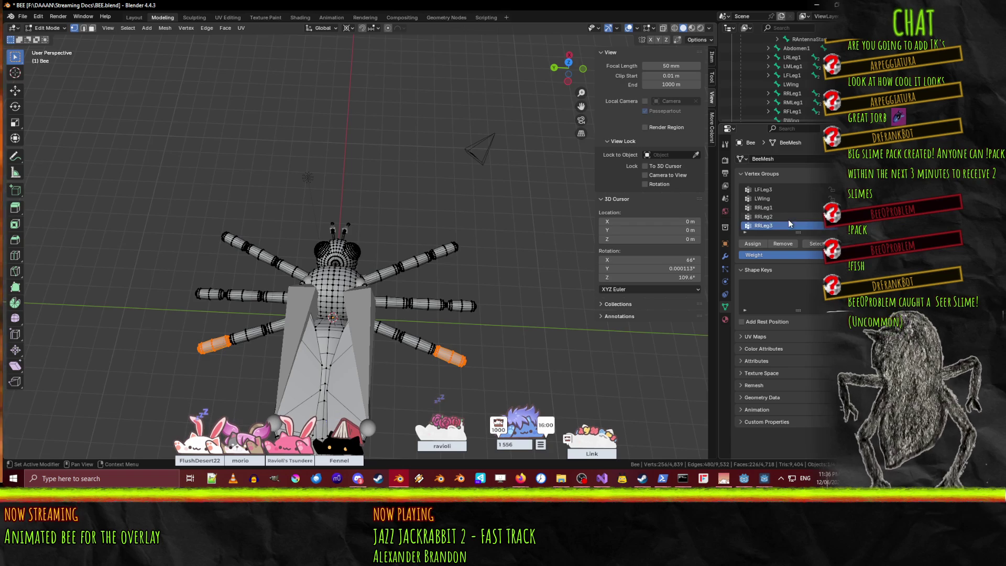
scroll(794, 214, up, 5)
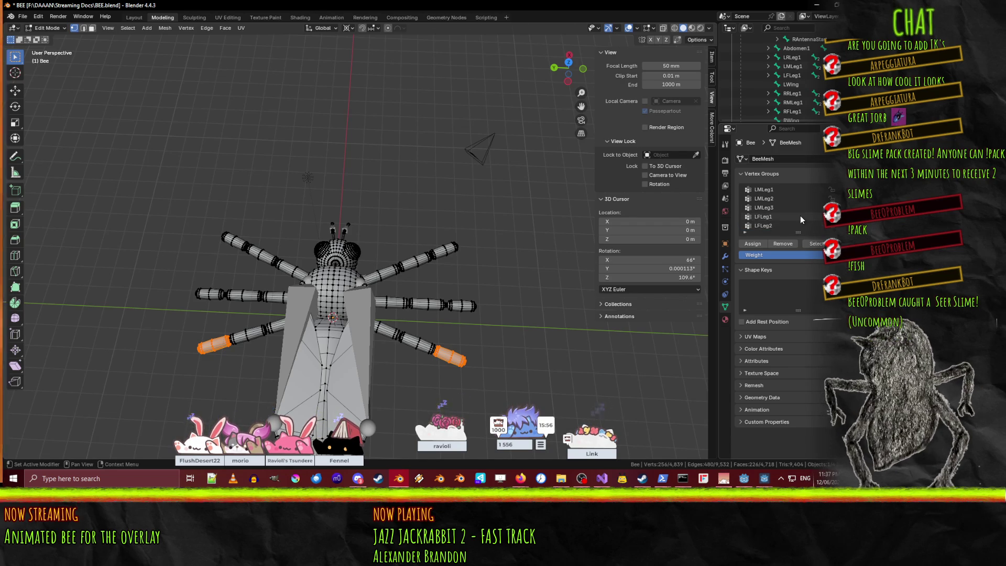
click(781, 188)
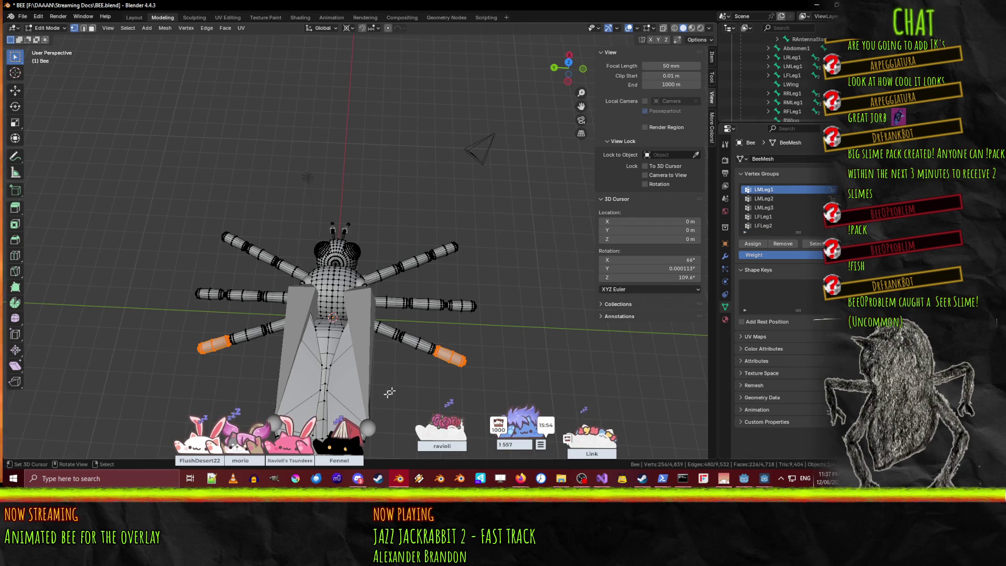
click(849, 243)
click(816, 244)
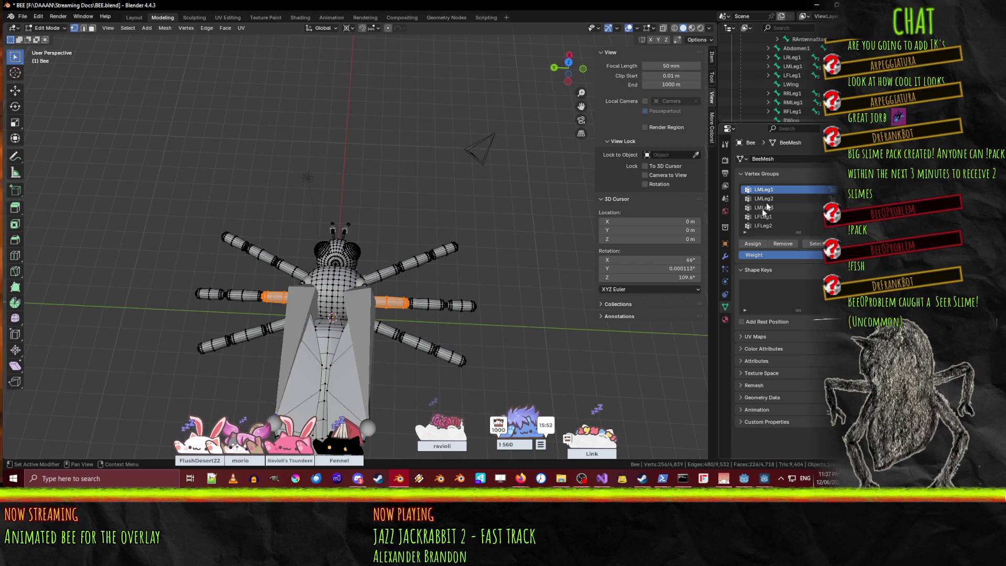
click(832, 189)
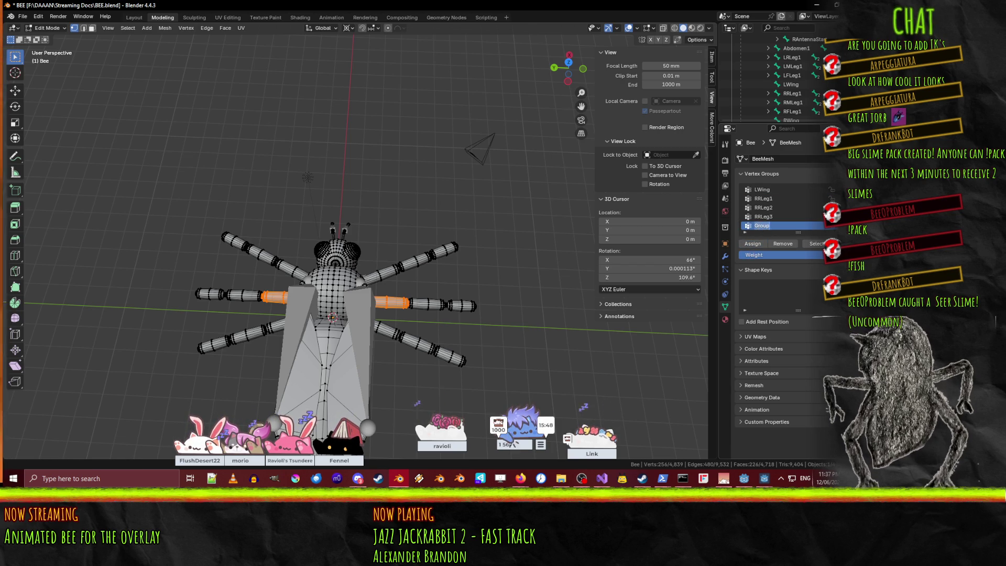
double_click(759, 225)
text(RMLeg1)
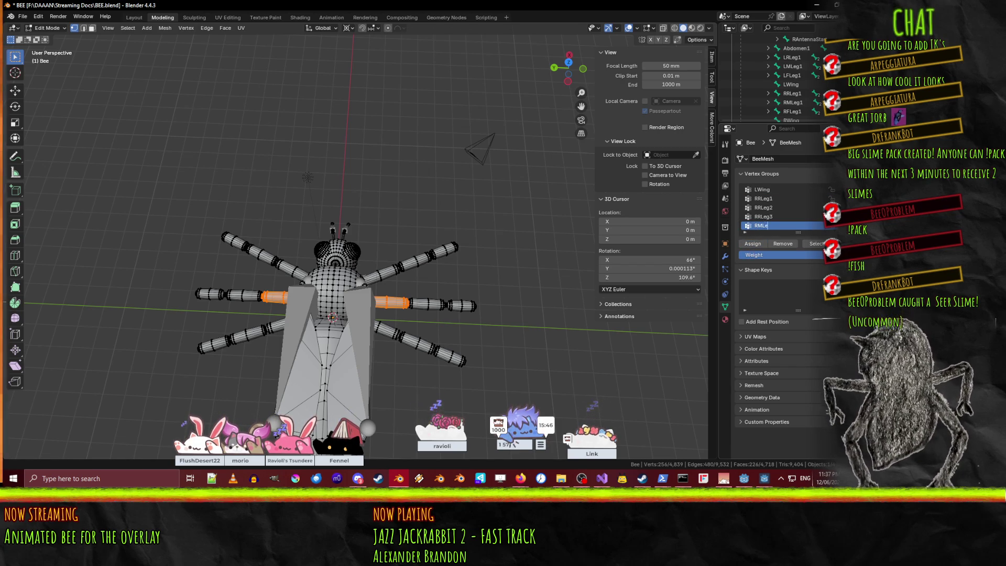
key(Return)
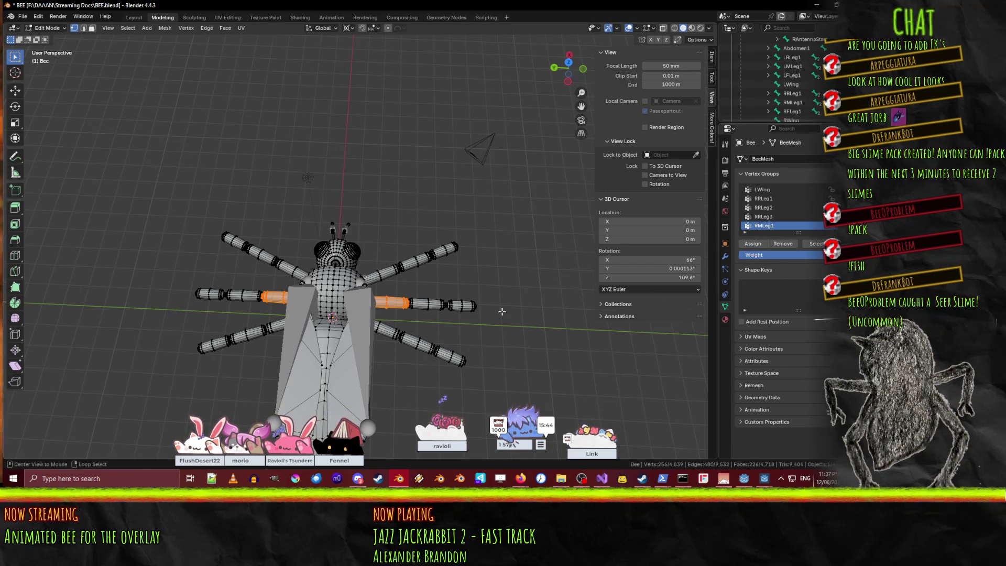
Select only the LMLeg2 group's vertices and add a new RMLeg2 vertex group.
key(alt+a)
scroll(773, 224, up, 1)
scroll(804, 221, up, 4)
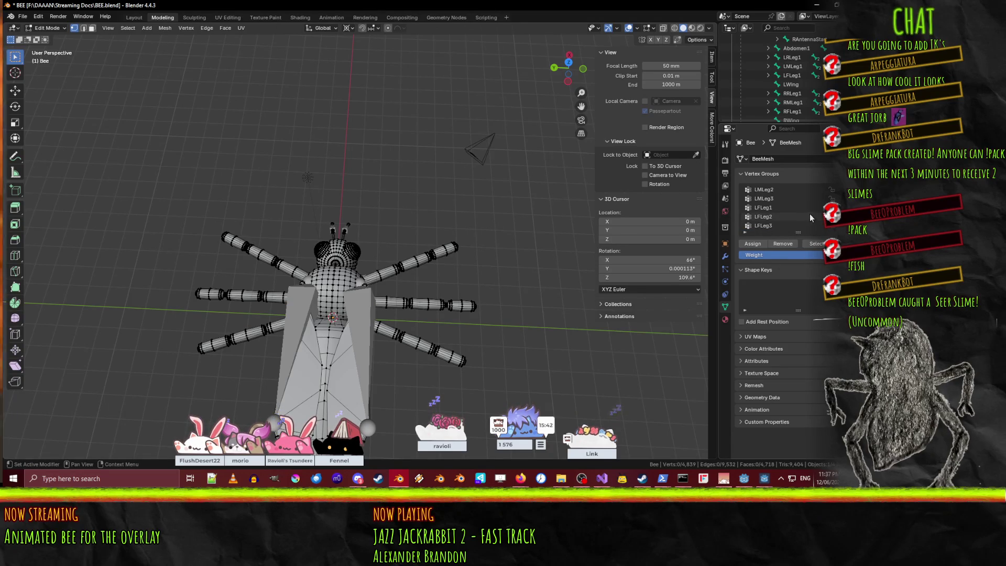
scroll(779, 212, down, 1)
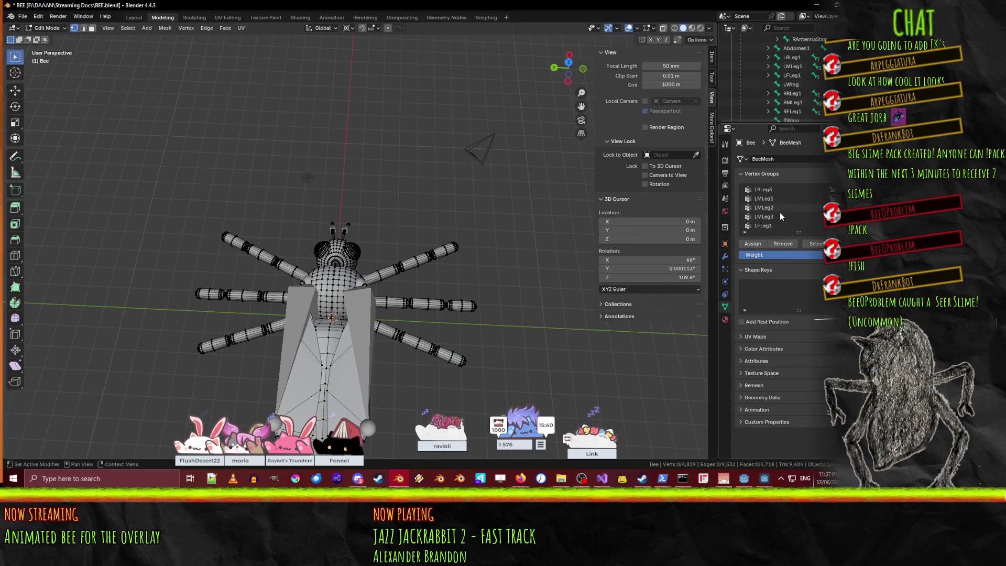
click(783, 208)
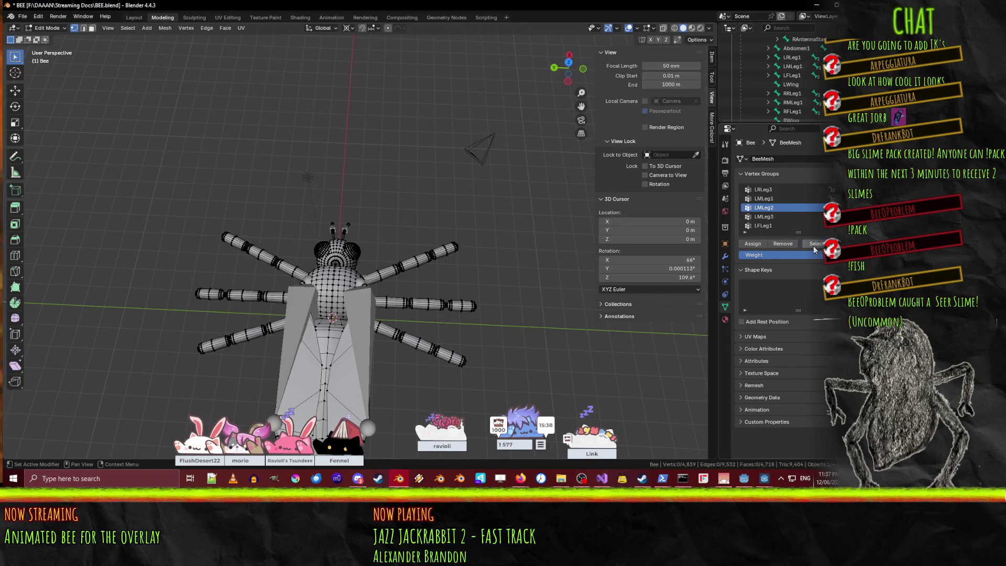
click(812, 244)
click(832, 189)
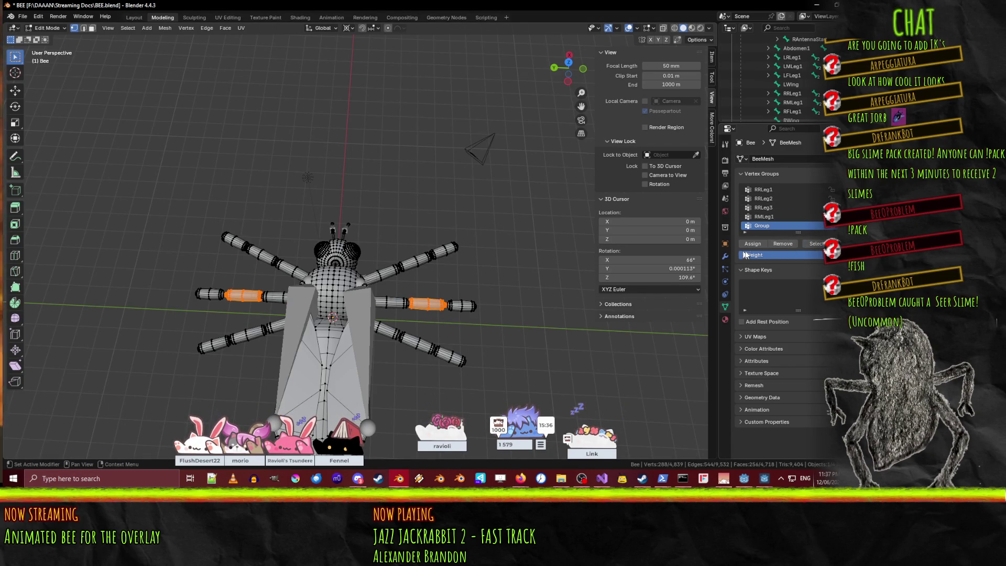
double_click(788, 225)
text(RMLeg2)
key(Return)
Select only the LMLeg3 vertices, add an RMLeg3 vertex group, then deselect the middle legs.
scroll(780, 225, up, 8)
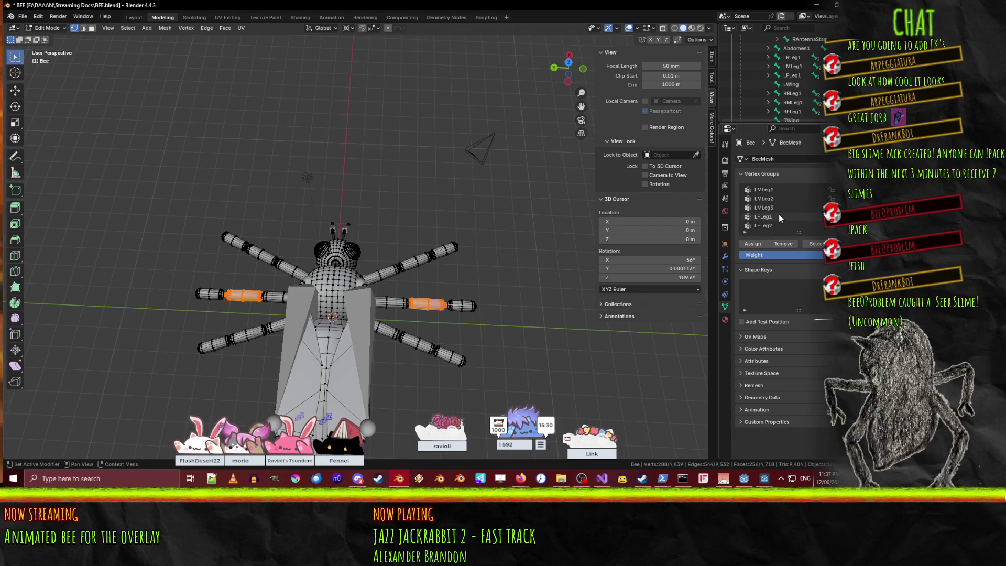
key(alt+a)
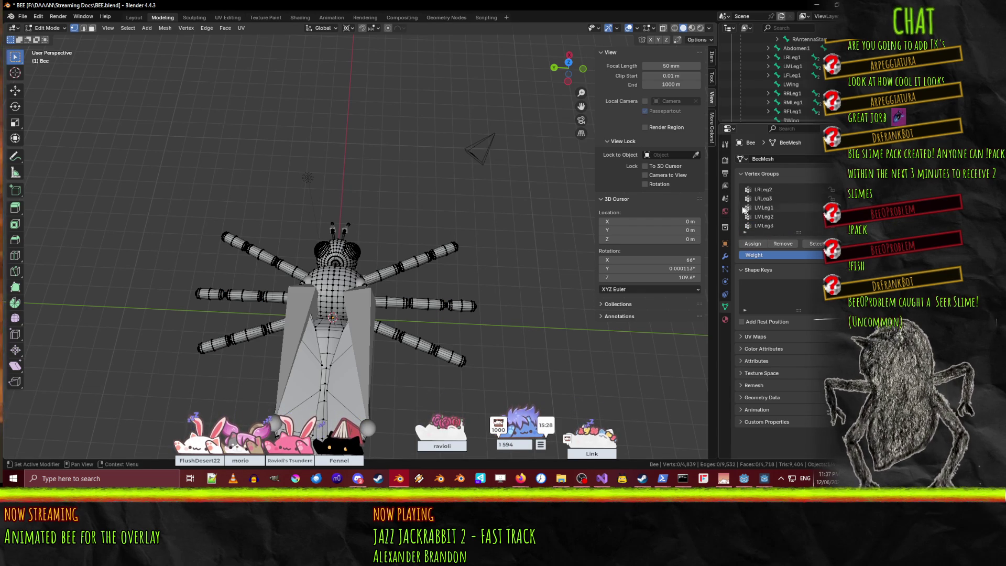
click(777, 199)
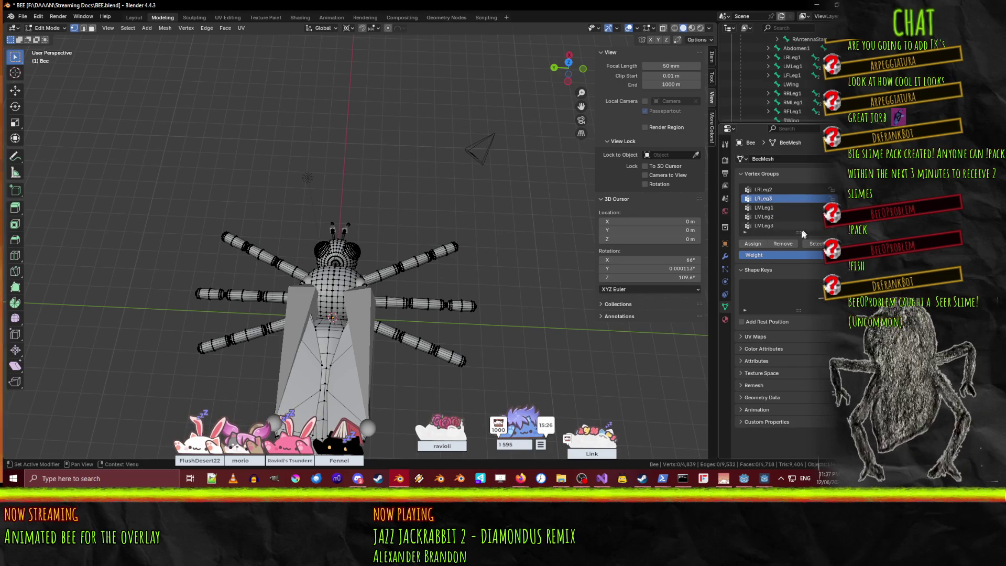
click(768, 225)
click(811, 243)
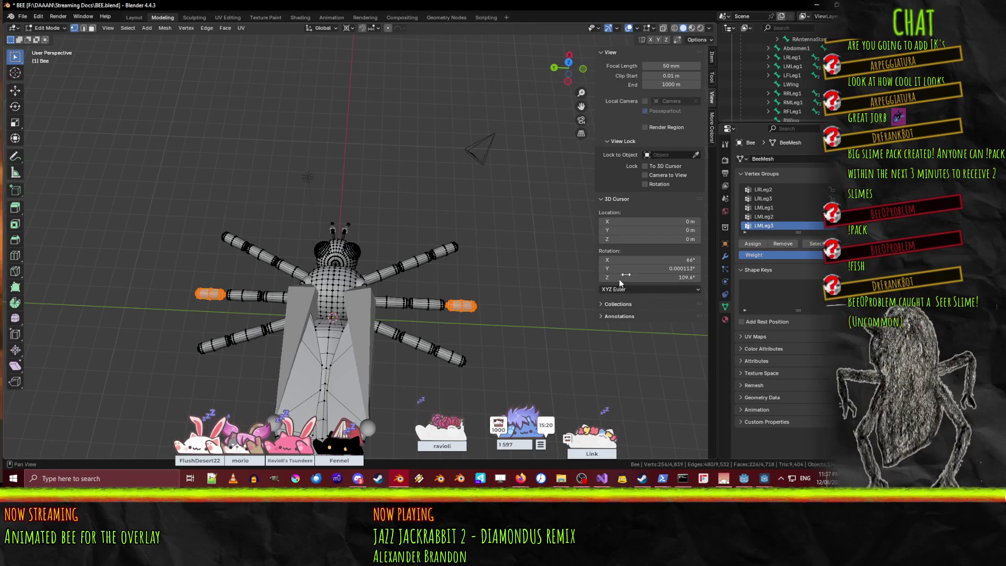
click(832, 190)
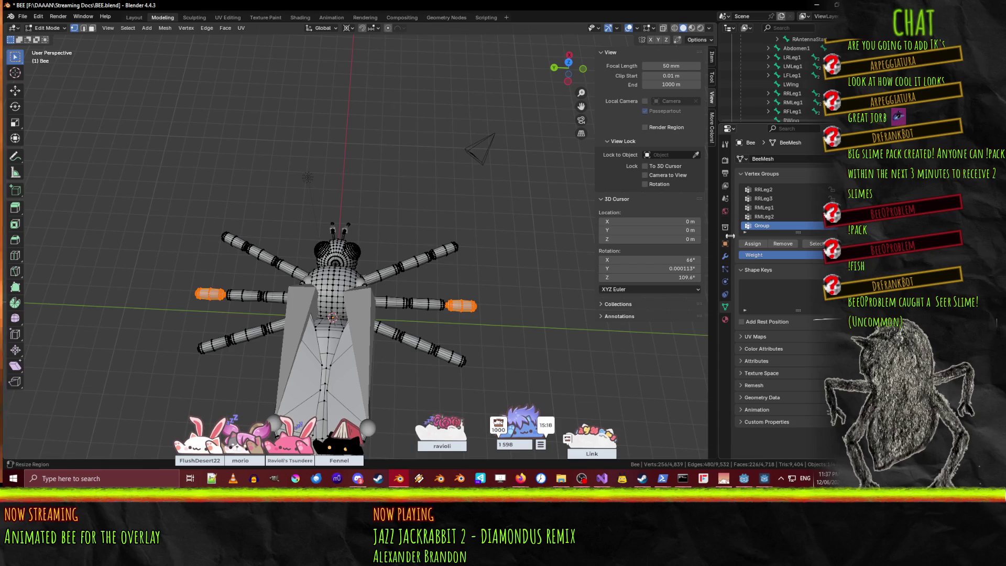
double_click(776, 226)
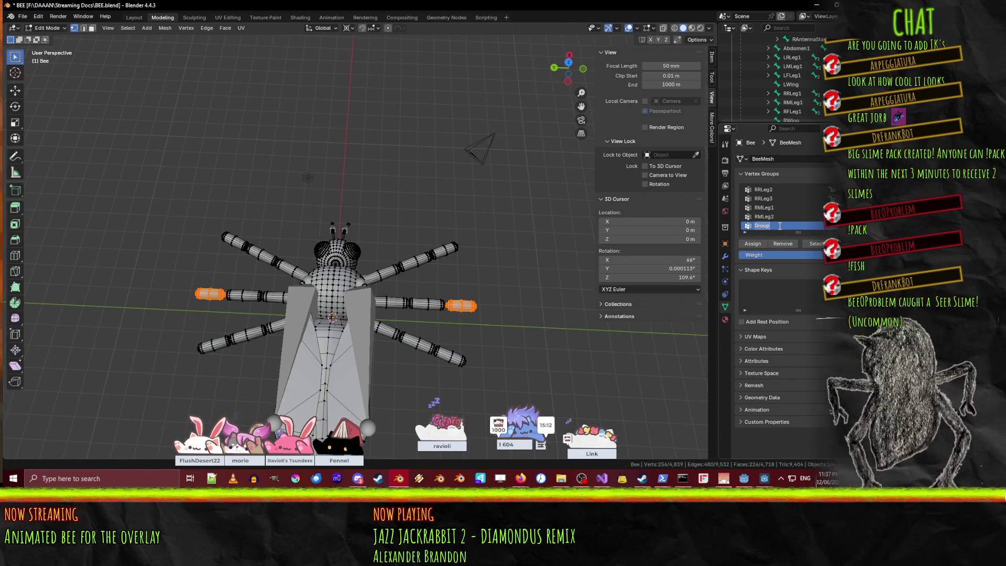
text(RMLeg3)
key(Return)
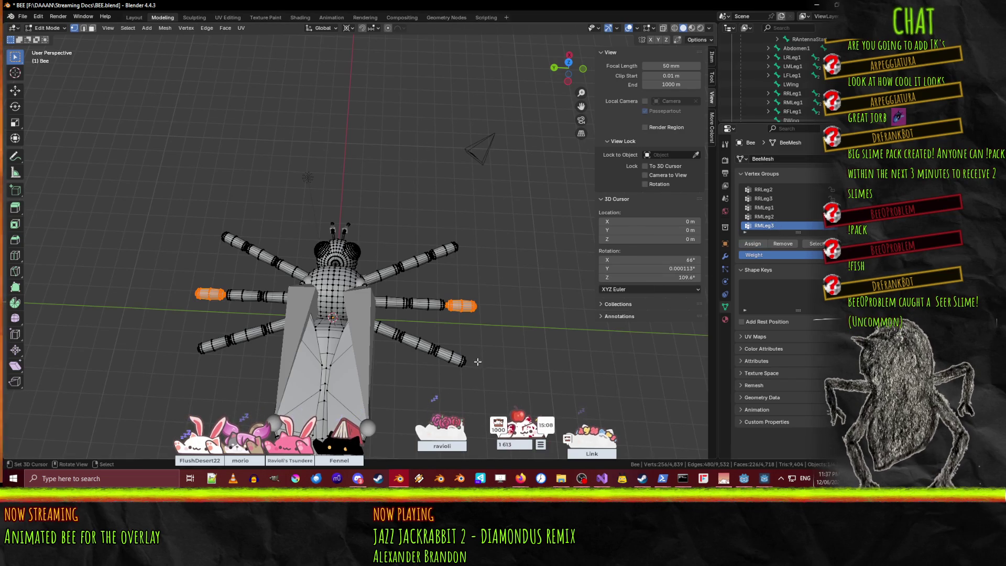
click(496, 341)
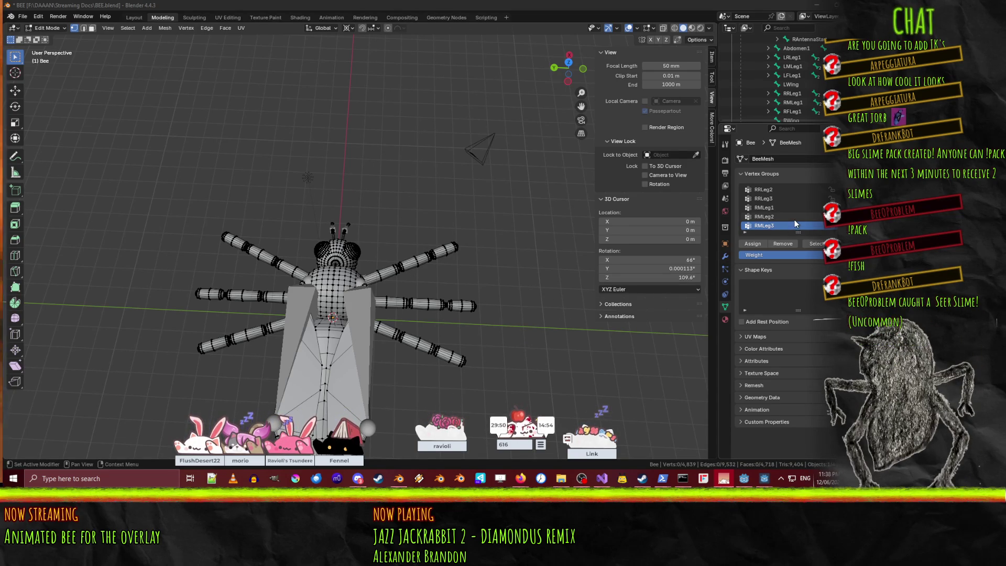
scroll(794, 219, up, 3)
scroll(794, 219, up, 3)
scroll(787, 220, up, 3)
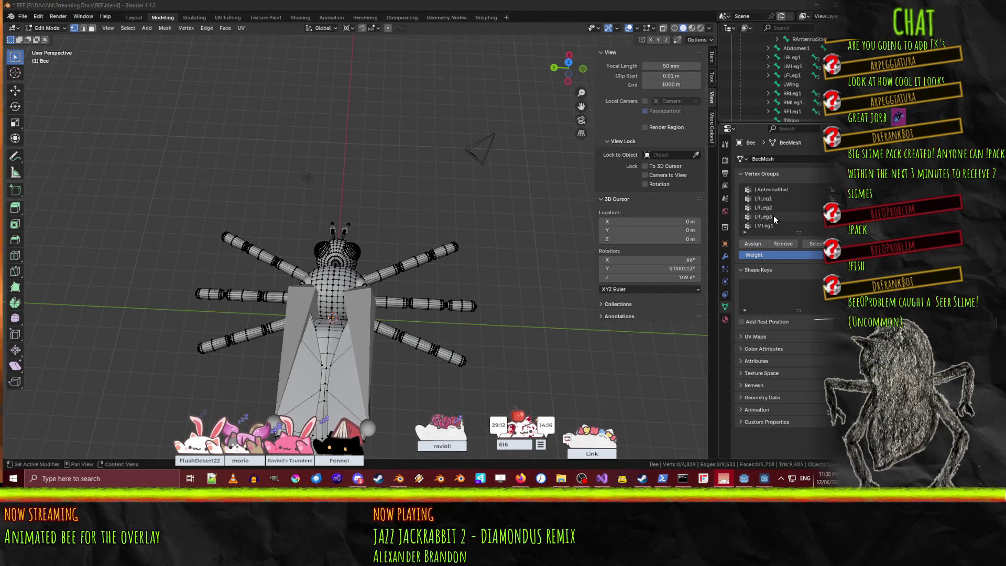
Select the LFLeg1 group's vertices and add a new RFLeg1 vertex group.
scroll(772, 219, down, 2)
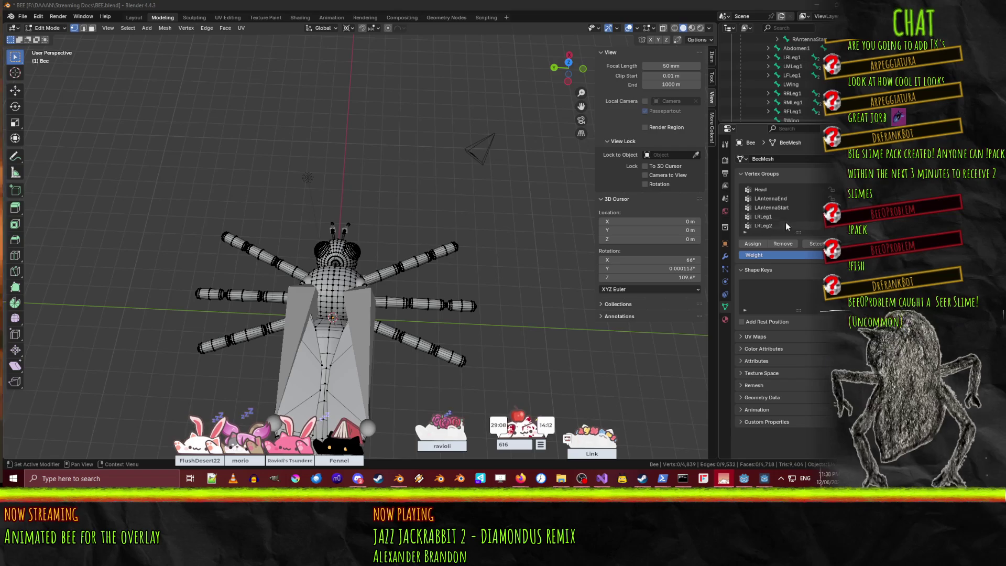
scroll(761, 219, down, 1)
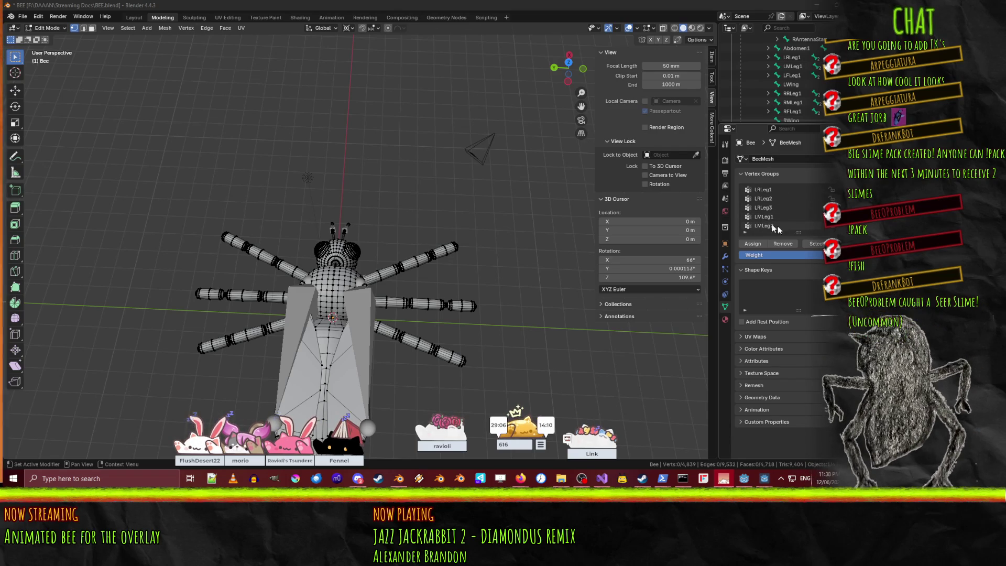
scroll(762, 217, down, 5)
click(759, 216)
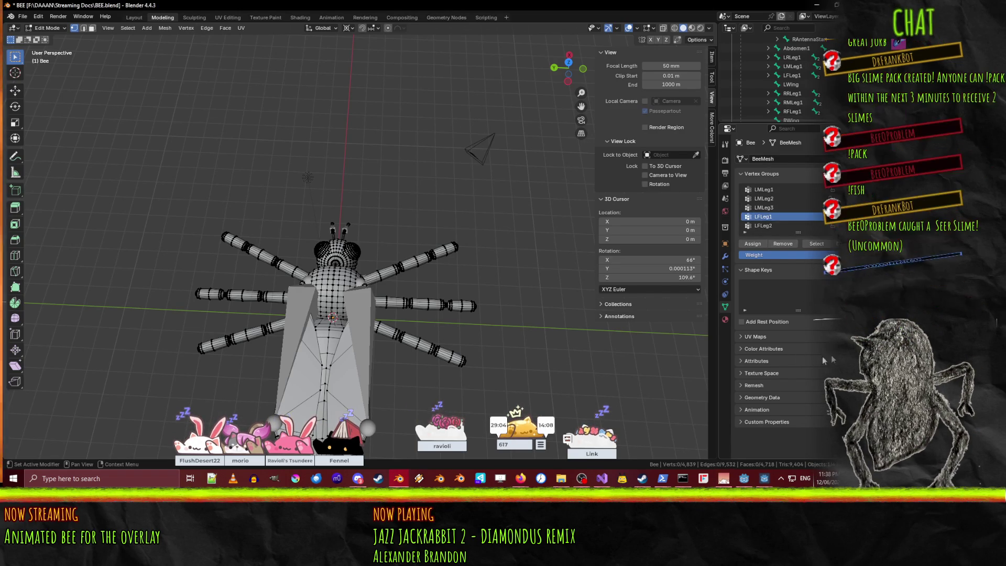
click(820, 246)
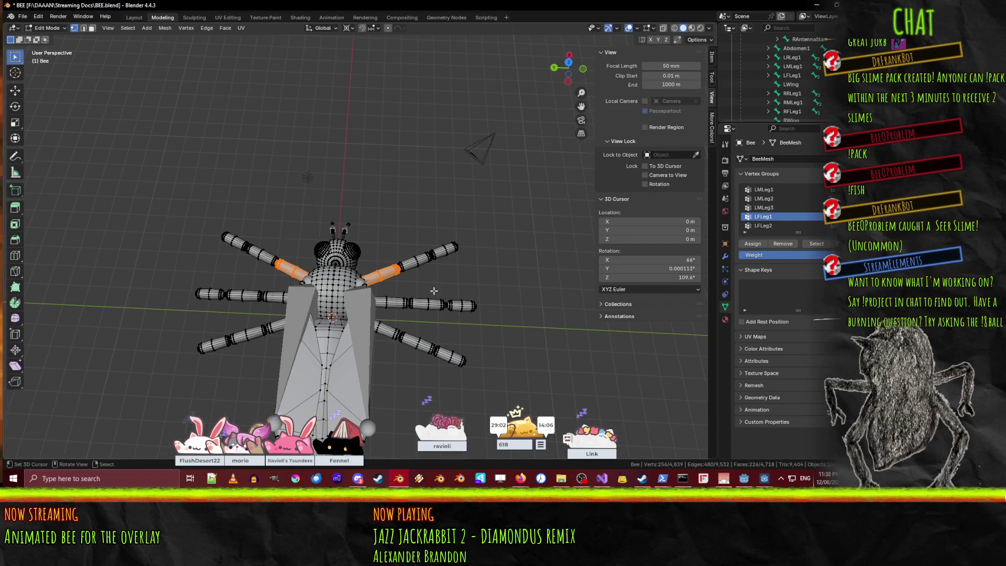
click(832, 189)
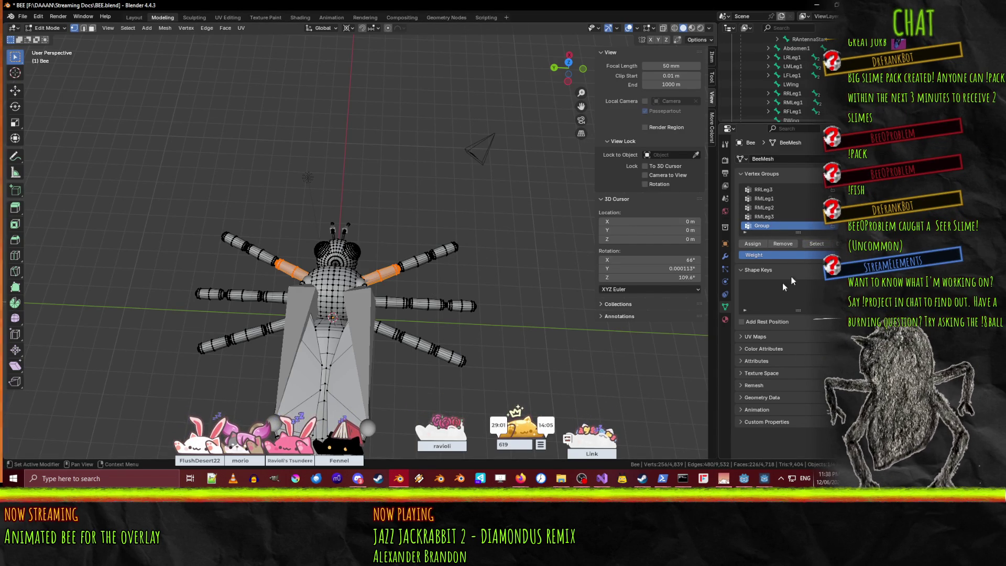
double_click(762, 225)
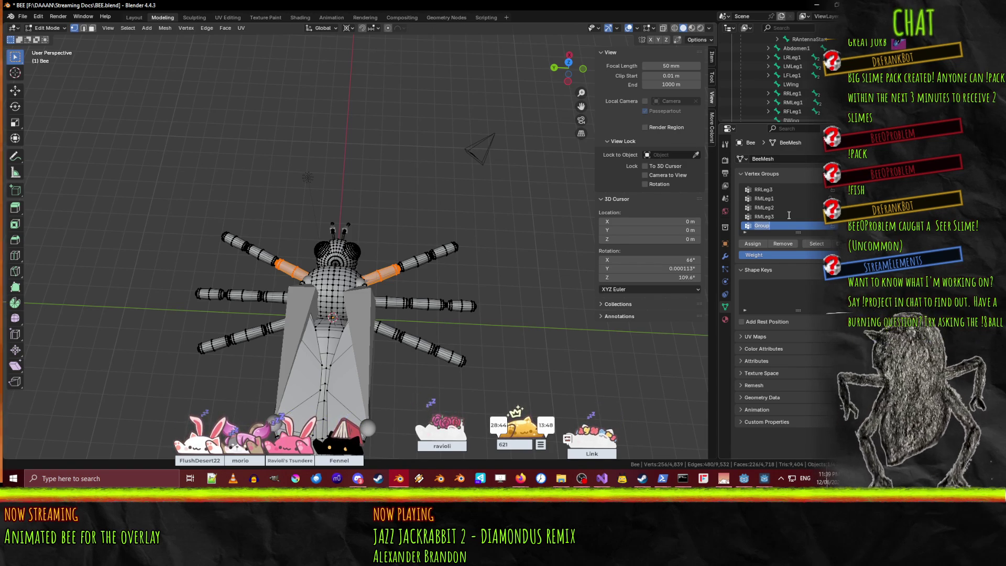
text(RF)
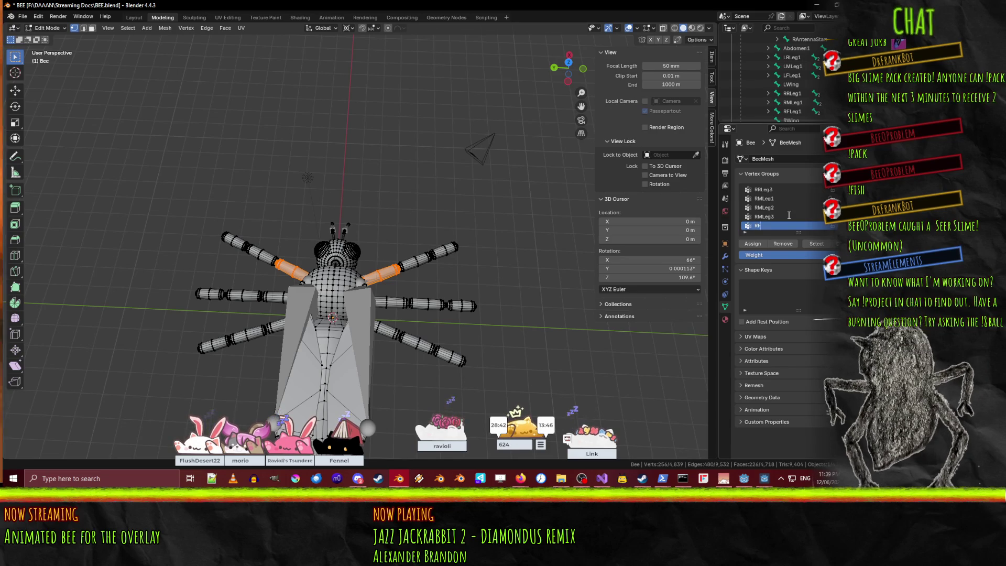
text(Leg1)
key(Return)
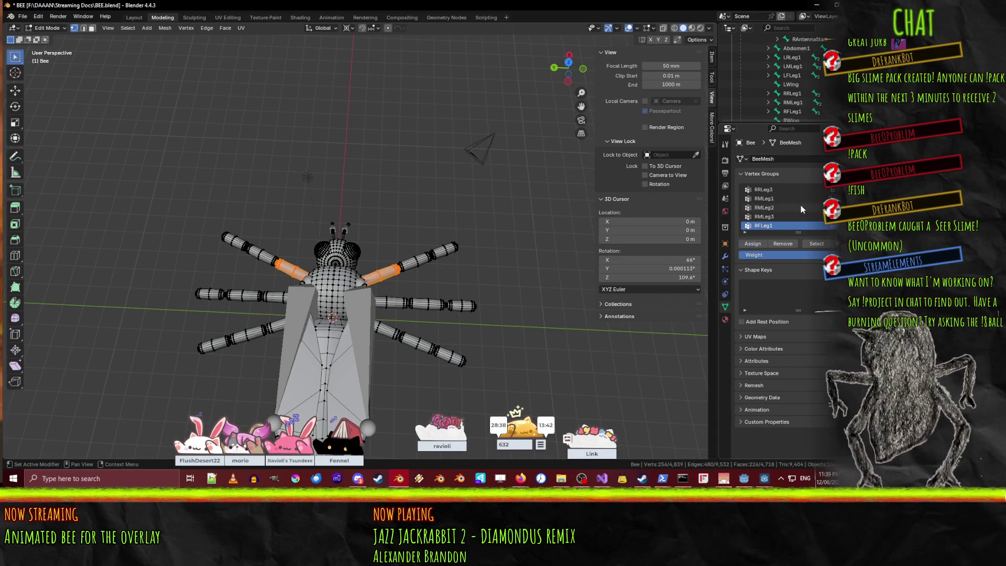
Select only the LFLeg2 vertices and assign them to a new RFLeg2 vertex group.
scroll(793, 220, up, 5)
scroll(793, 220, up, 3)
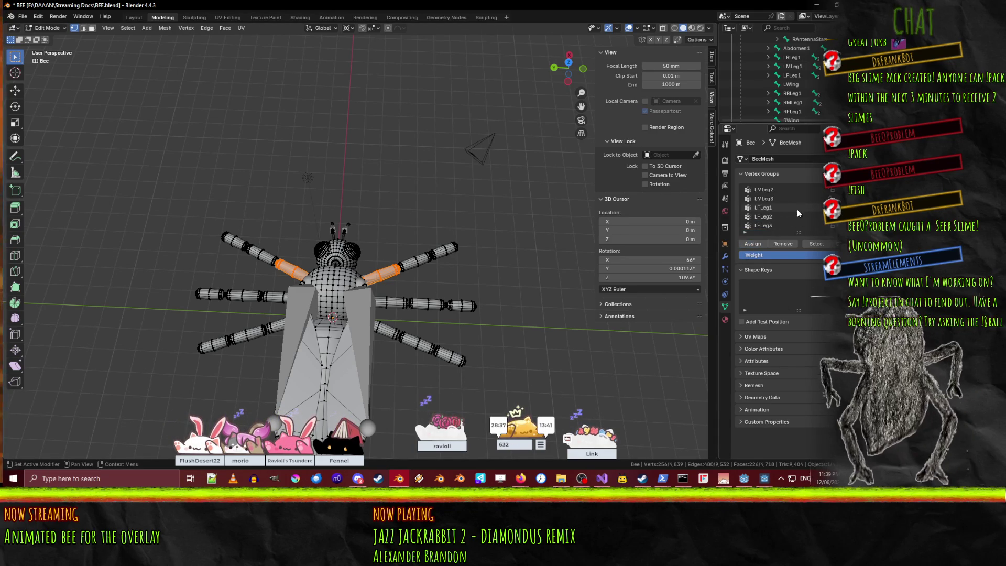
click(771, 217)
click(815, 243)
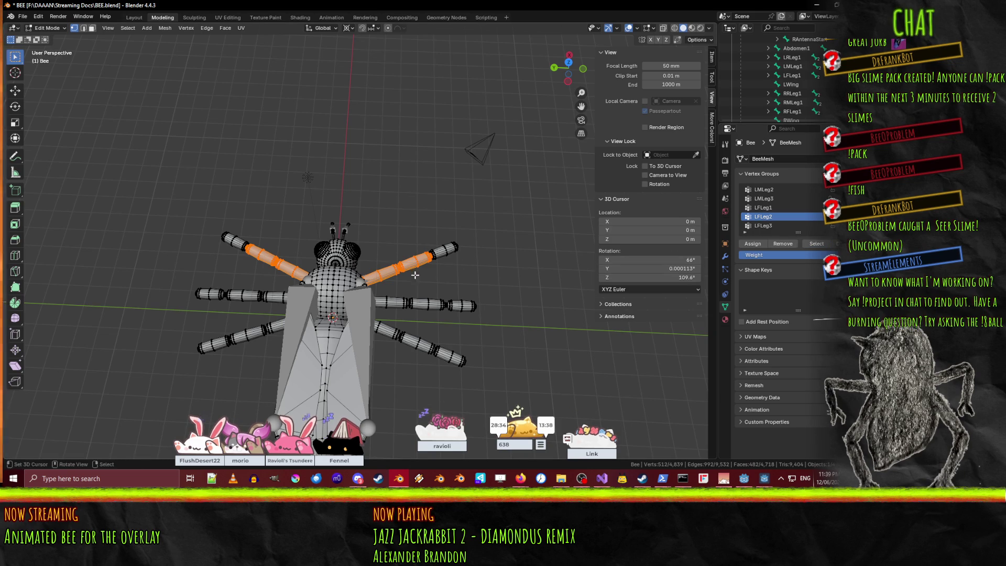
key(alt+a)
click(815, 243)
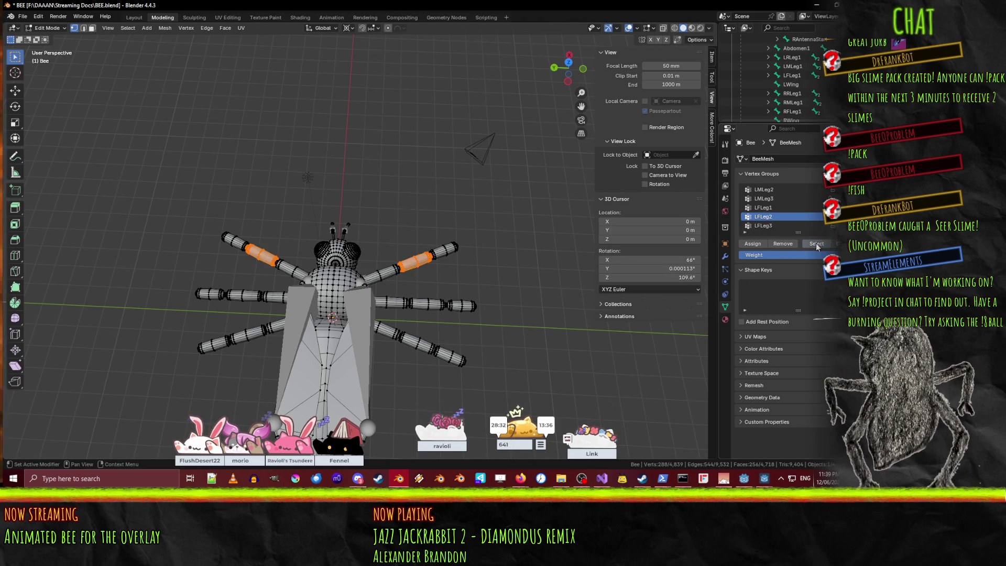
scroll(819, 207, down, 2)
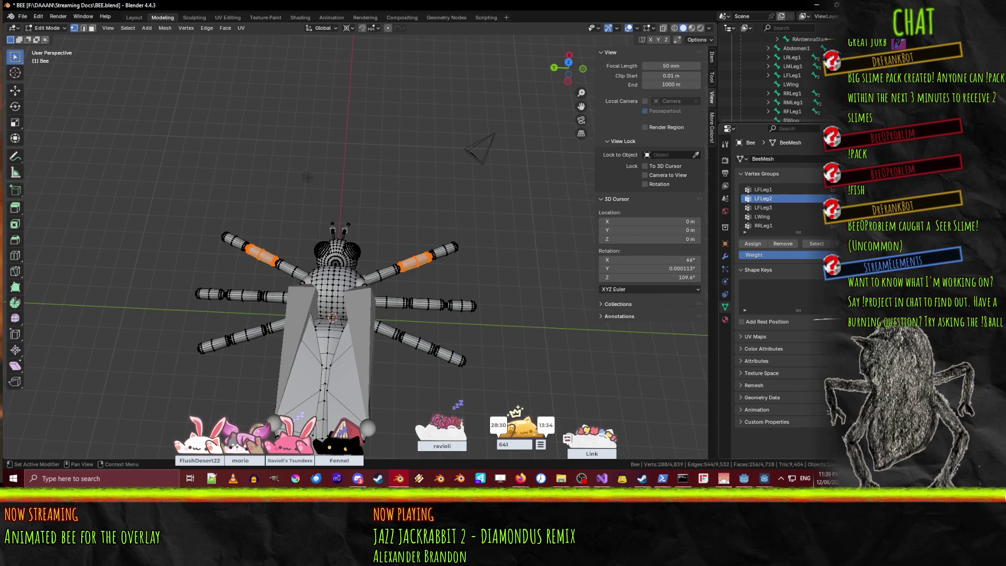
click(838, 189)
double_click(772, 226)
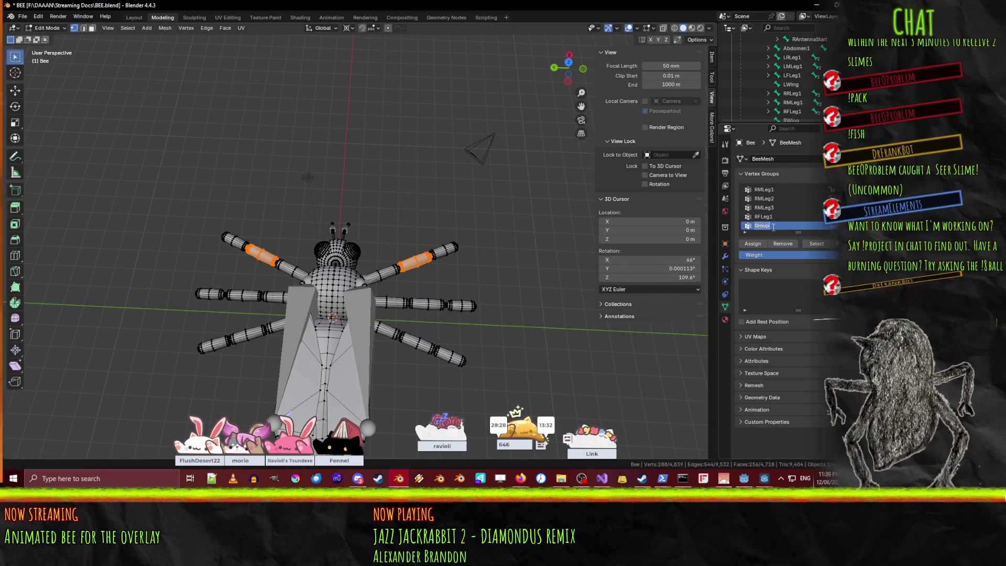
text(RFLeg2)
key(Return)
click(759, 245)
Select the LFLeg3 group's vertices and assign them to a new RFLeg3 vertex group.
scroll(784, 206, up, 4)
key(alt+a)
scroll(765, 214, up, 5)
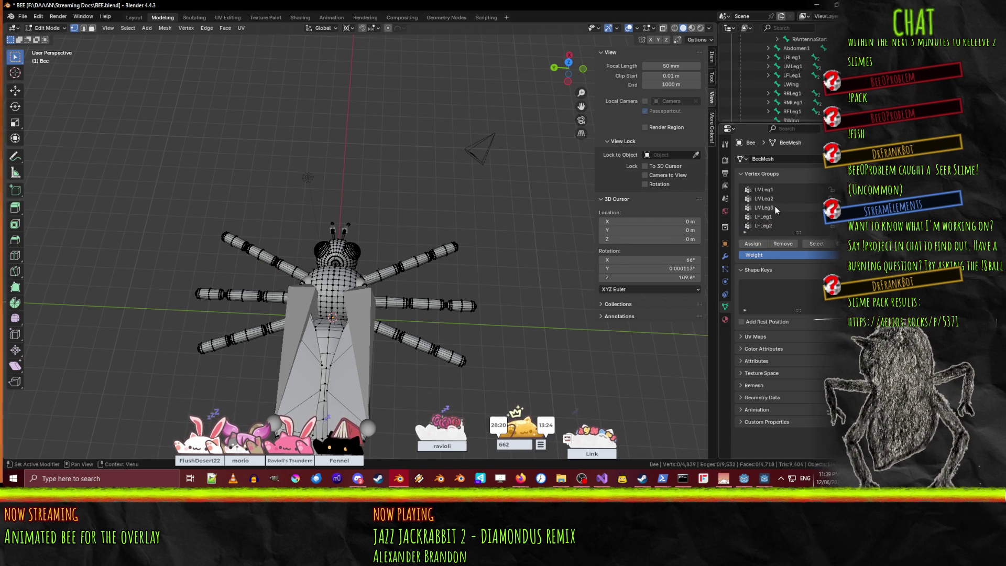
click(770, 218)
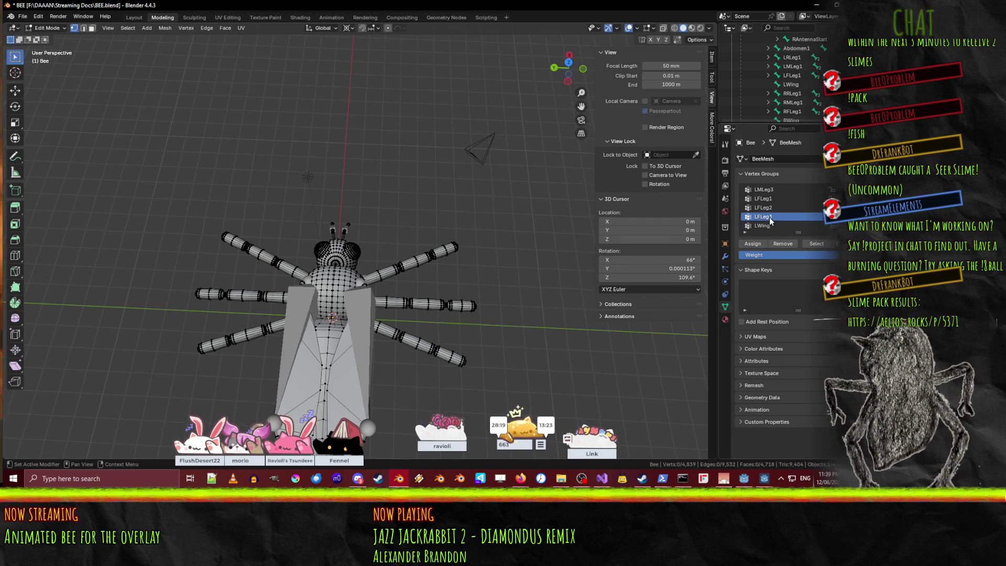
click(811, 244)
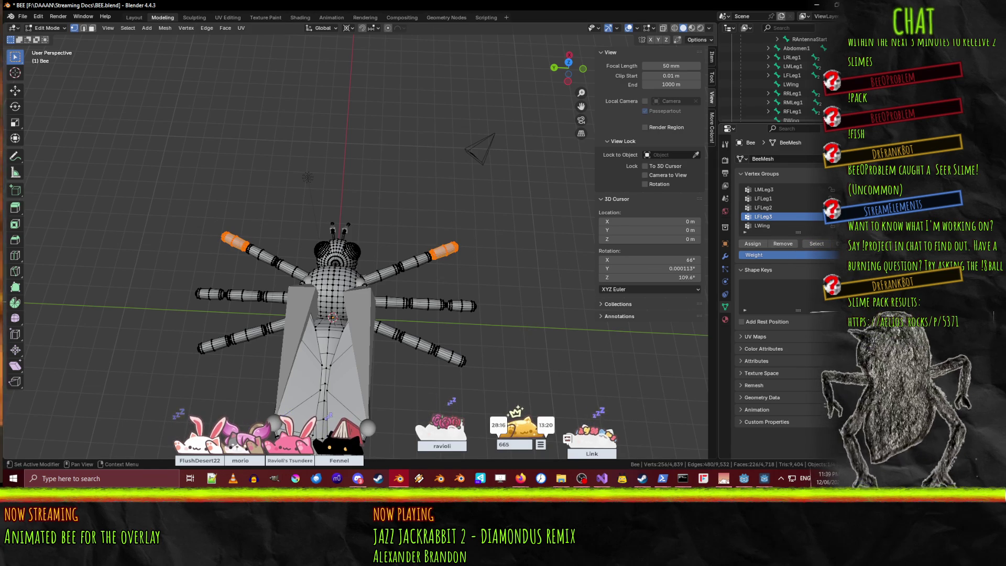
click(833, 189)
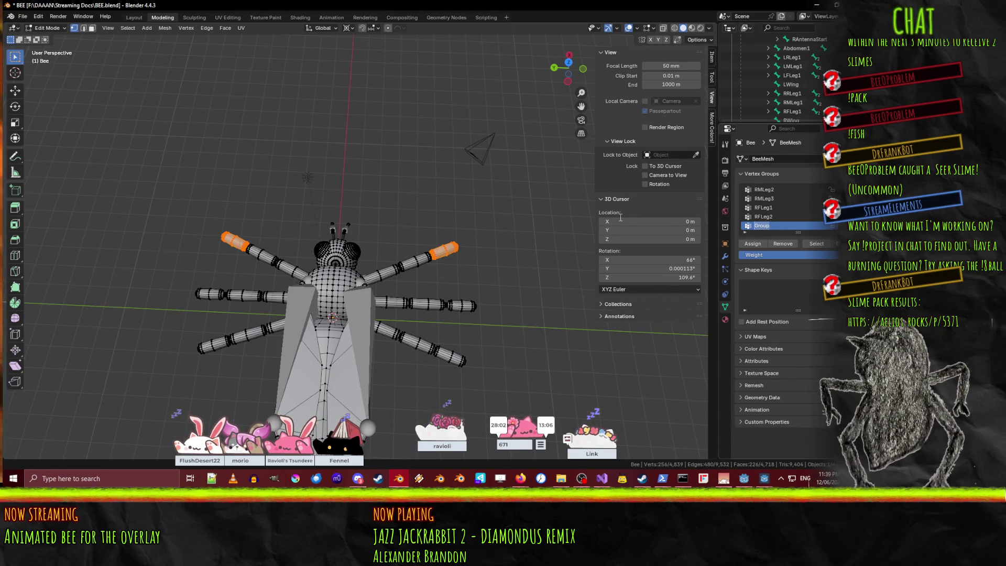
text(Rf)
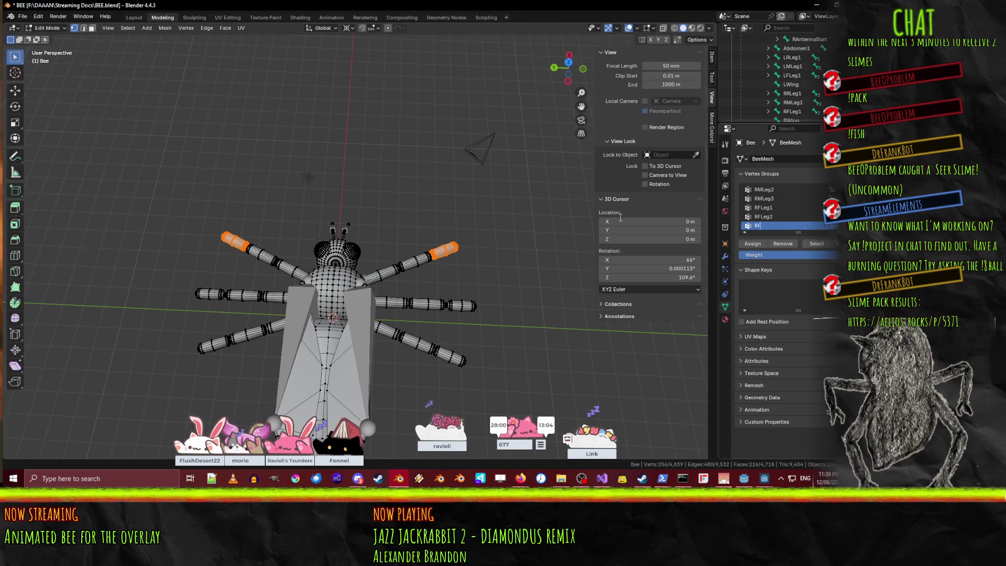
text(Leg3)
key(Return)
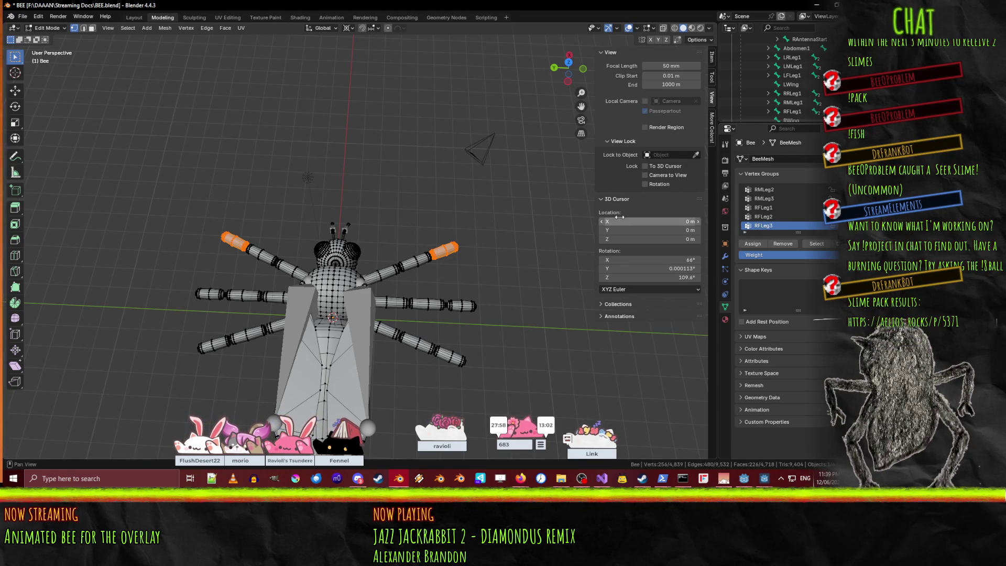
click(756, 245)
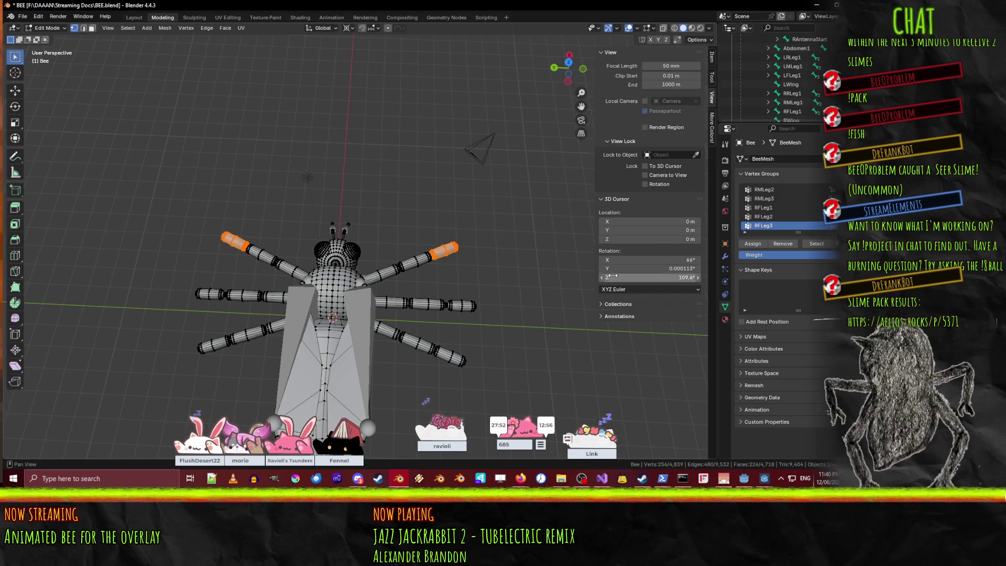
scroll(784, 223, up, 10)
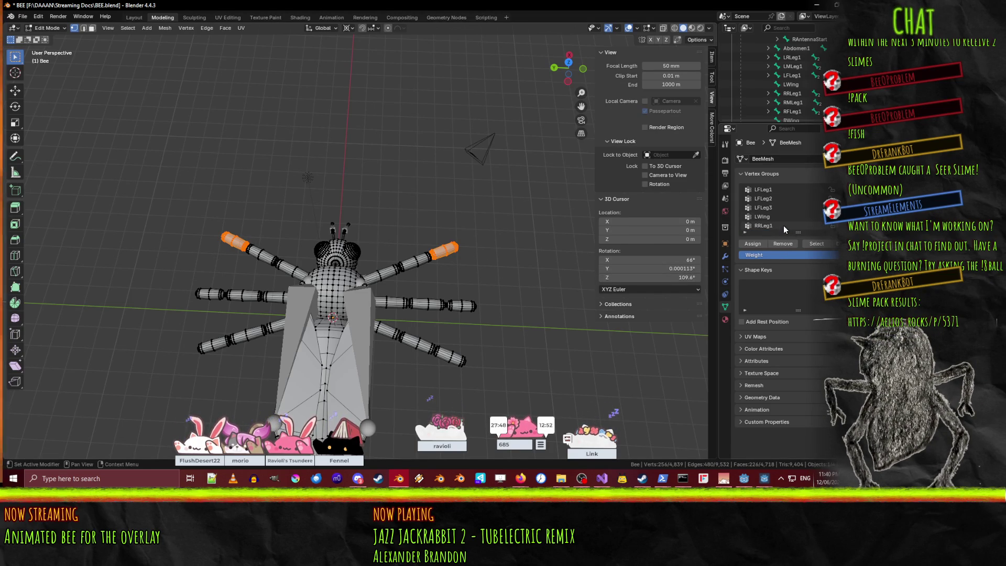
click(778, 215)
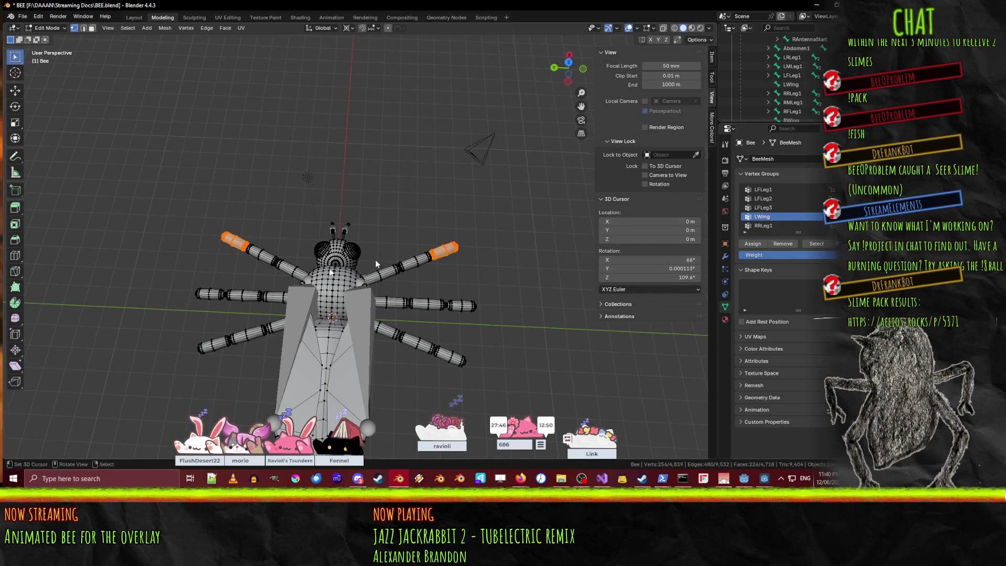
Create an RWing vertex group and assign LWing's wing vertices to it.
click(524, 240)
click(816, 243)
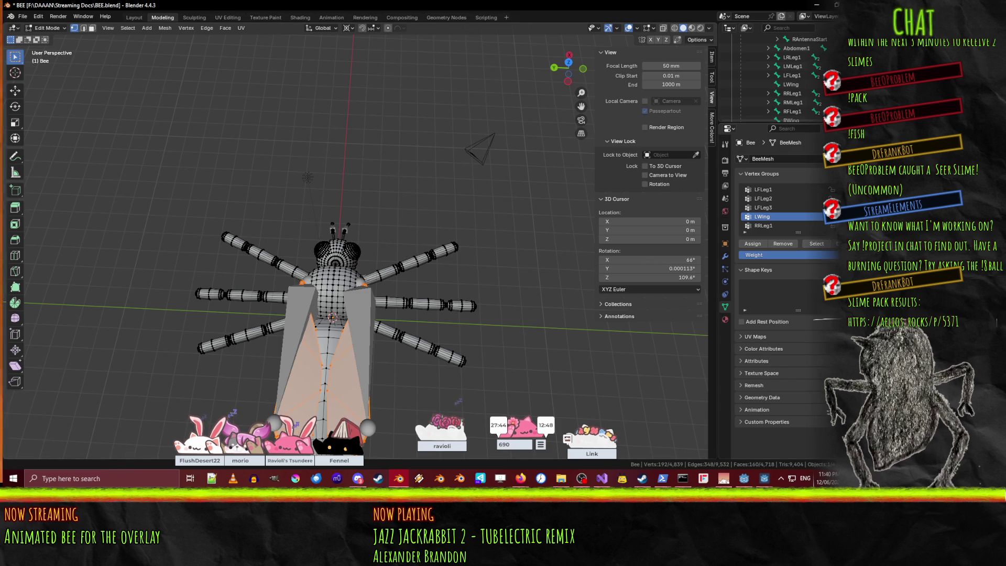
click(840, 189)
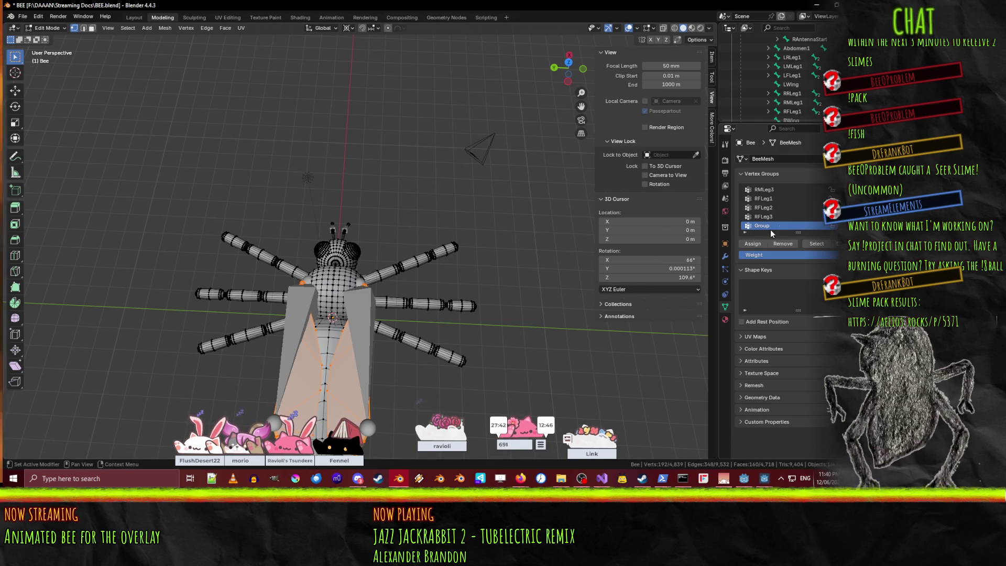
double_click(762, 225)
text(RWing)
key(Return)
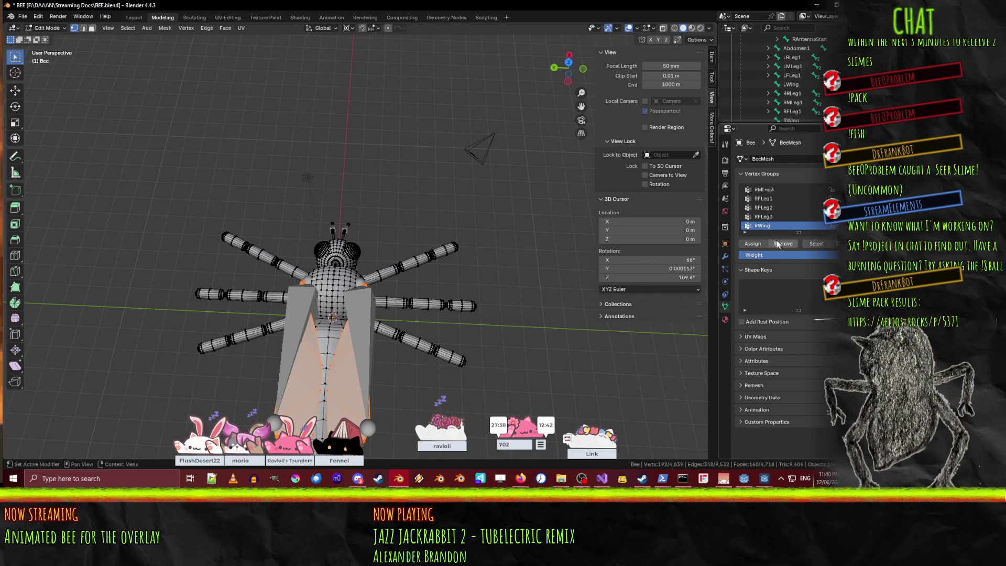
click(754, 244)
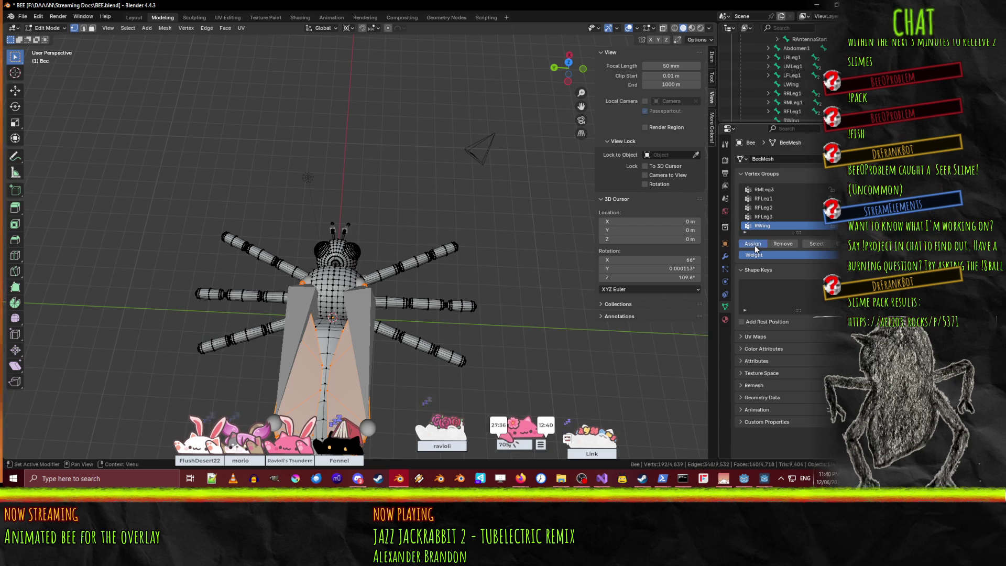
Clear the selection, select the LAntennaEnd vertices and zoom in on the bee's head.
click(429, 389)
middle_drag(429, 388, 435, 426)
scroll(787, 215, up, 9)
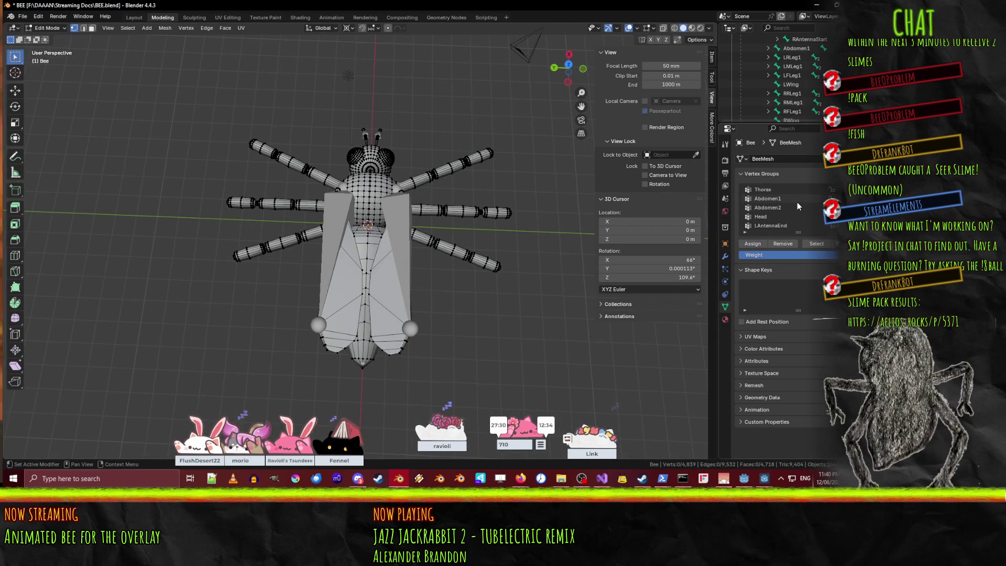
scroll(795, 202, down, 1)
click(775, 216)
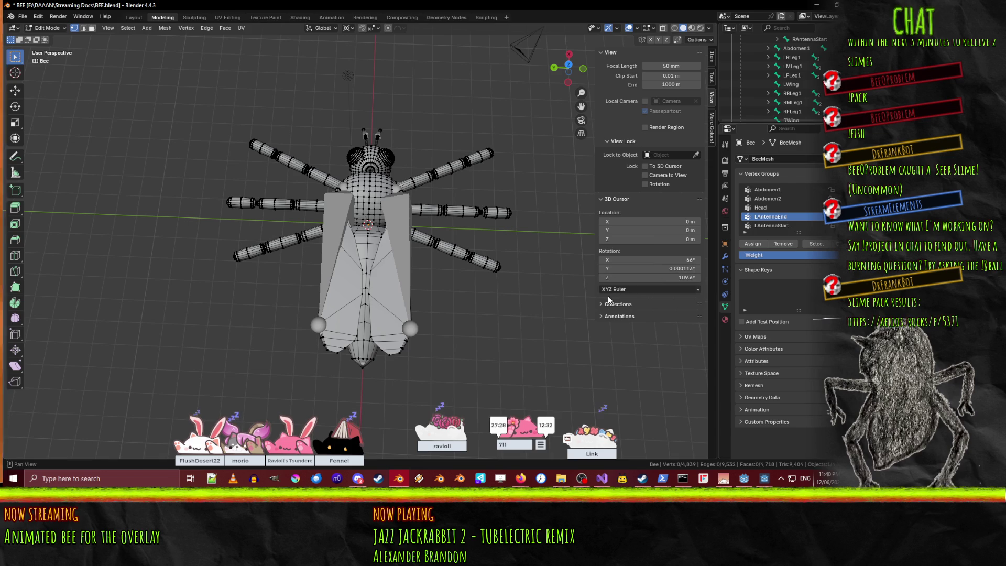
click(816, 244)
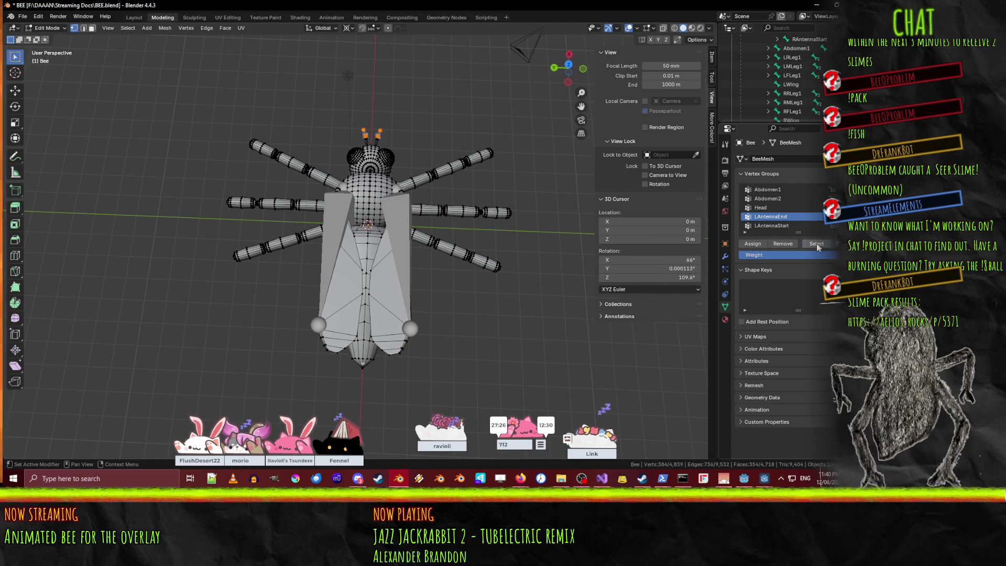
middle_drag(661, 250, 366, 204)
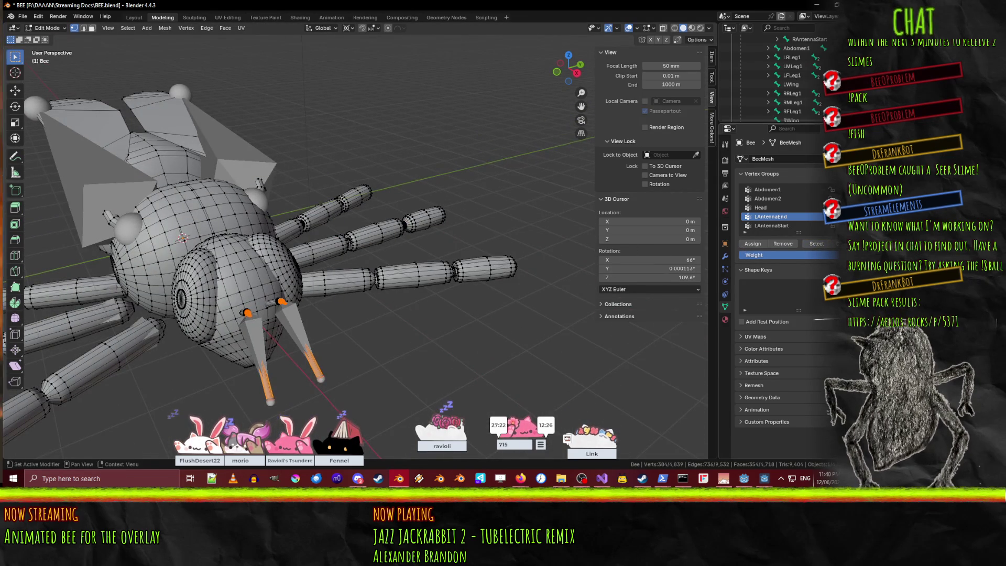
Create an RAntennaEnd vertex group with the selected antenna tip vertices assigned.
click(834, 189)
click(750, 243)
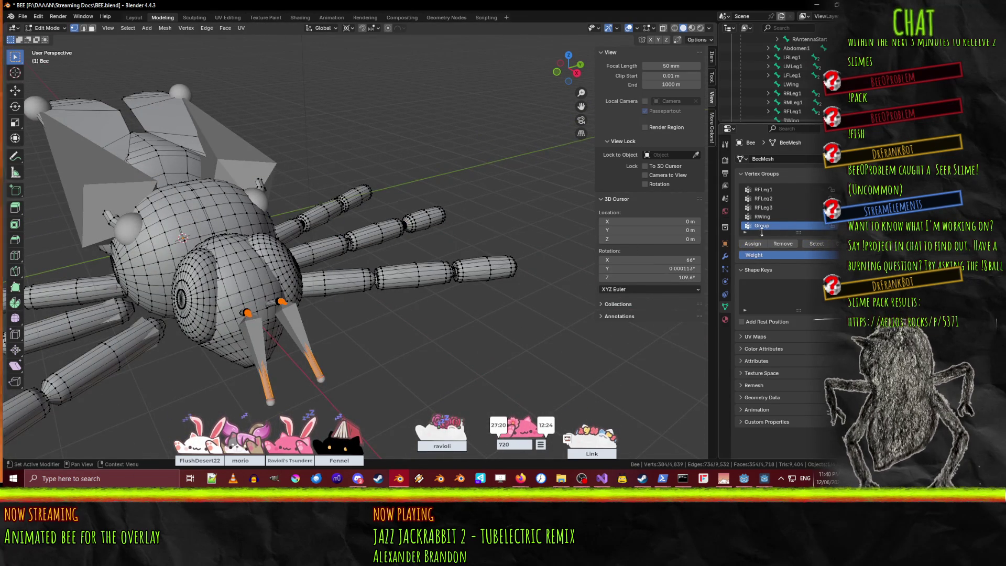
double_click(769, 227)
text(RAntennaEnd)
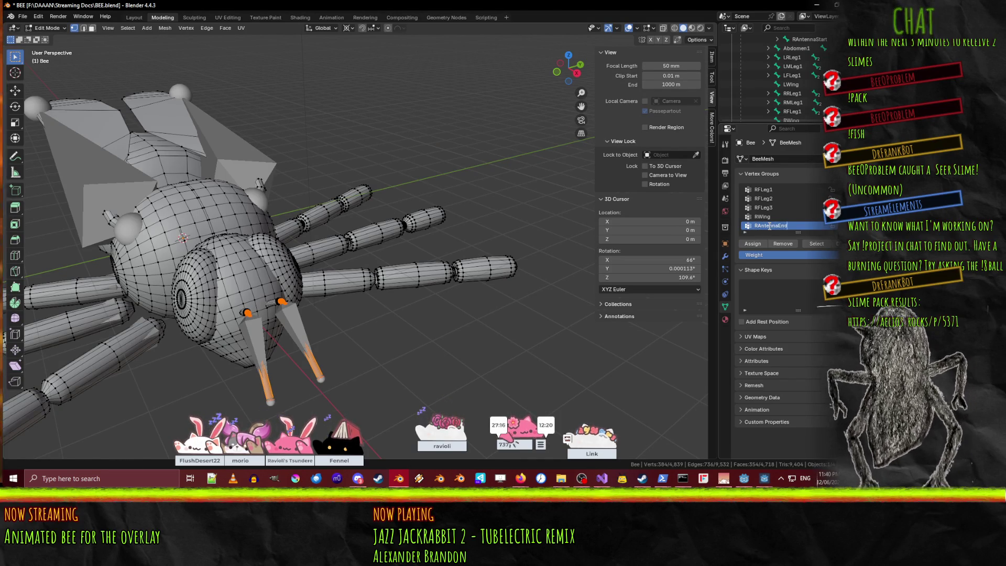
key(Return)
Select the LAntennaStart antenna-base vertices and add a new group named RAntennaStart.
scroll(793, 199, up, 5)
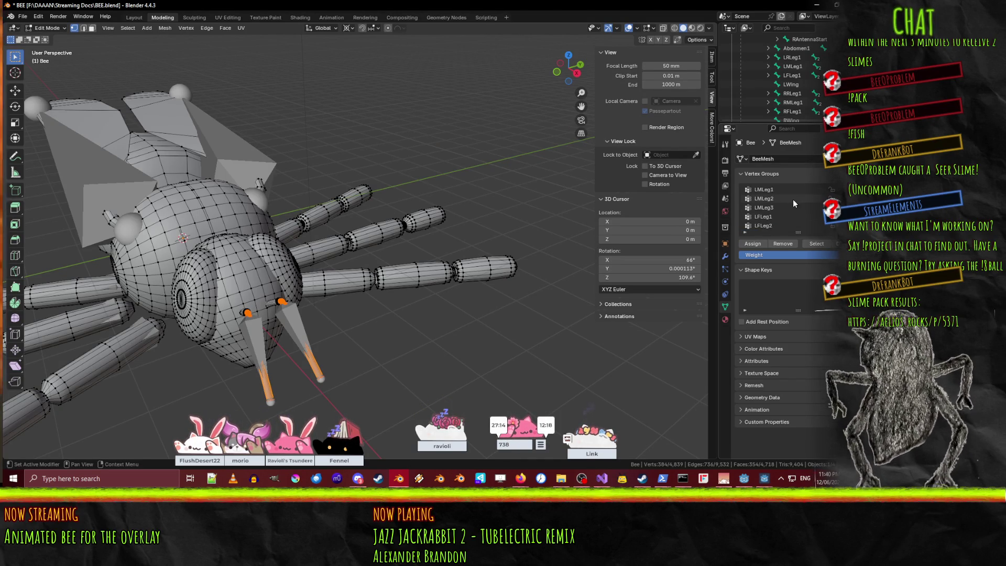
scroll(758, 198, down, 2)
scroll(787, 212, up, 5)
click(778, 226)
key(alt+a)
click(816, 244)
click(832, 189)
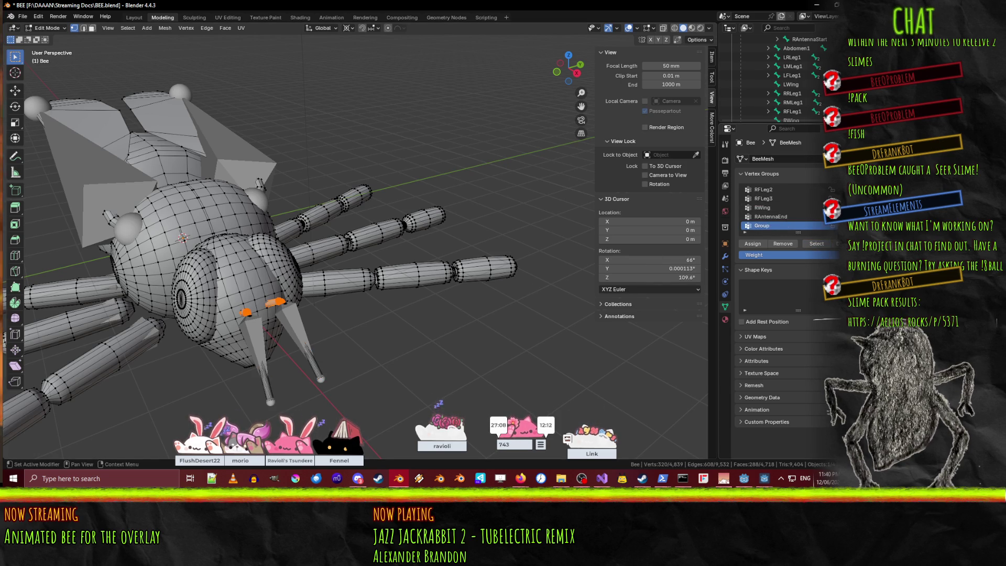
double_click(767, 226)
text(RAn)
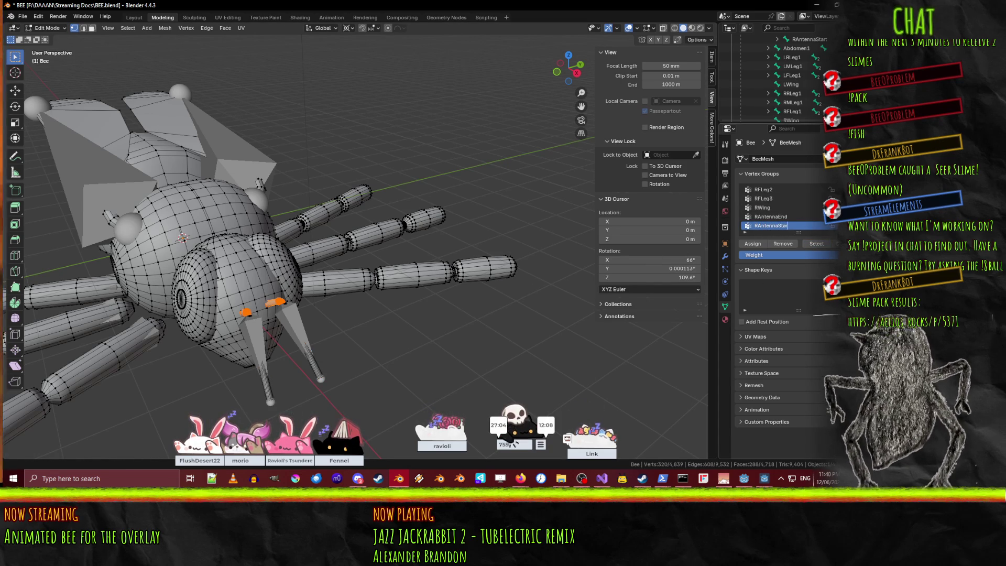
text(tennaStart)
key(Return)
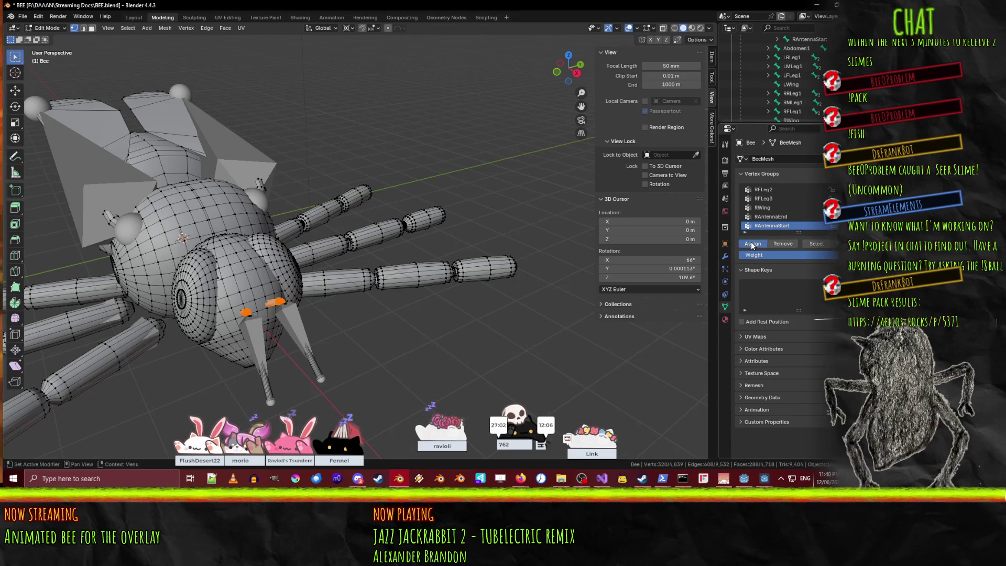
mouse_move(341, 291)
middle_down()
mouse_move(497, 293)
mouse_move(373, 232)
middle_up()
Clear the antenna-base selection and view the bee from top orthographic in wireframe shading.
click(497, 294)
key(KP_7)
key(z)
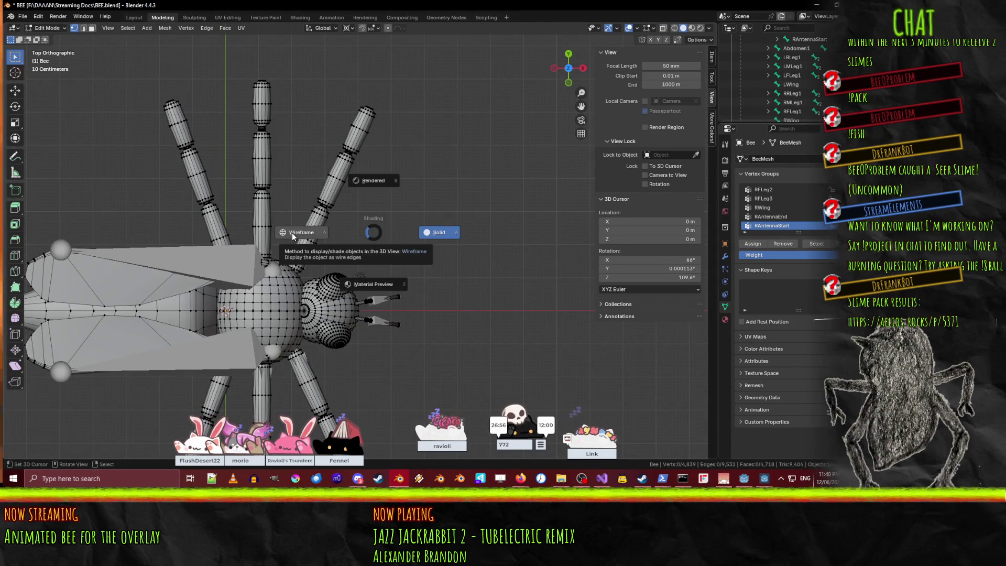
click(291, 233)
shift+middle_drag(292, 232, 313, 244)
click(816, 244)
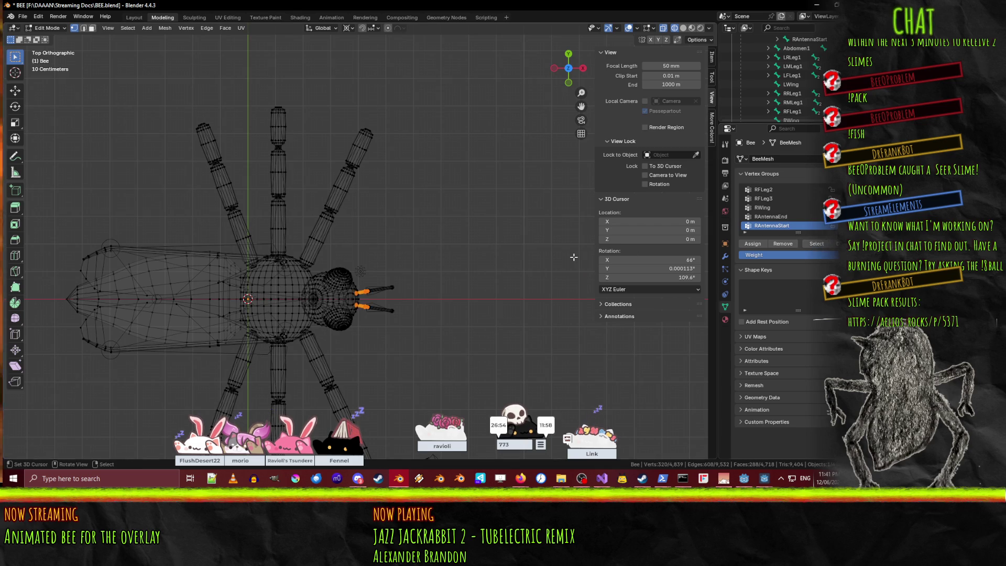
scroll(460, 248, down, 2)
Try box-selecting the bee's upper half, undoing back to just the antenna tips.
key(b)
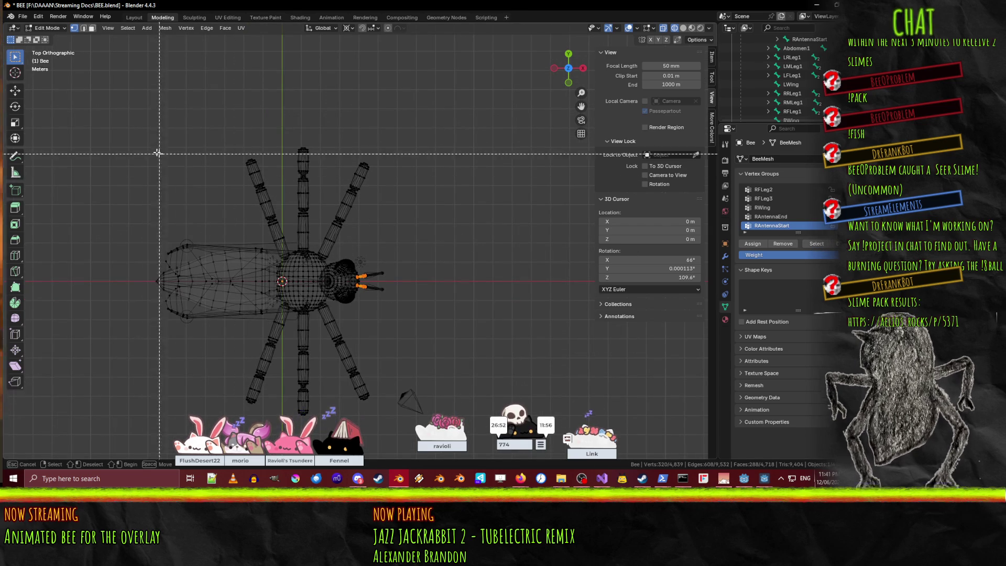
key(Escape)
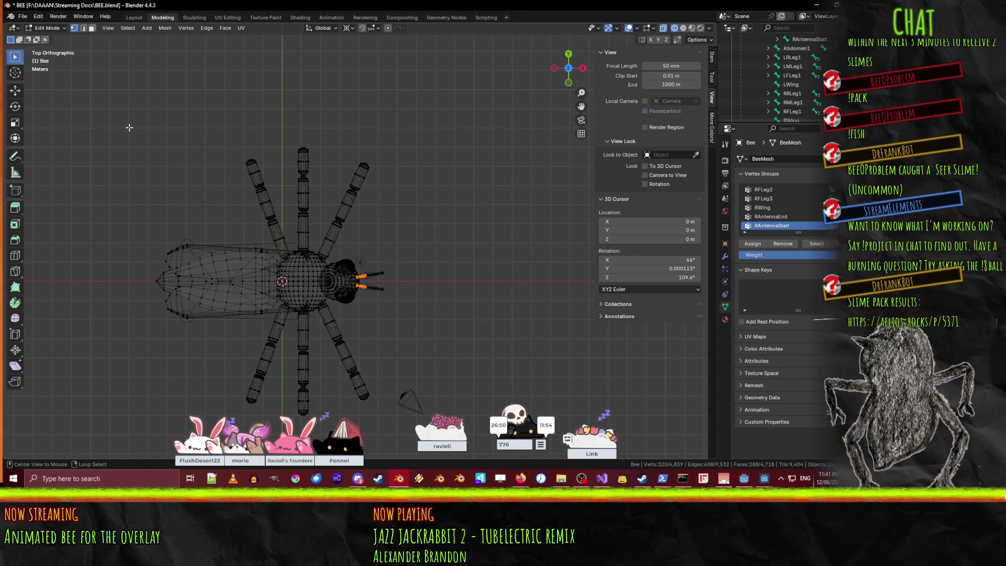
key(n)
key(n)
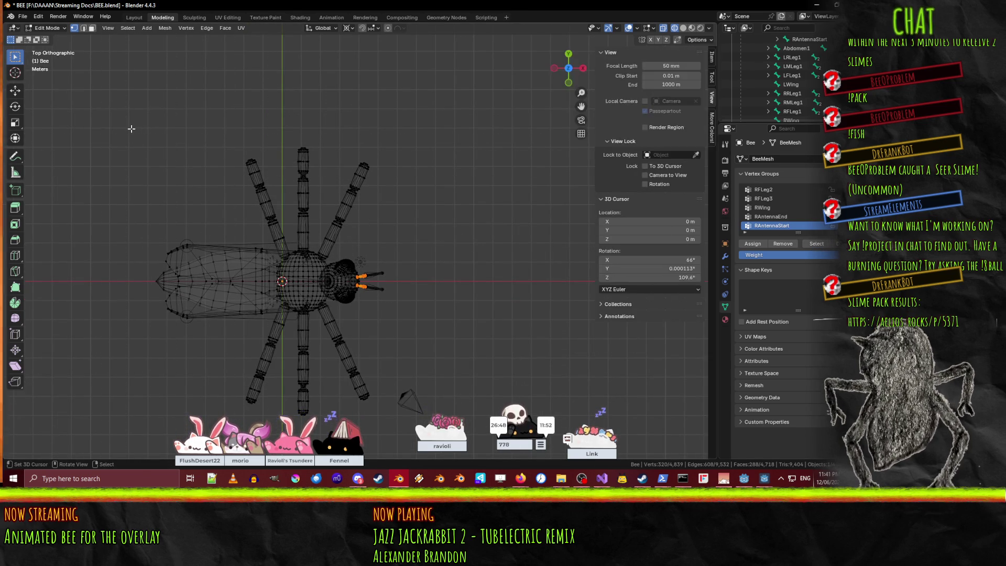
key(b)
key(Escape)
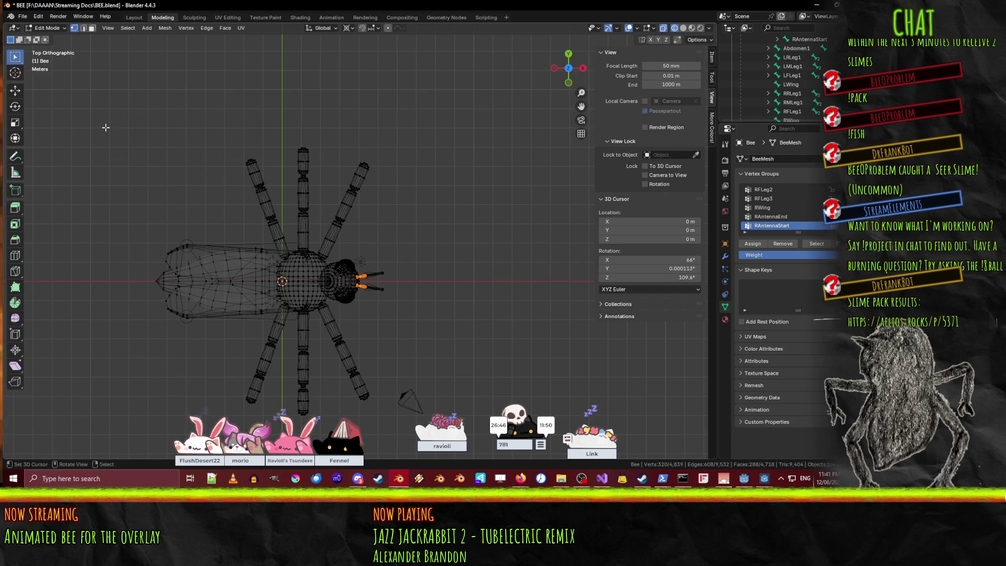
key(b)
mouse_move(97, 115)
mouse_down()
mouse_move(174, 160)
mouse_move(450, 280)
mouse_up()
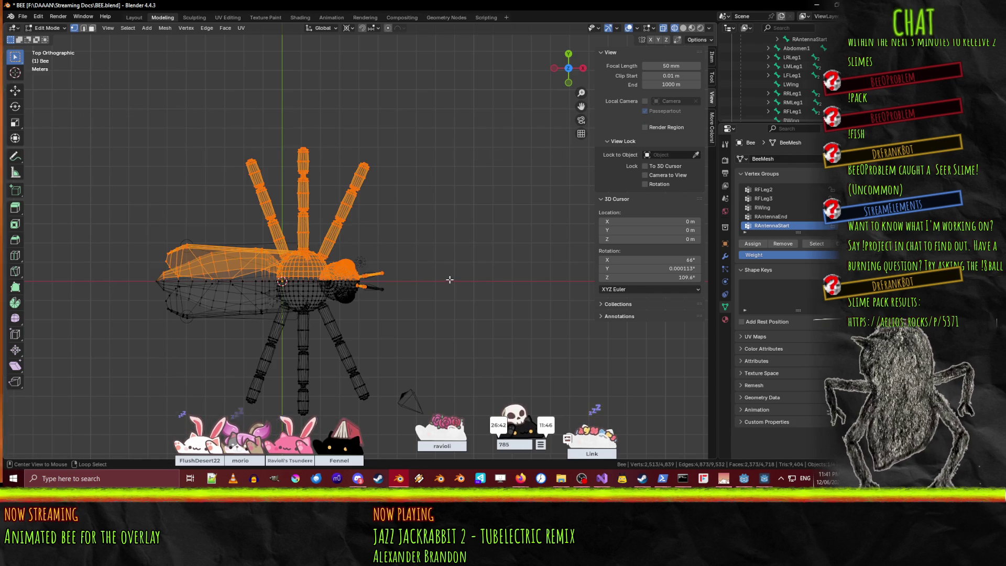
key(ctrl+z)
key(b)
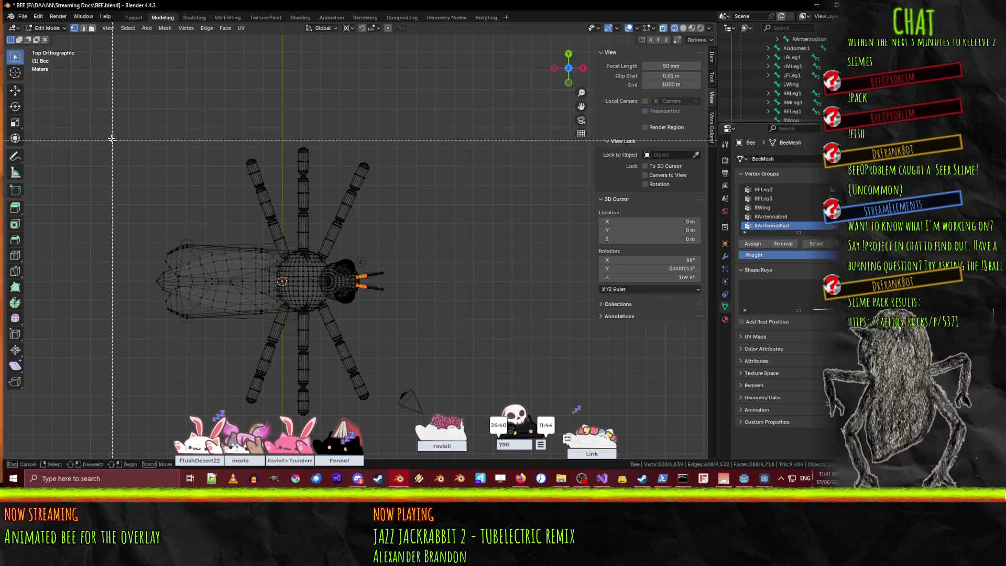
key(Escape)
key(n)
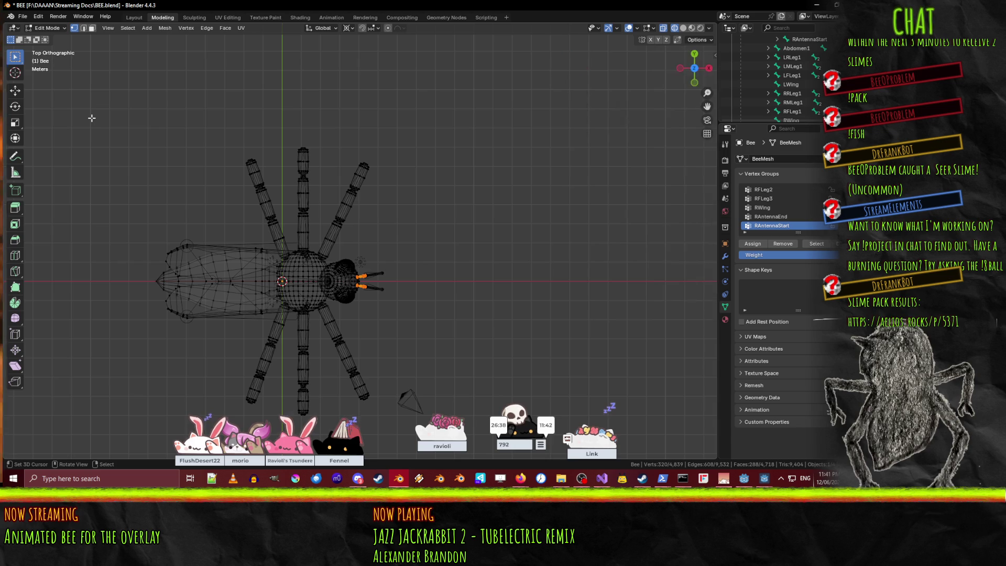
key(n)
key(b)
drag(86, 109, 417, 280)
key(ctrl+z)
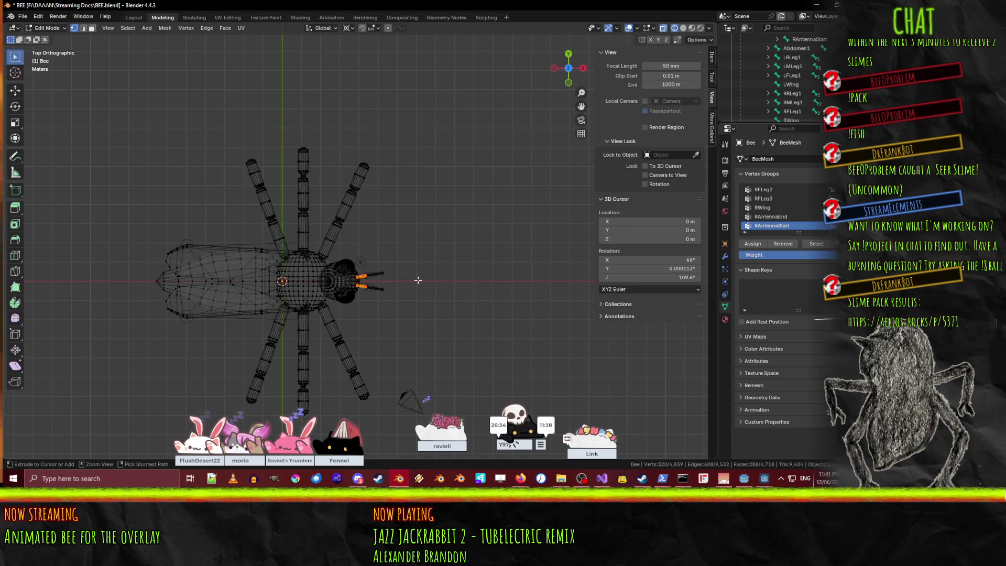
Box-deselect the antenna tips, deselect everything, then box-select the bee's upper half.
key(b)
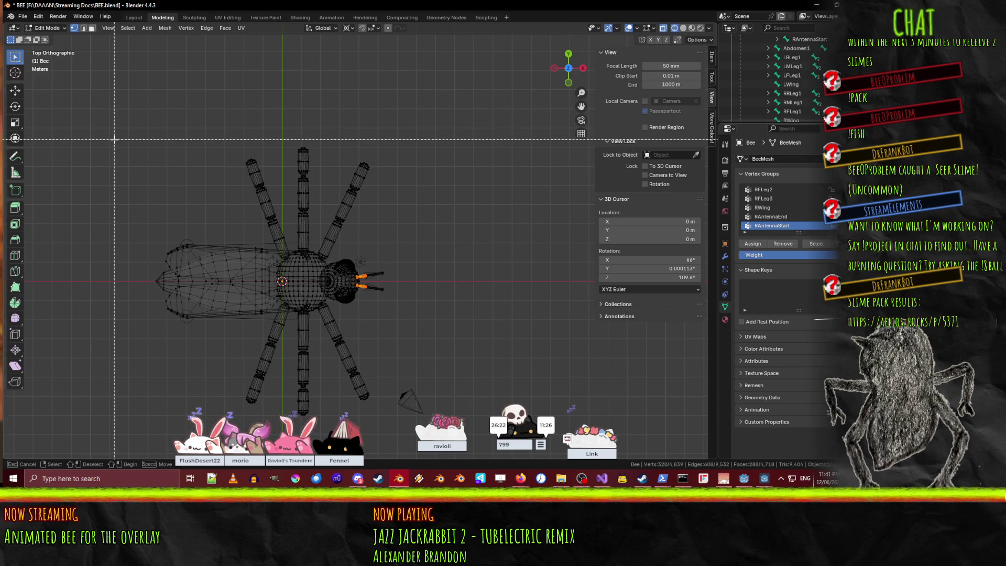
key(Escape)
key(b)
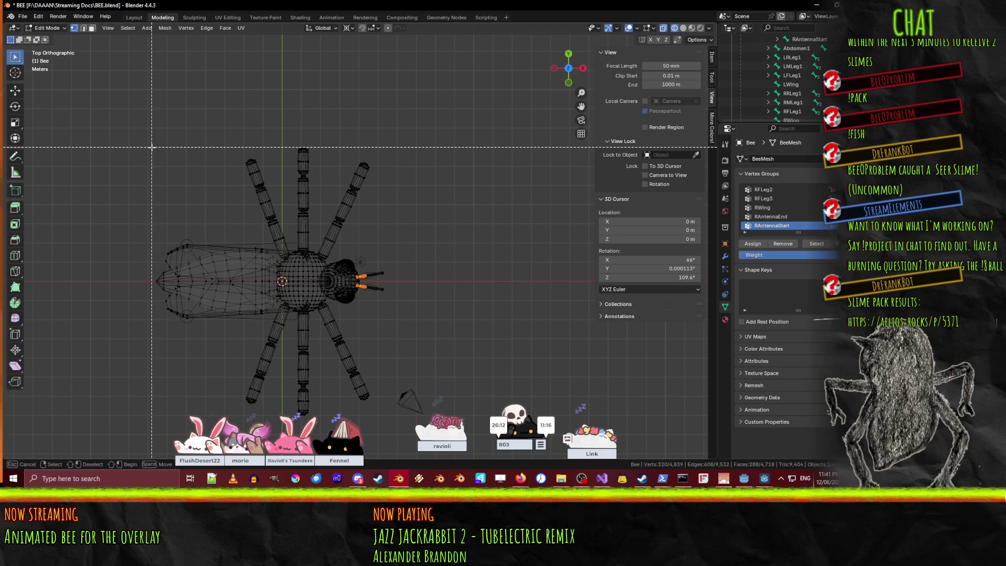
middle_drag(137, 136, 428, 280)
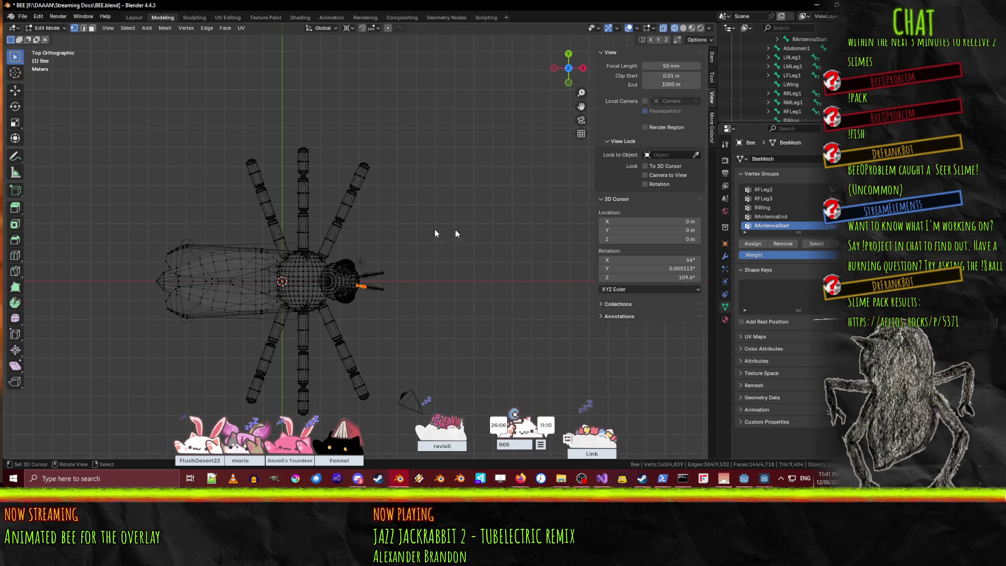
key(ctrl+z)
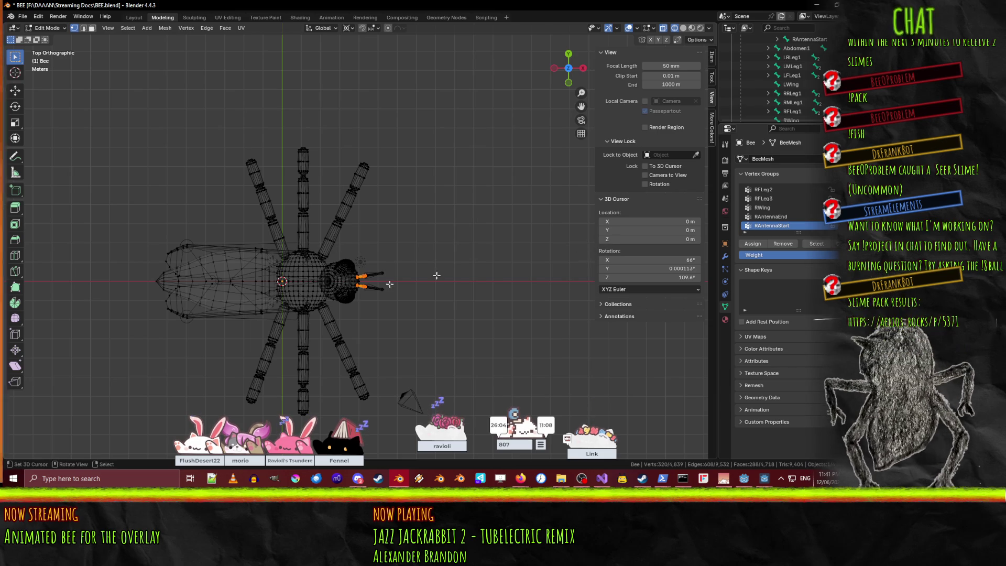
key(b)
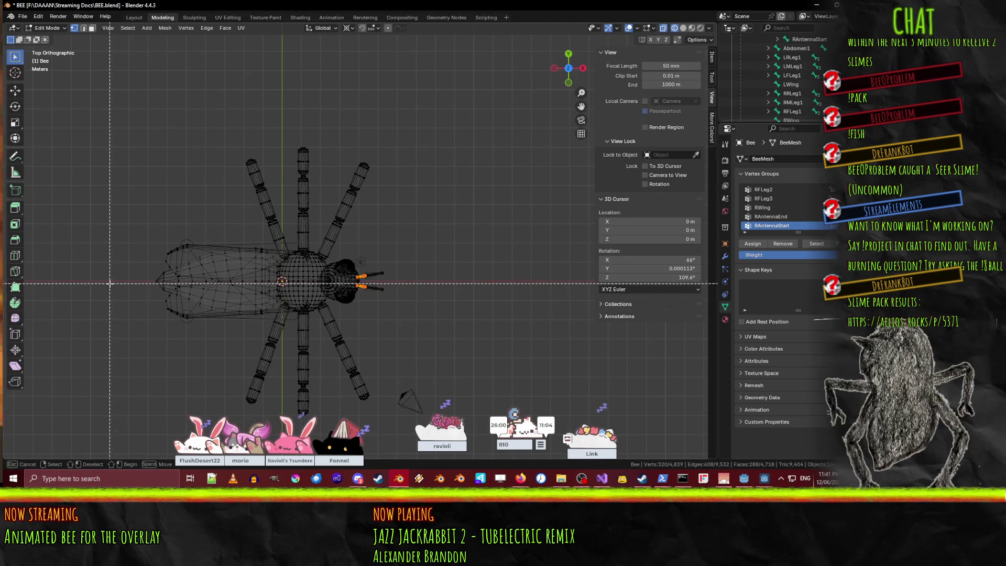
shift+drag(95, 280, 481, 369)
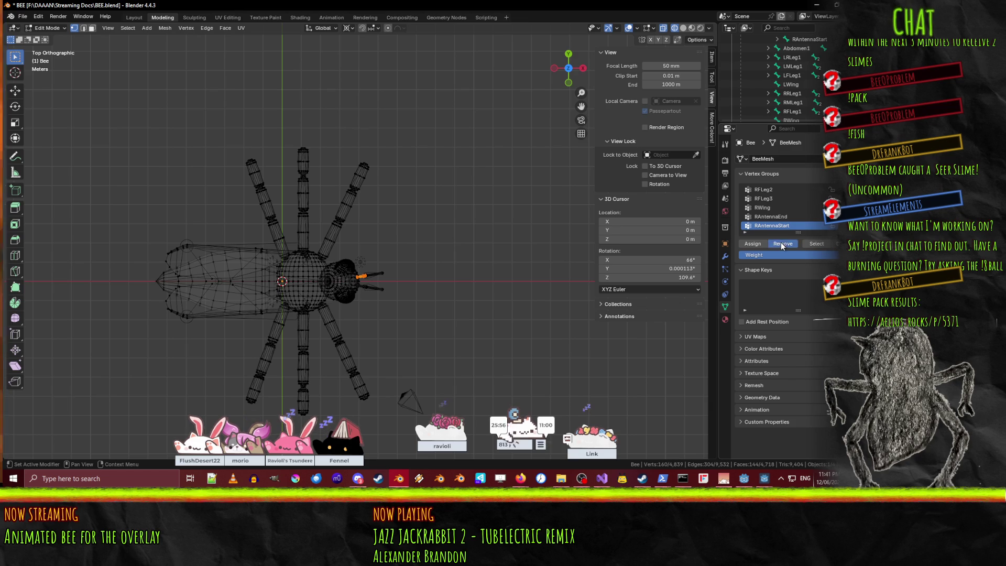
key(alt+a)
key(b)
drag(94, 121, 459, 277)
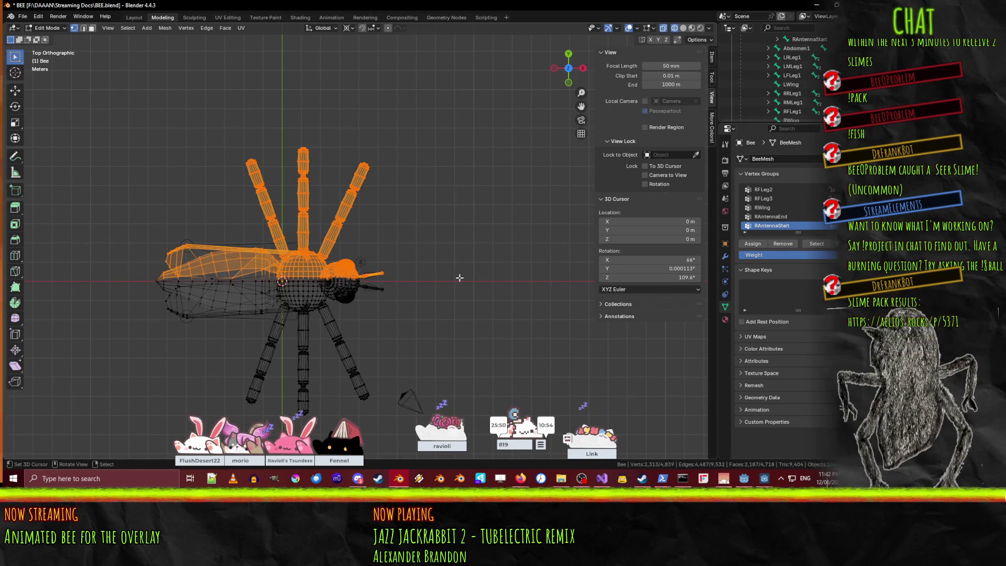
Go through the RAntennaEnd, RWing, RFLeg and RMLeg groups, removing upper-half vertices from RMLeg1.
scroll(172, 236, up, 3)
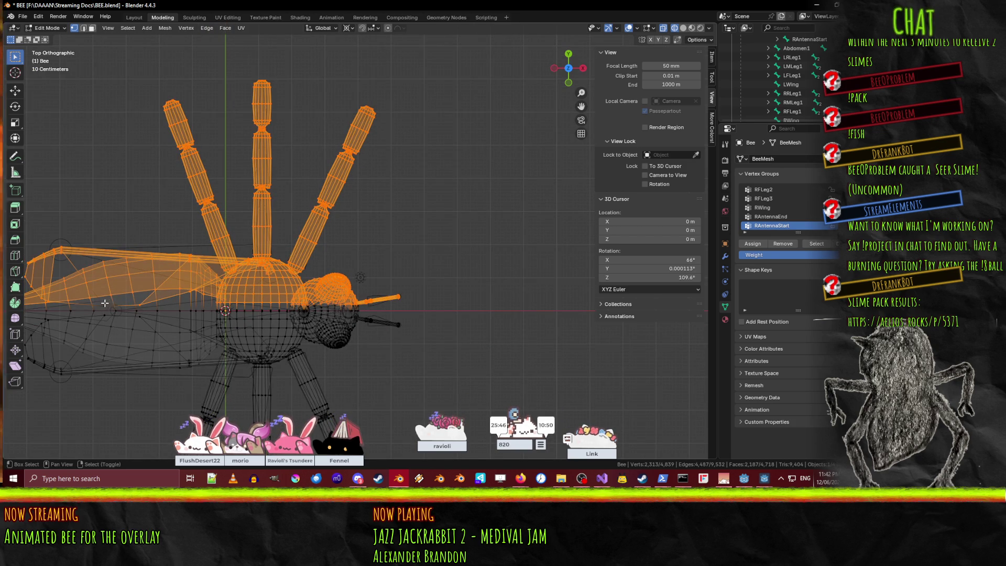
scroll(367, 229, down, 3)
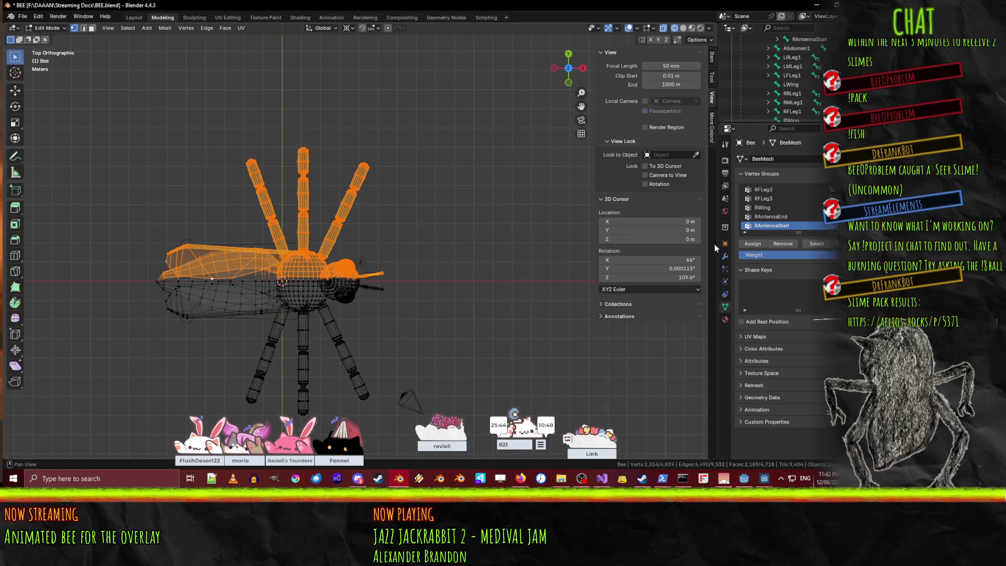
click(796, 217)
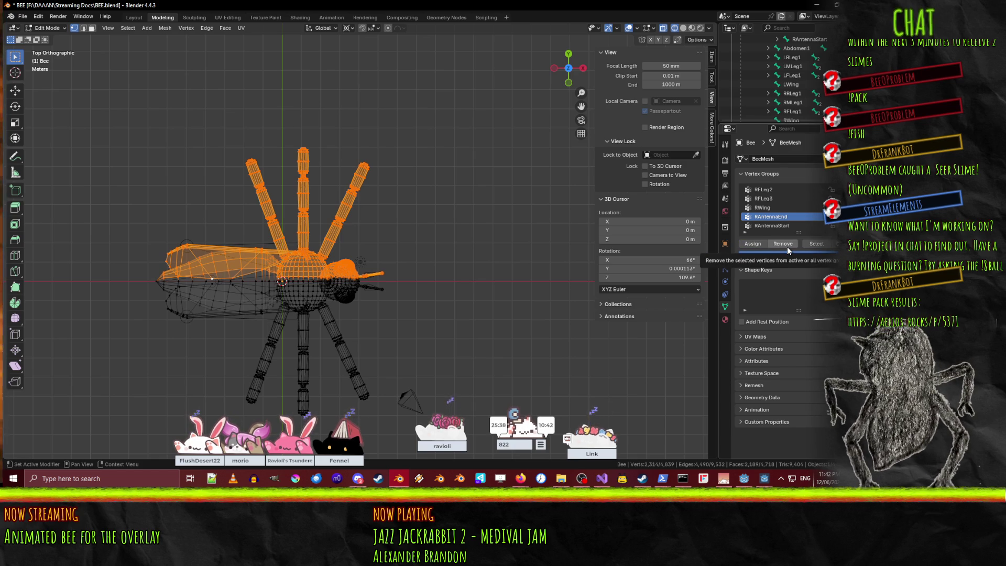
click(764, 208)
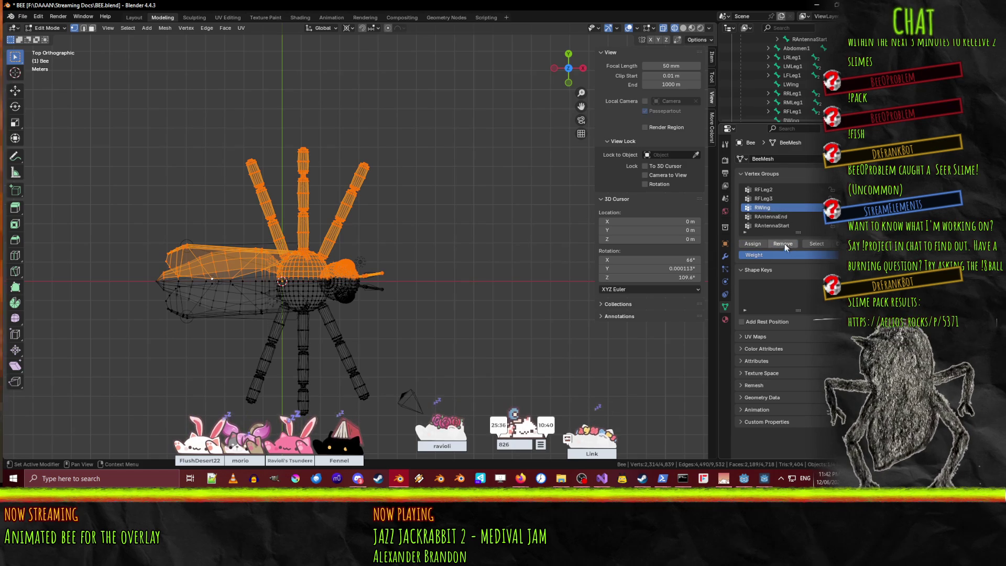
click(763, 198)
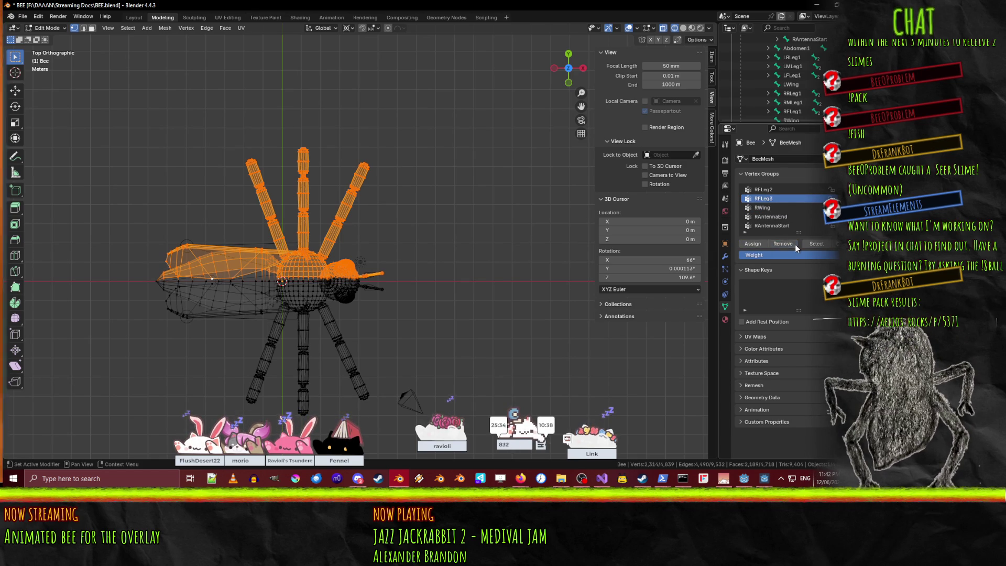
scroll(763, 194, up, 2)
click(773, 208)
click(769, 202)
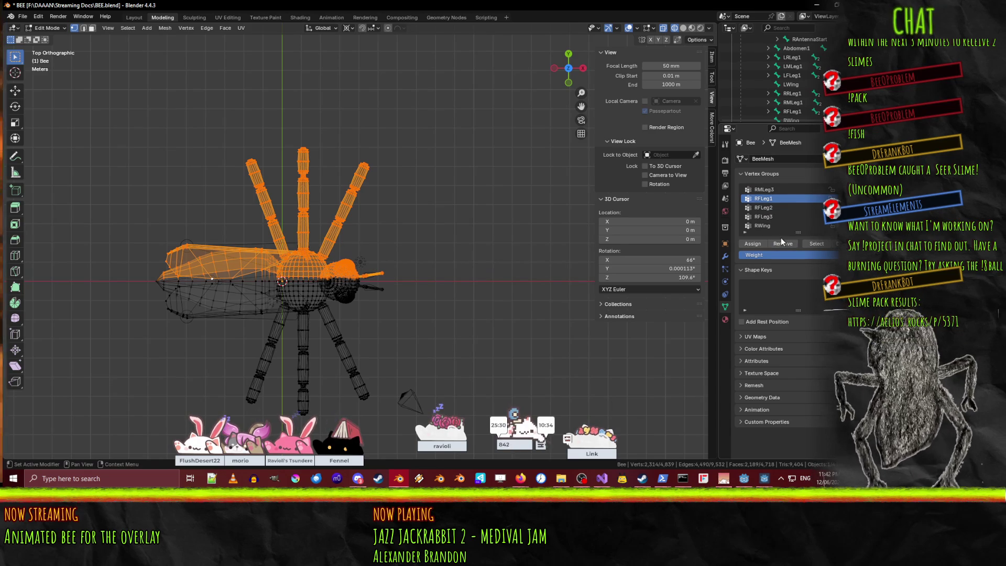
scroll(770, 223, up, 3)
click(765, 217)
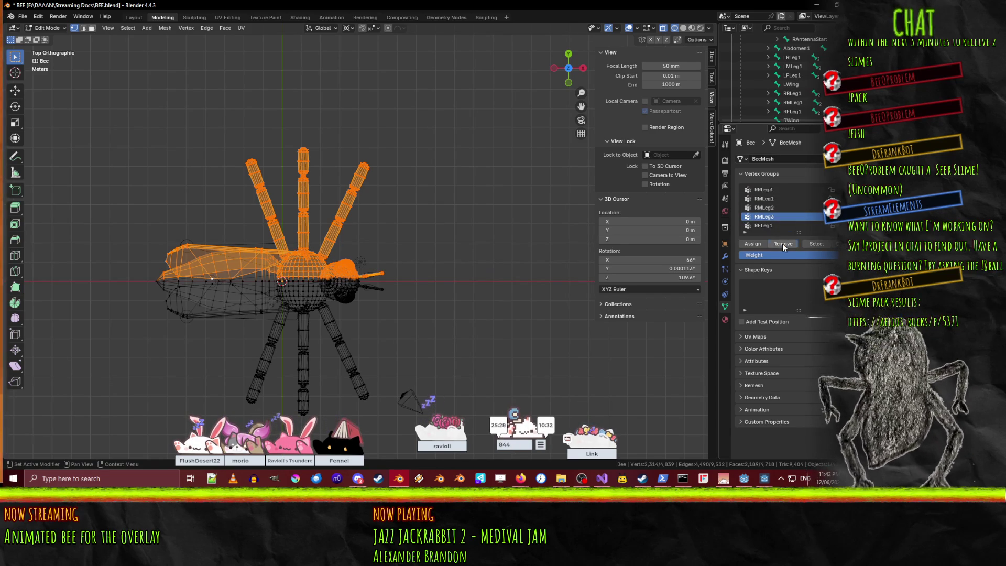
click(765, 208)
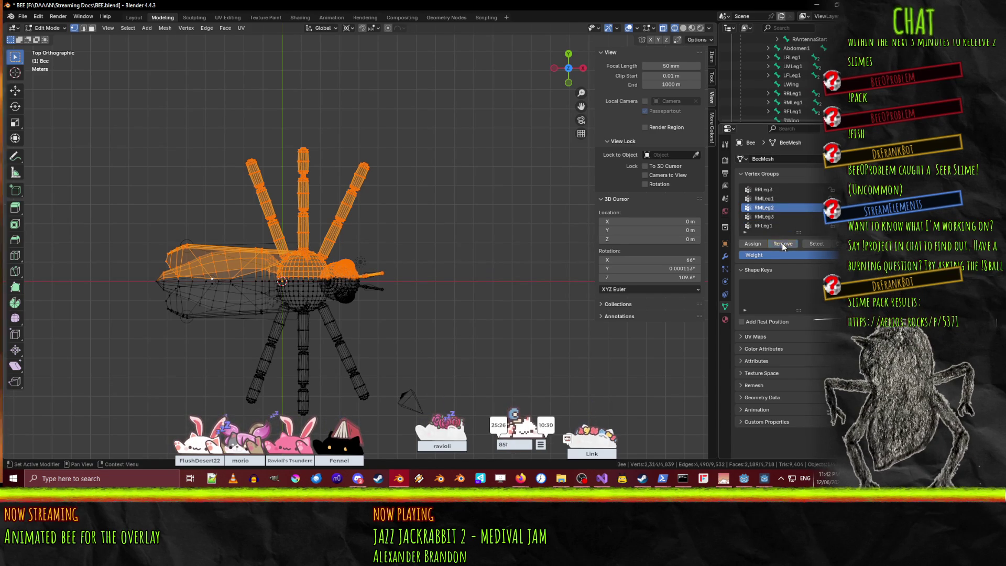
click(763, 199)
click(780, 244)
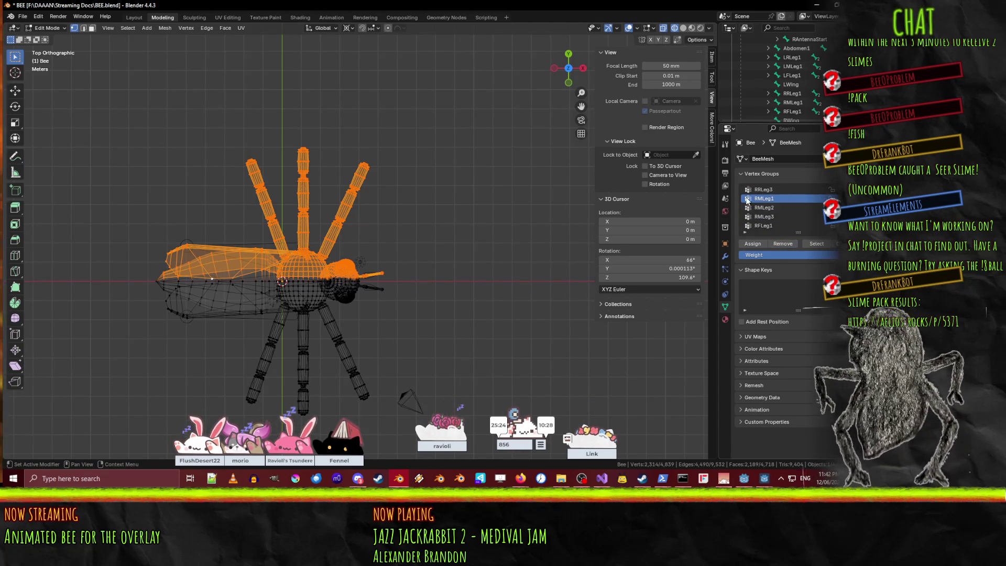
Work through the RRLeg3, RRLeg2 and RRLeg1 vertex groups to remove upper-half vertices.
click(763, 189)
scroll(785, 216, up, 4)
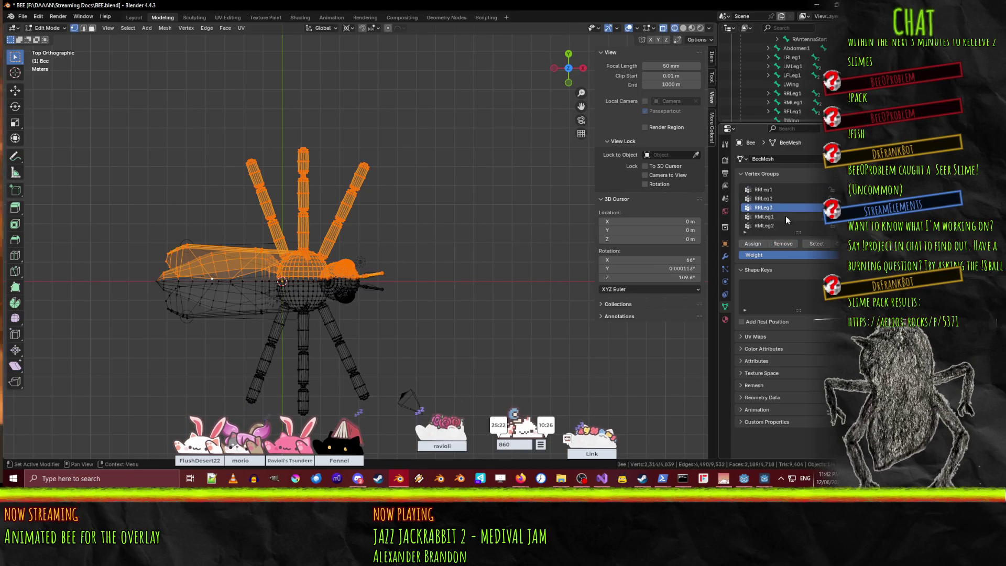
click(774, 216)
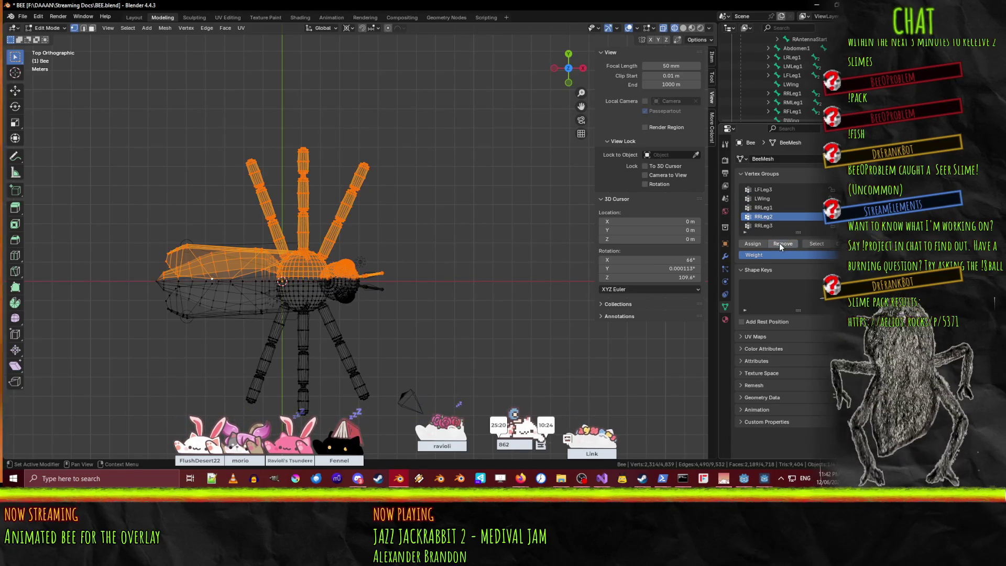
click(765, 208)
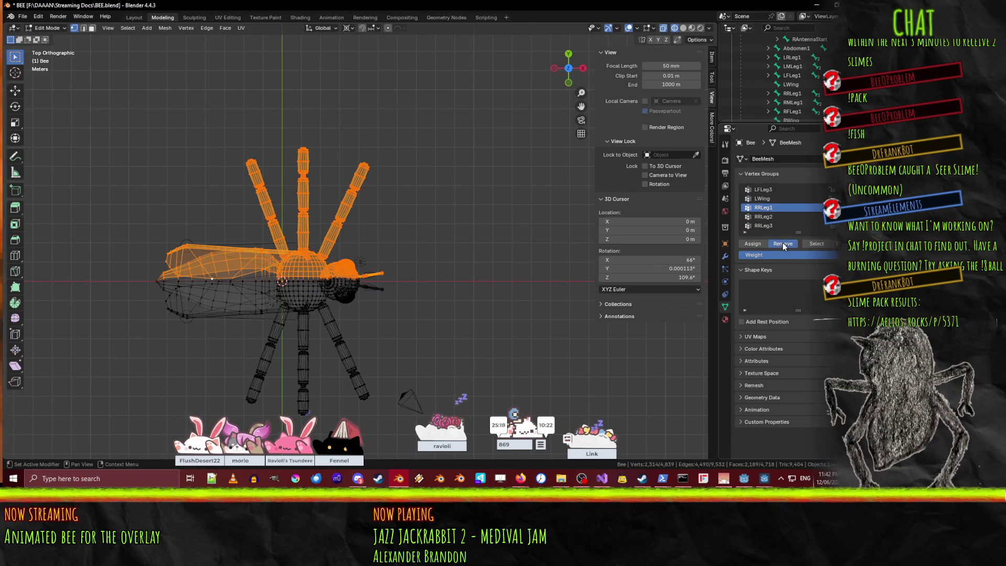
Clear the selection, box-select the bee's lower half and make LWing the active group.
click(427, 303)
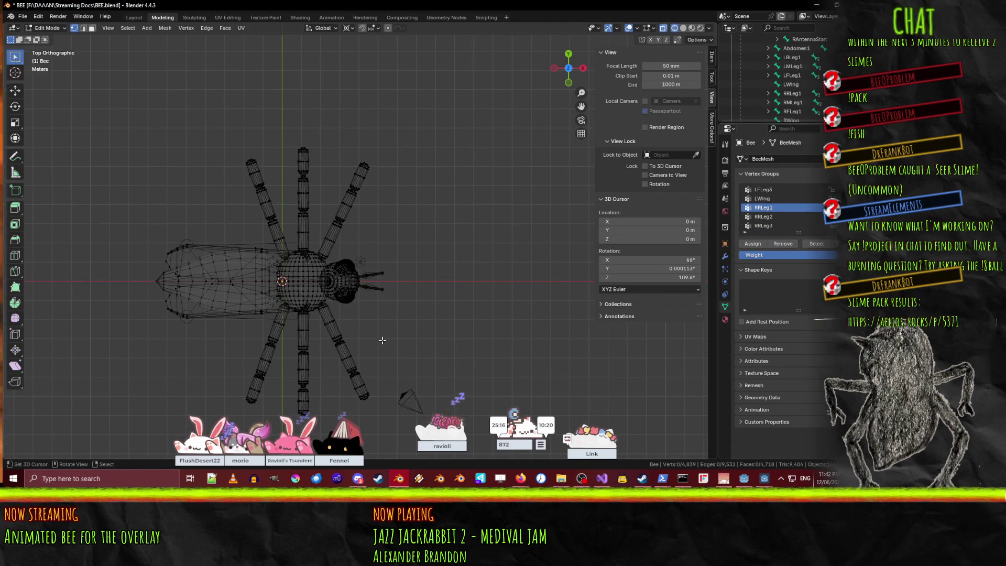
shift+middle_drag(382, 340, 377, 298)
key(b)
mouse_move(122, 389)
mouse_down()
mouse_move(377, 352)
mouse_move(448, 252)
mouse_move(445, 236)
mouse_up()
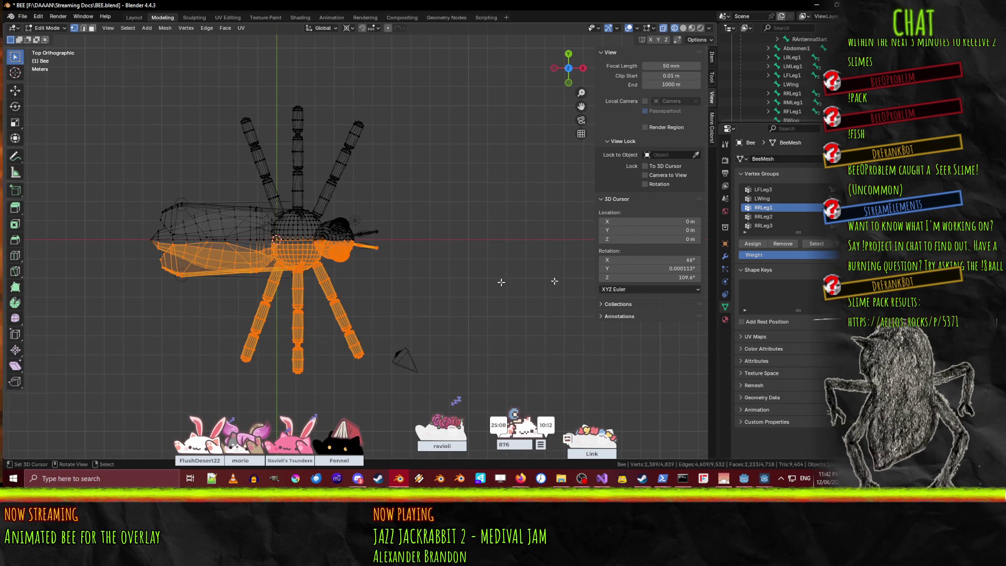
click(783, 199)
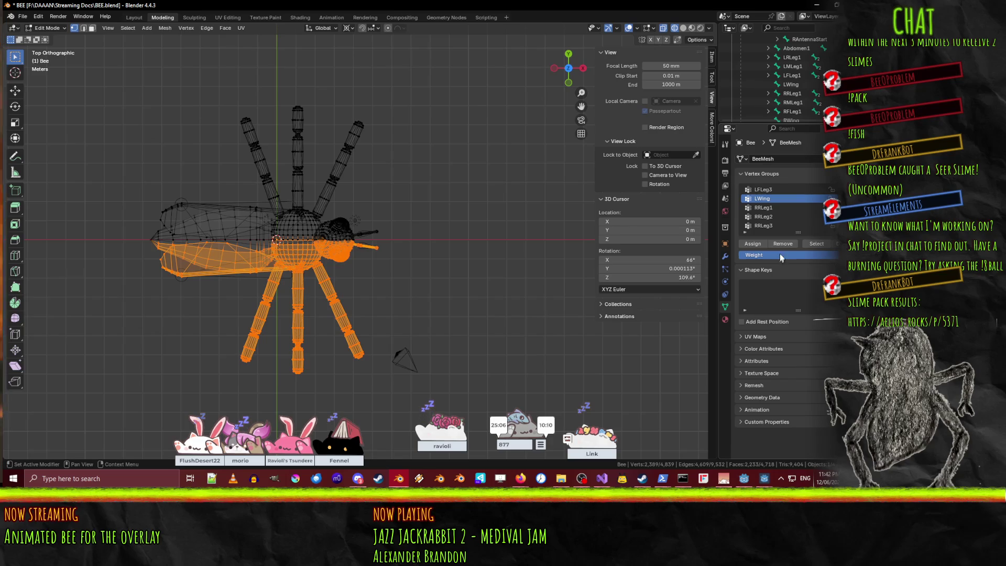